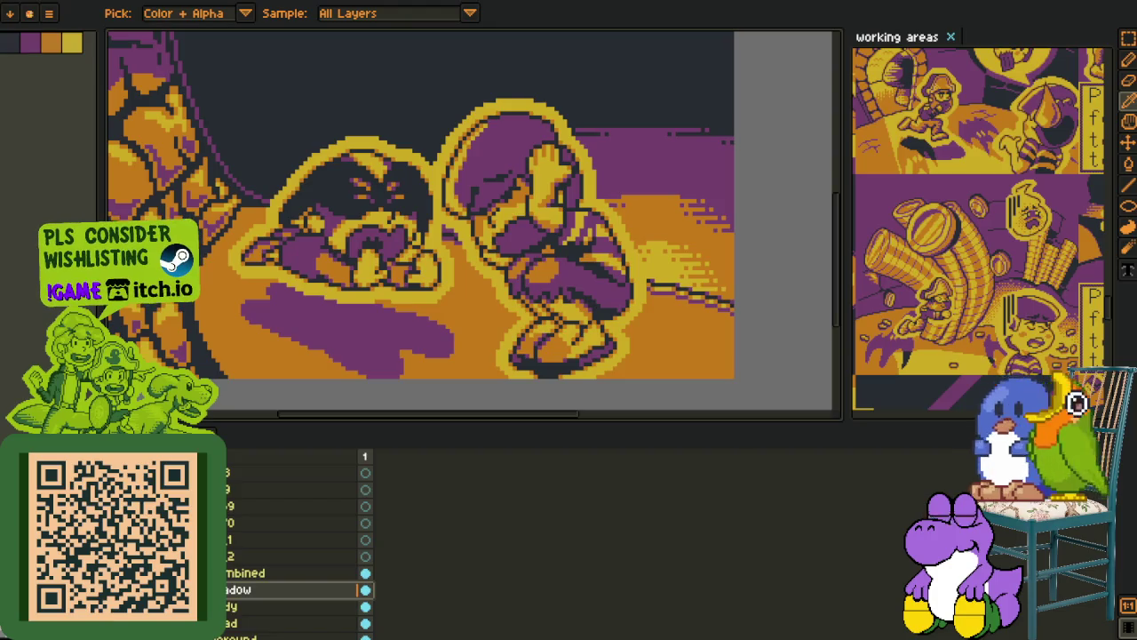
# Add a new empty layer and zoom in below the characters with the Pencil ready
pyautogui.rightClick(296, 556)
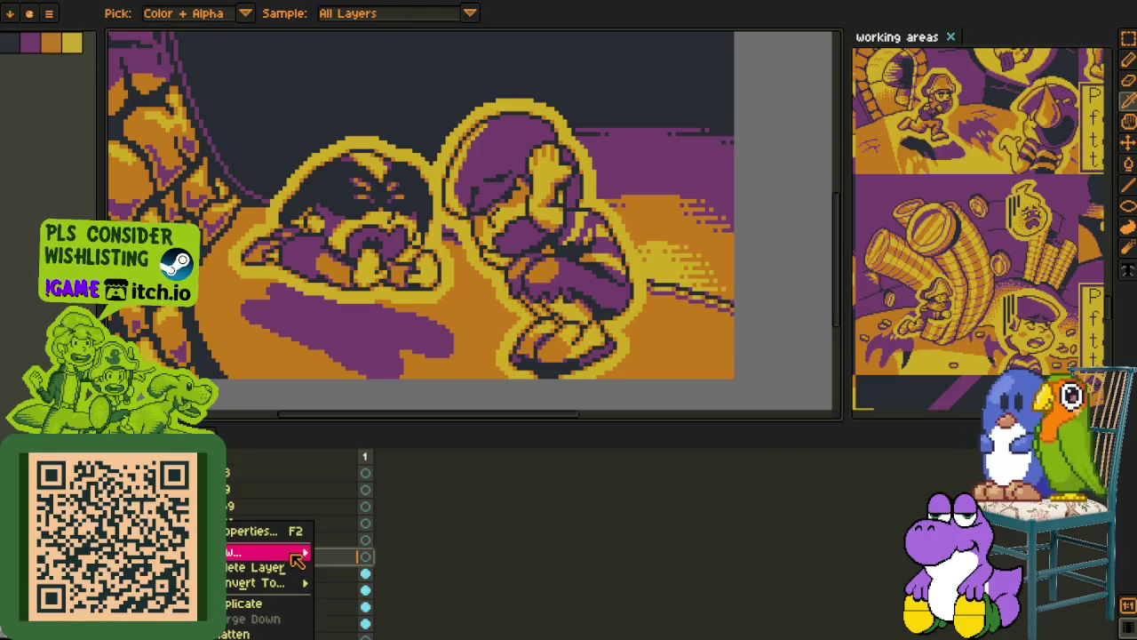
pyautogui.moveTo(266, 553)
pyautogui.click(342, 551)
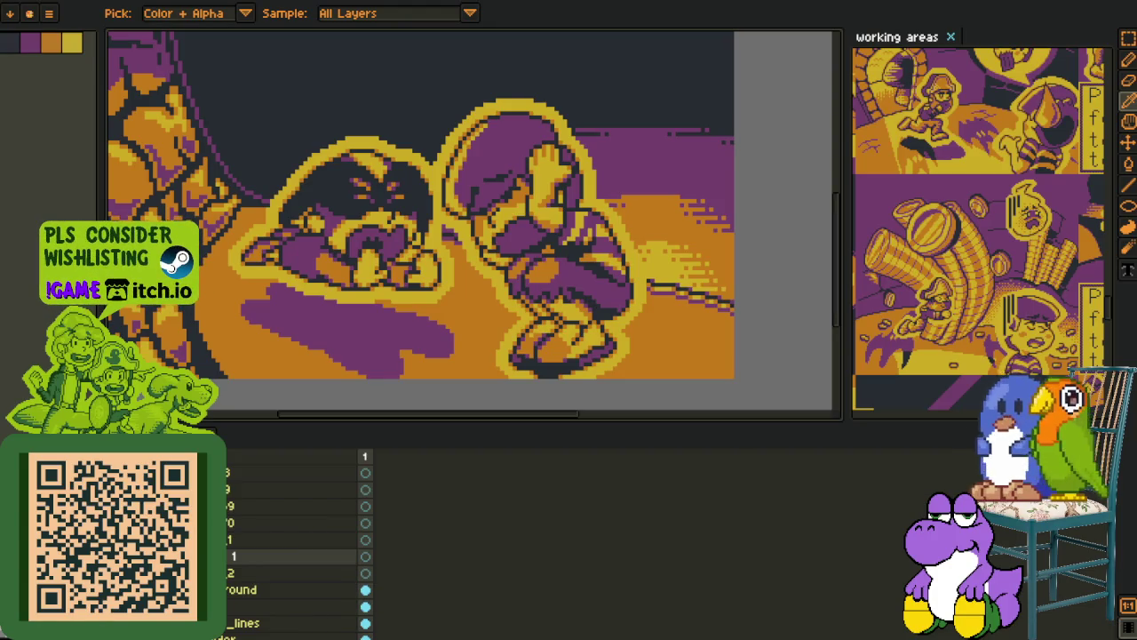
pyautogui.scroll(3, 453, 375)
pyautogui.press('m')
pyautogui.press('b')
pyautogui.scroll(2, 395, 381)
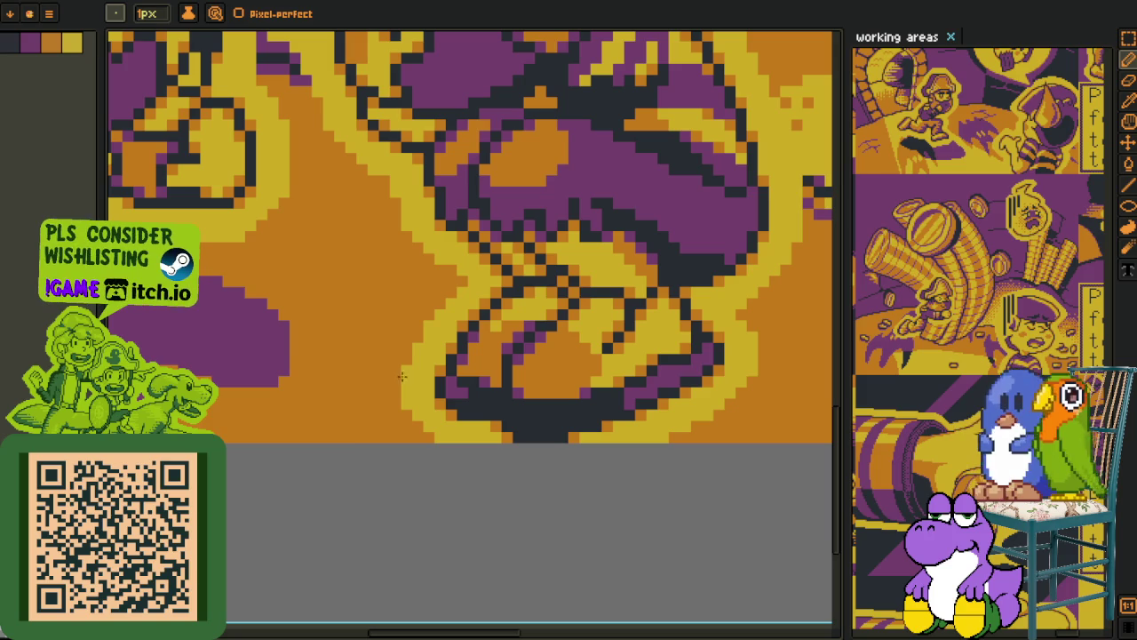
# Paint a red diagonal patch along the canvas bottom beneath the characters
pyautogui.moveTo(401, 376); pyautogui.dragTo(378, 409)
pyautogui.hotkey('ctrl', 'z')
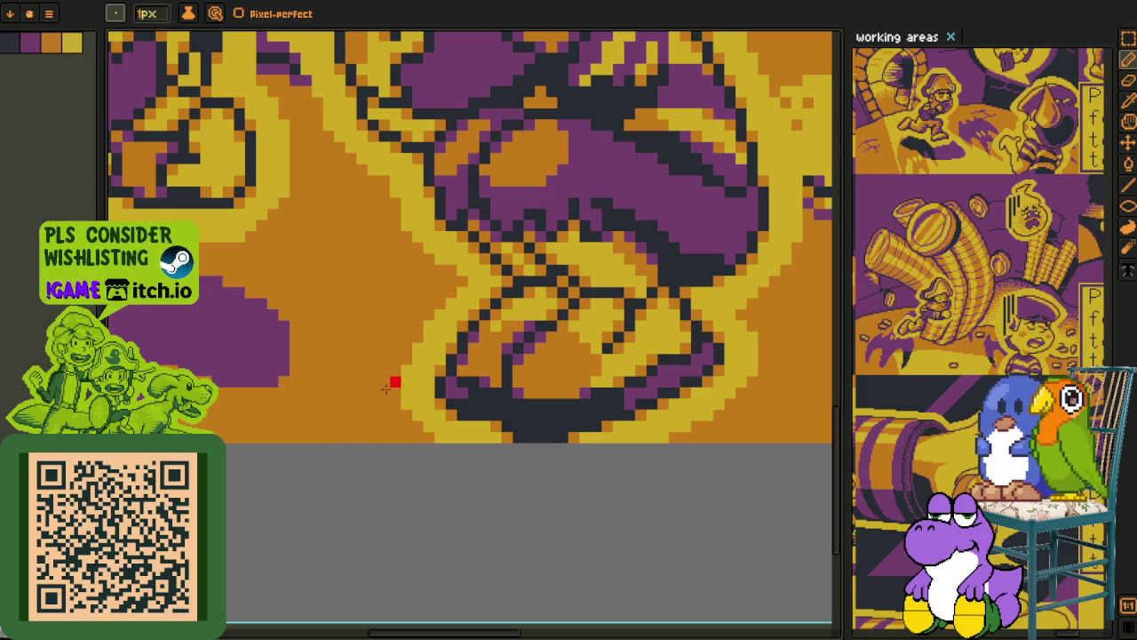
pyautogui.moveTo(406, 360); pyautogui.dragTo(374, 385)
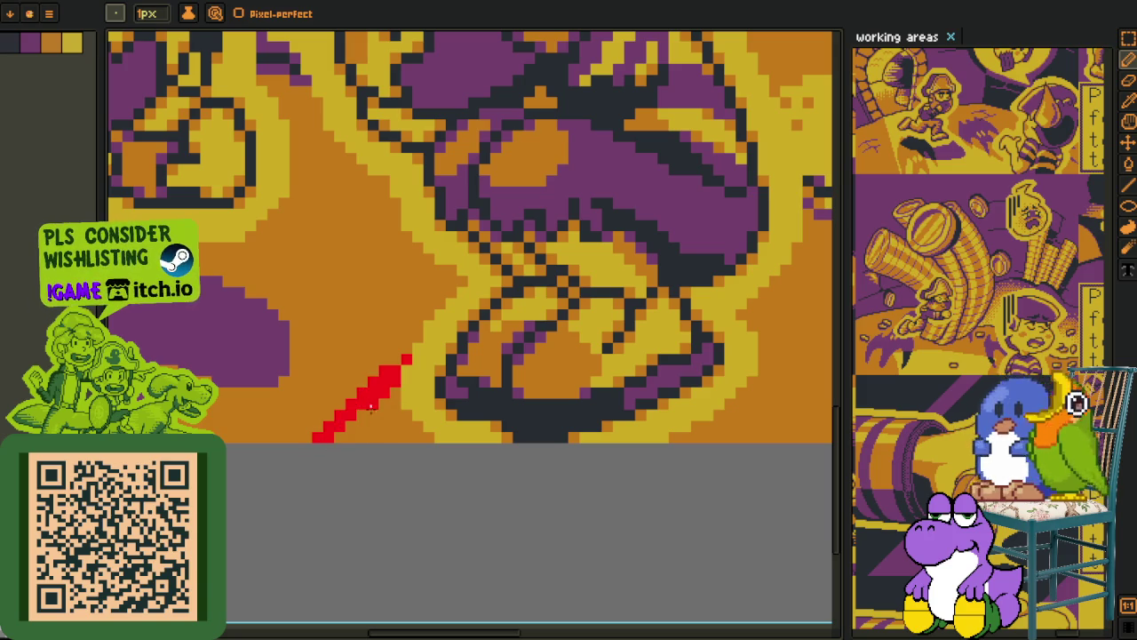
pyautogui.moveTo(354, 425); pyautogui.dragTo(398, 427)
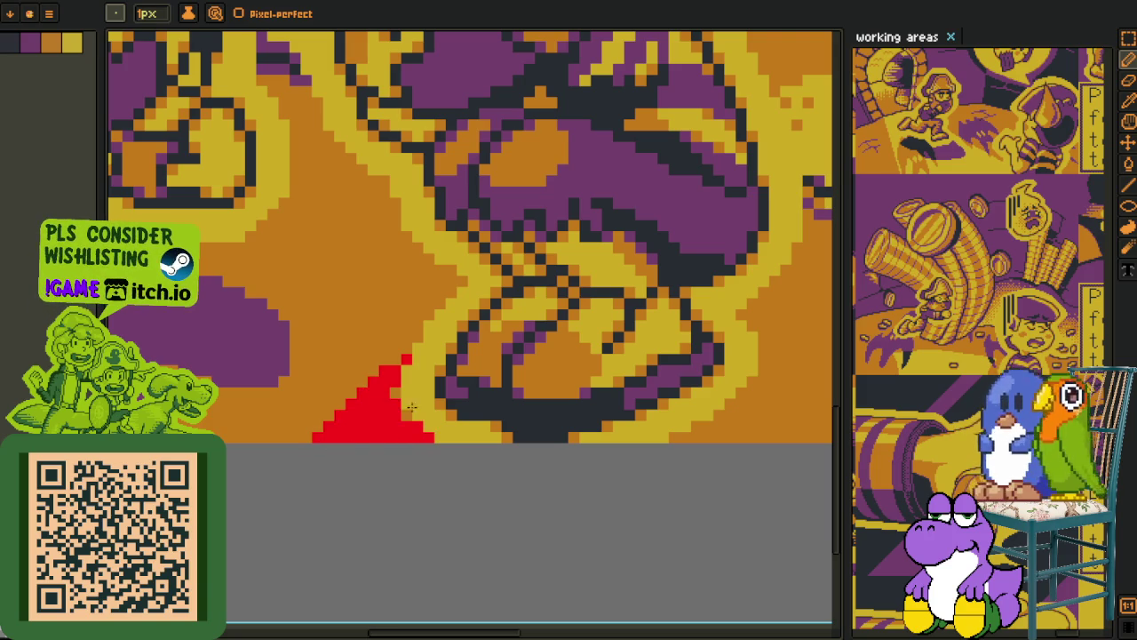
pyautogui.scroll(-3, 397, 361)
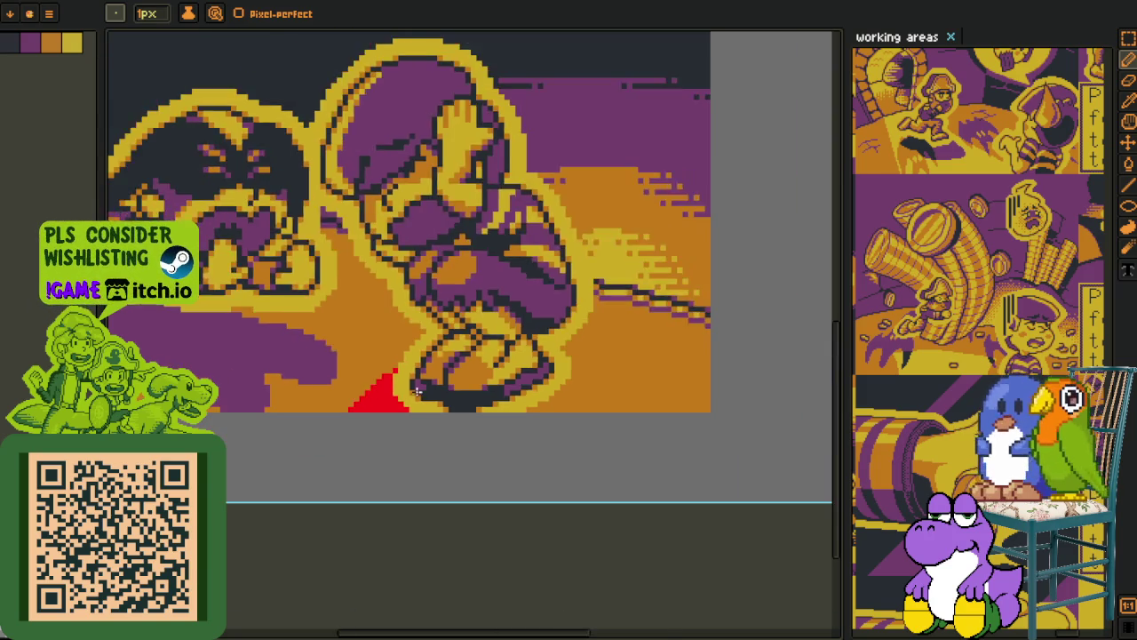
pyautogui.scroll(-2, 396, 360)
pyautogui.moveTo(389, 384)
pyautogui.mouseDown()
pyautogui.moveTo(484, 402)
pyautogui.moveTo(492, 433)
pyautogui.mouseUp()
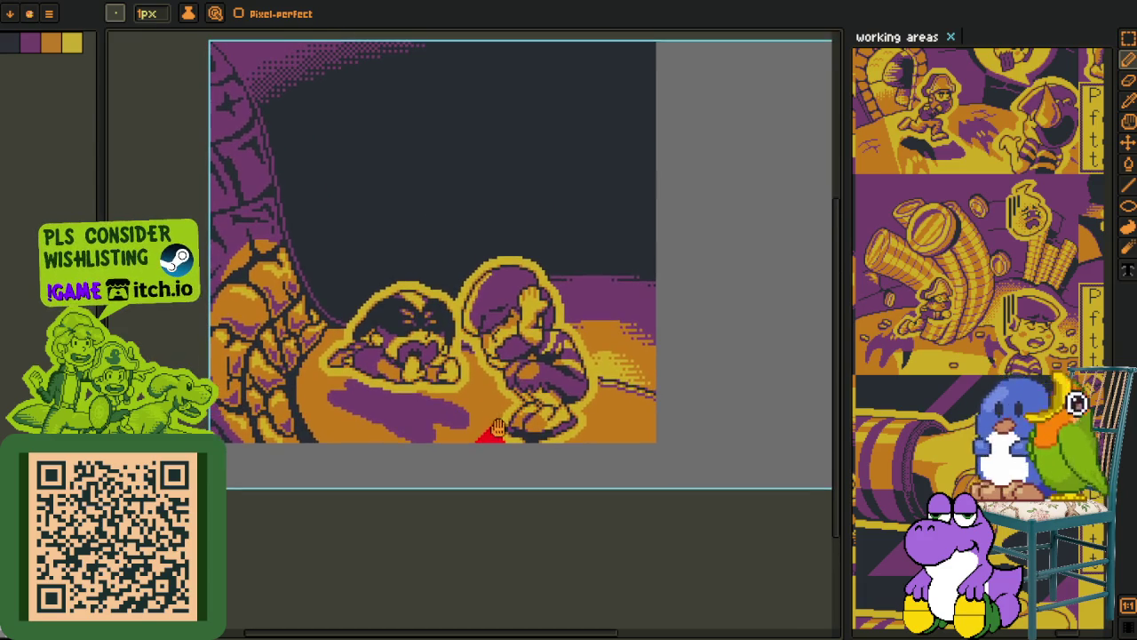
pyautogui.scroll(2, 396, 451)
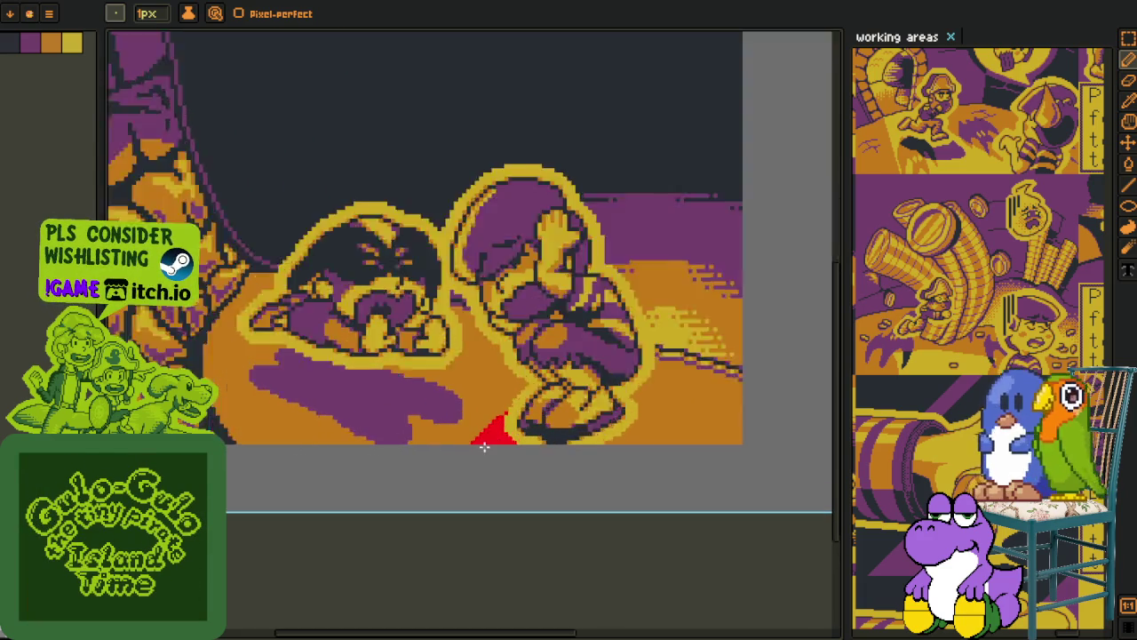
pyautogui.scroll(2, 422, 444)
pyautogui.scroll(2, 444, 437)
pyautogui.moveTo(491, 408); pyautogui.dragTo(432, 440)
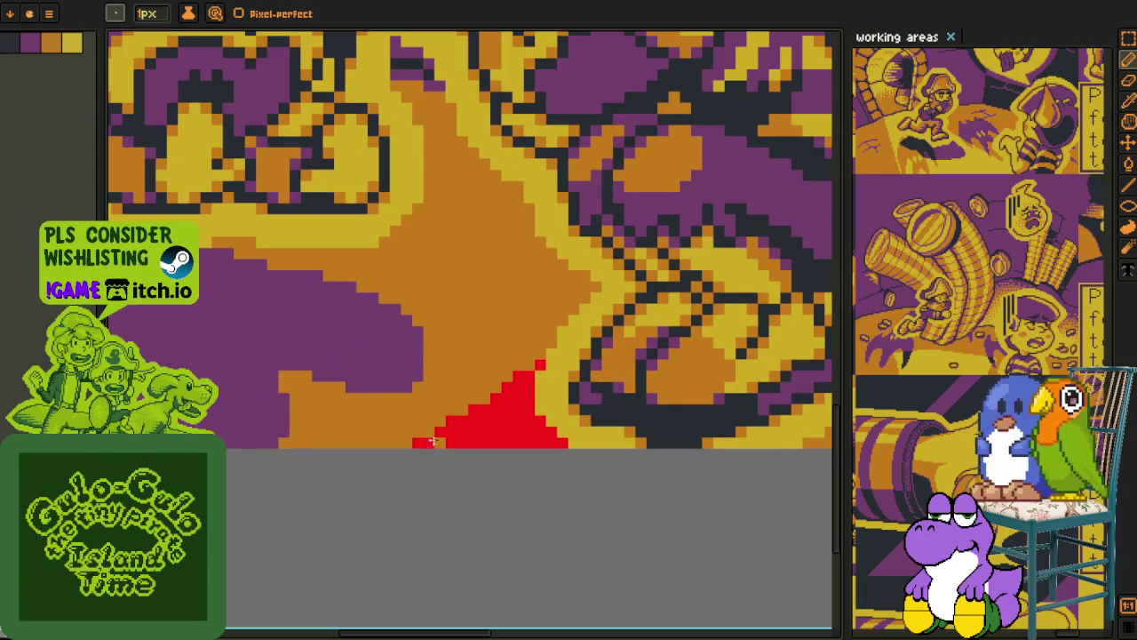
# Fill the patch purple and replace the remaining red with the picked purple #753f6d
pyautogui.keyDown('alt'); pyautogui.click(409, 380); pyautogui.keyUp('alt')
pyautogui.press('g')
pyautogui.click(501, 421)
pyautogui.click(538, 382)
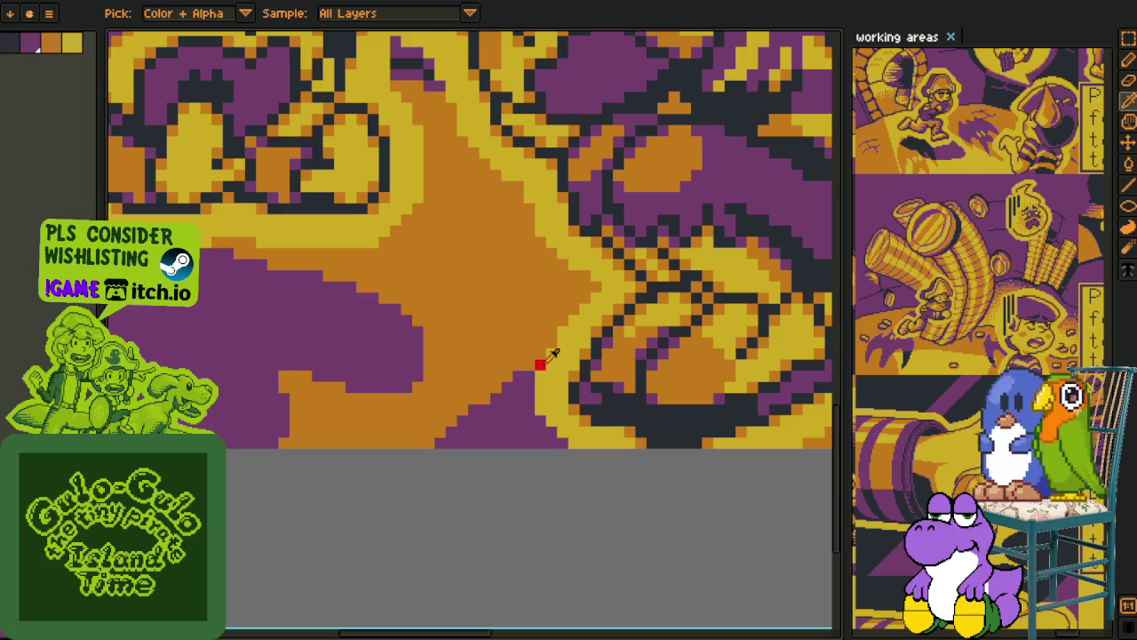
pyautogui.hotkey('shift', 'r')
pyautogui.click(460, 507)
# Show the timeline and open the new layer's Layer Properties
pyautogui.scroll(-3, 479, 391)
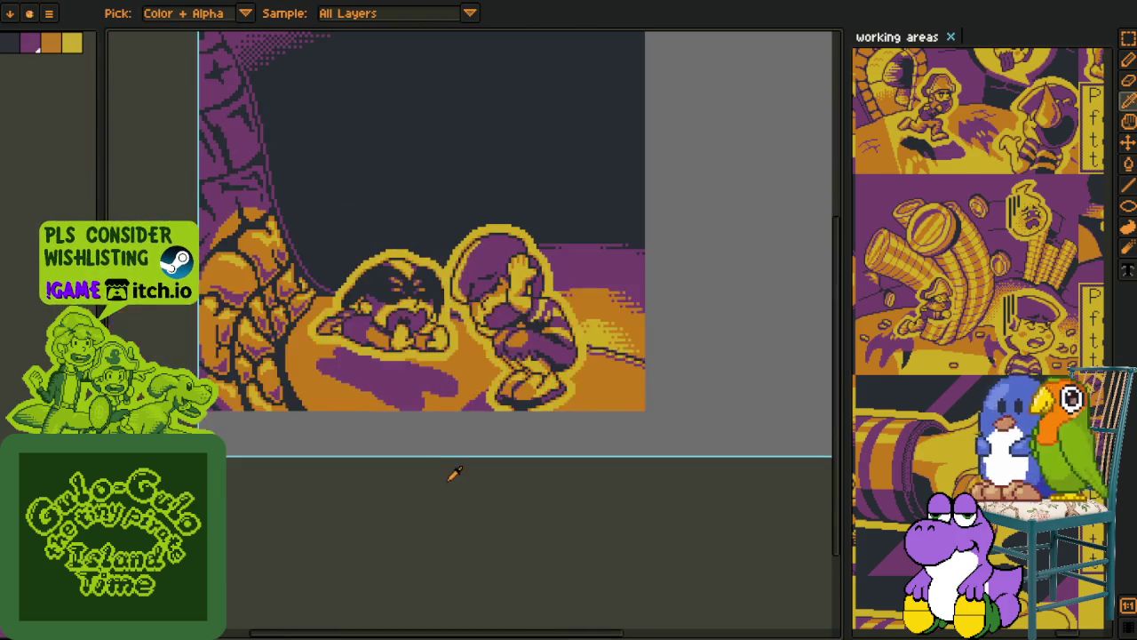
pyautogui.press('Tab')
pyautogui.doubleClick(200, 556)
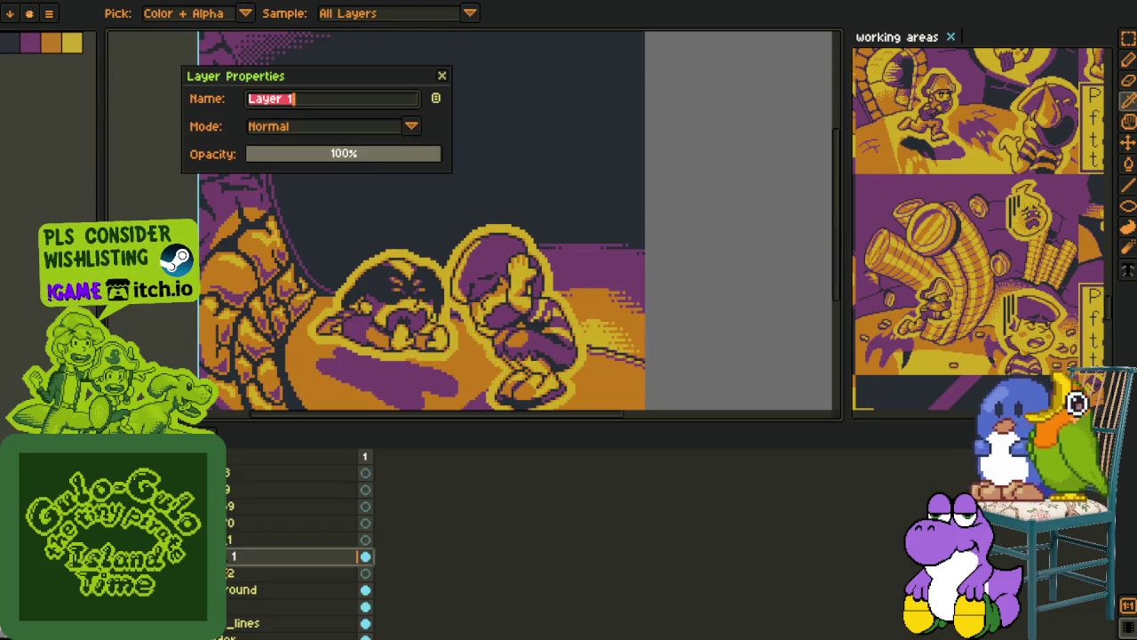
# Name the layer 'shadow' and reposition it just below the frame layer
pyautogui.write('dow')
pyautogui.press('Return')
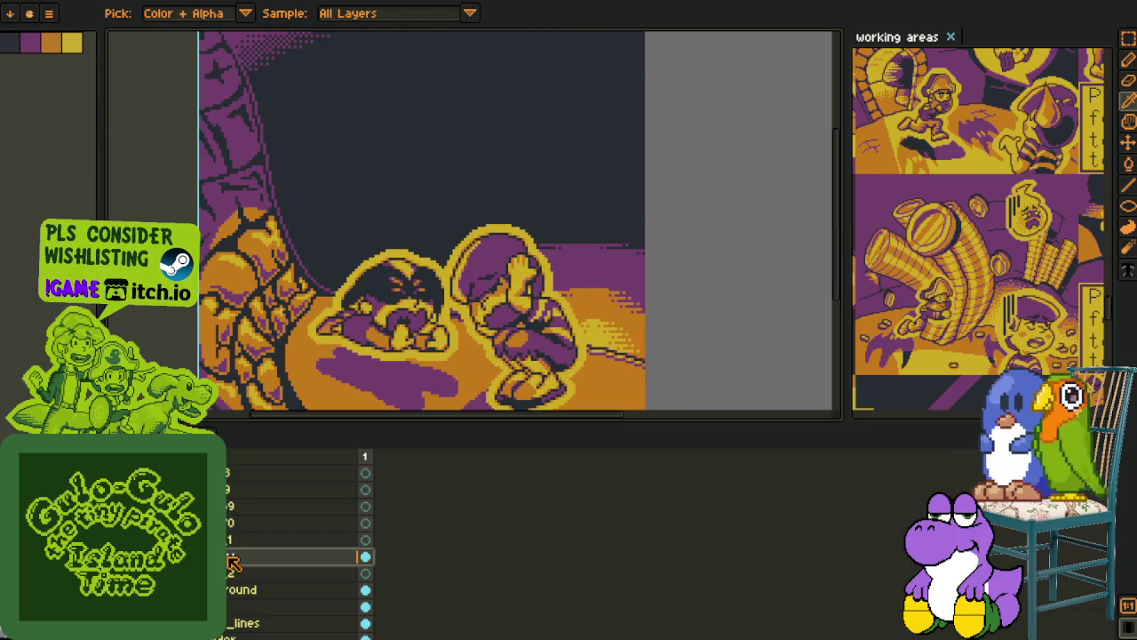
pyautogui.moveTo(200, 556); pyautogui.dragTo(200, 623)
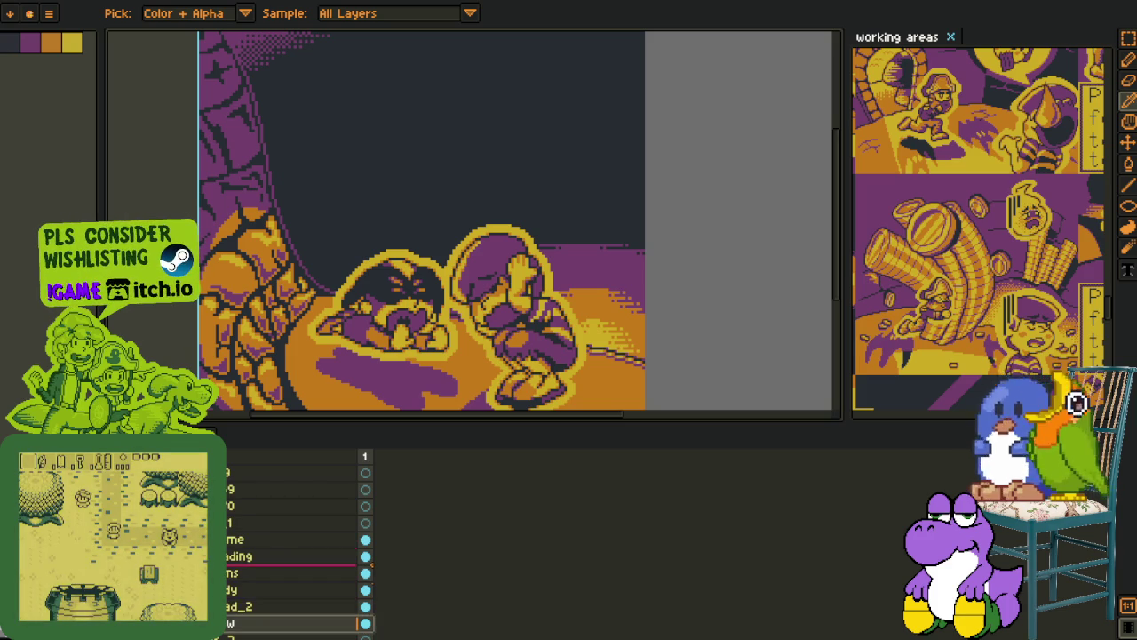
pyautogui.moveTo(200, 622); pyautogui.dragTo(200, 556)
pyautogui.hotkey('ctrl', 'z')
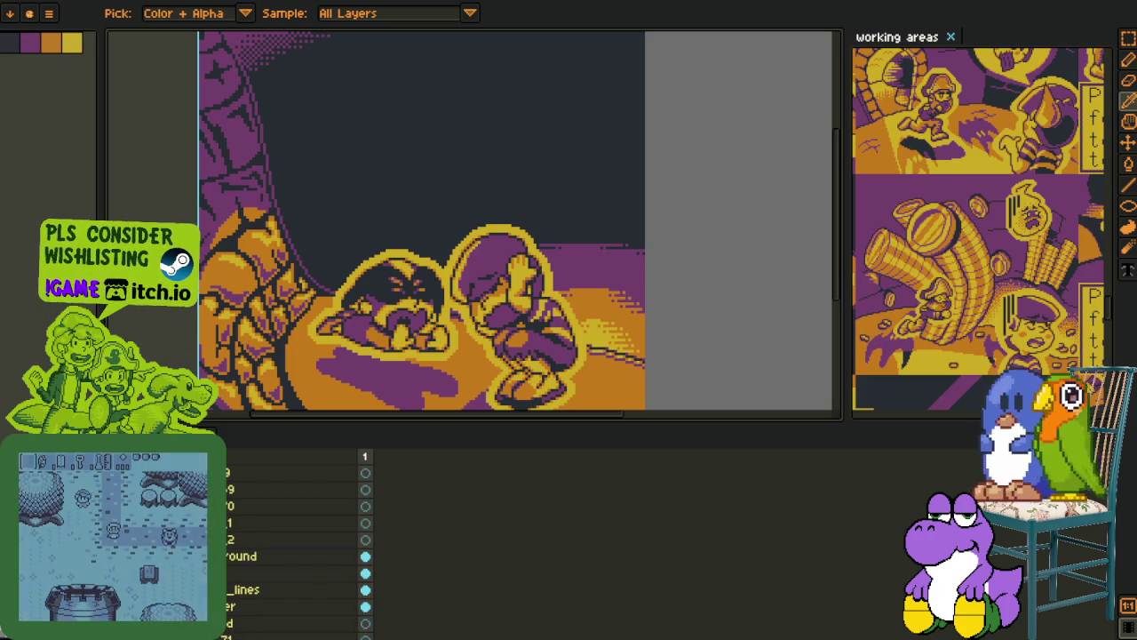
pyautogui.hotkey('ctrl', 'y')
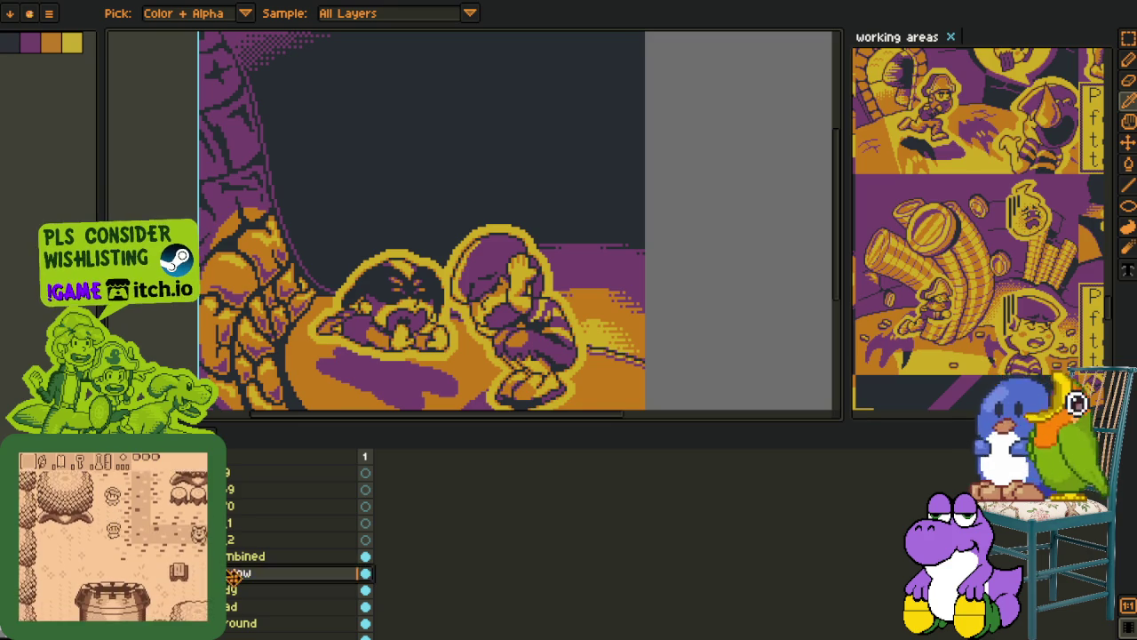
# Marquee-select the purple shadow patch and nudge it left to x 20
pyautogui.scroll(1, 365, 373)
pyautogui.moveTo(533, 433); pyautogui.dragTo(533, 499)
pyautogui.press('m')
pyautogui.moveTo(228, 278); pyautogui.dragTo(527, 495)
pyautogui.moveTo(453, 425)
pyautogui.mouseDown()
pyautogui.moveTo(423, 432)
pyautogui.moveTo(409, 418)
pyautogui.mouseUp()
pyautogui.press('Return')
pyautogui.scroll(-3, 611, 355)
pyautogui.scroll(1, 598, 364)
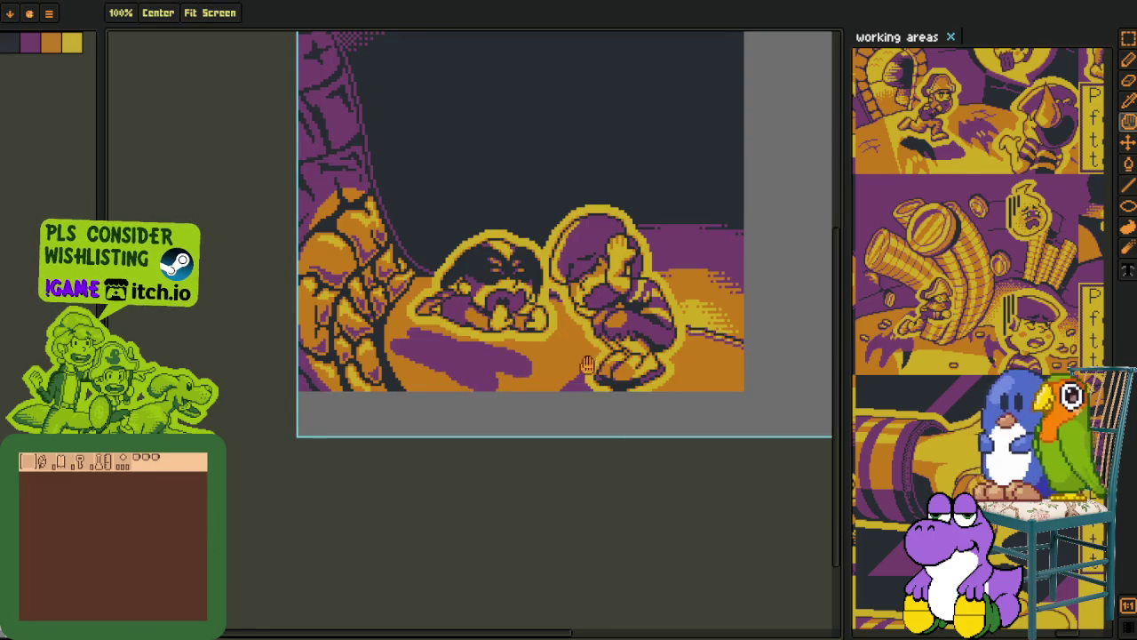
# Reorder a layer in the stack, then widen the working areas reference panel leftward
pyautogui.hscroll(1, 515, 391)
pyautogui.press('Tab')
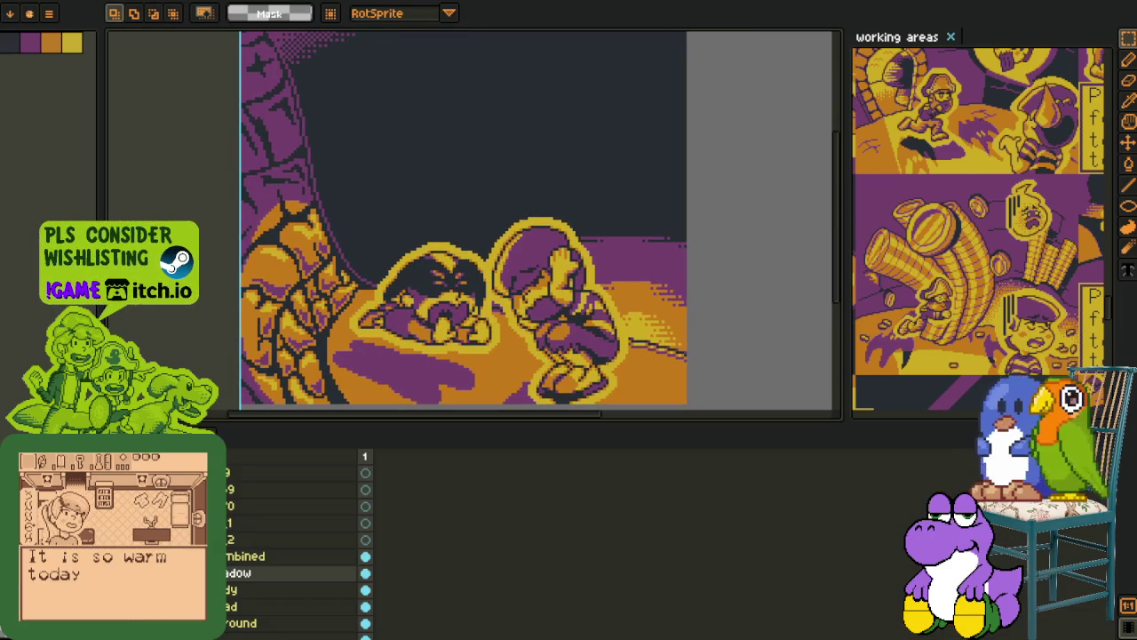
pyautogui.press('Tab')
pyautogui.scroll(3, 521, 267)
pyautogui.hscroll(2, 521, 266)
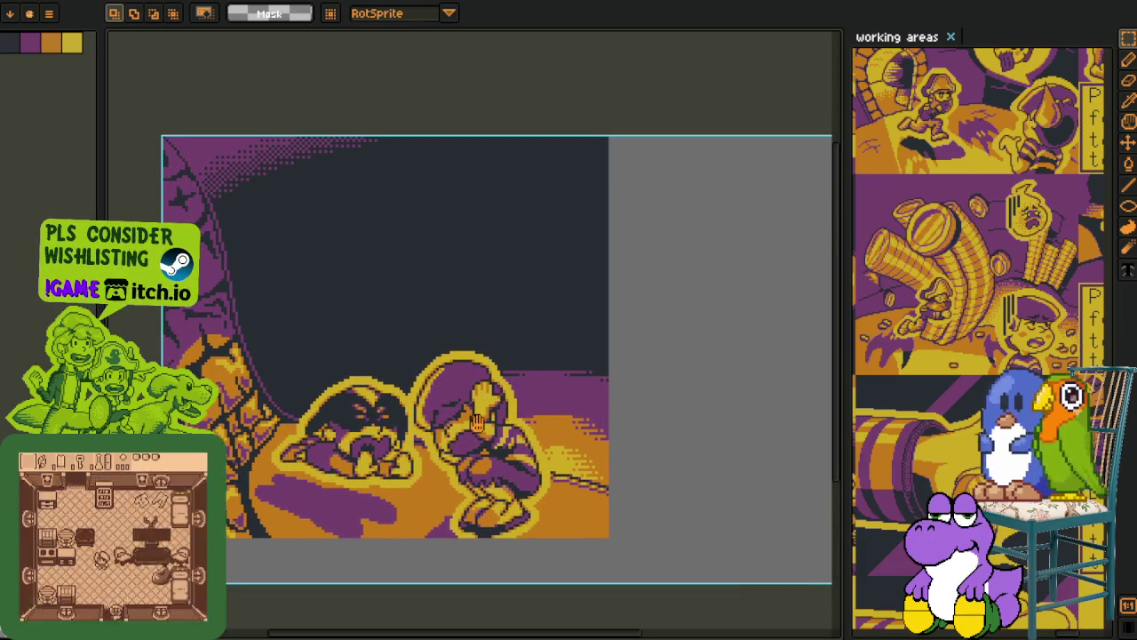
pyautogui.scroll(-3, 477, 423)
pyautogui.scroll(1, 495, 371)
pyautogui.press('Tab')
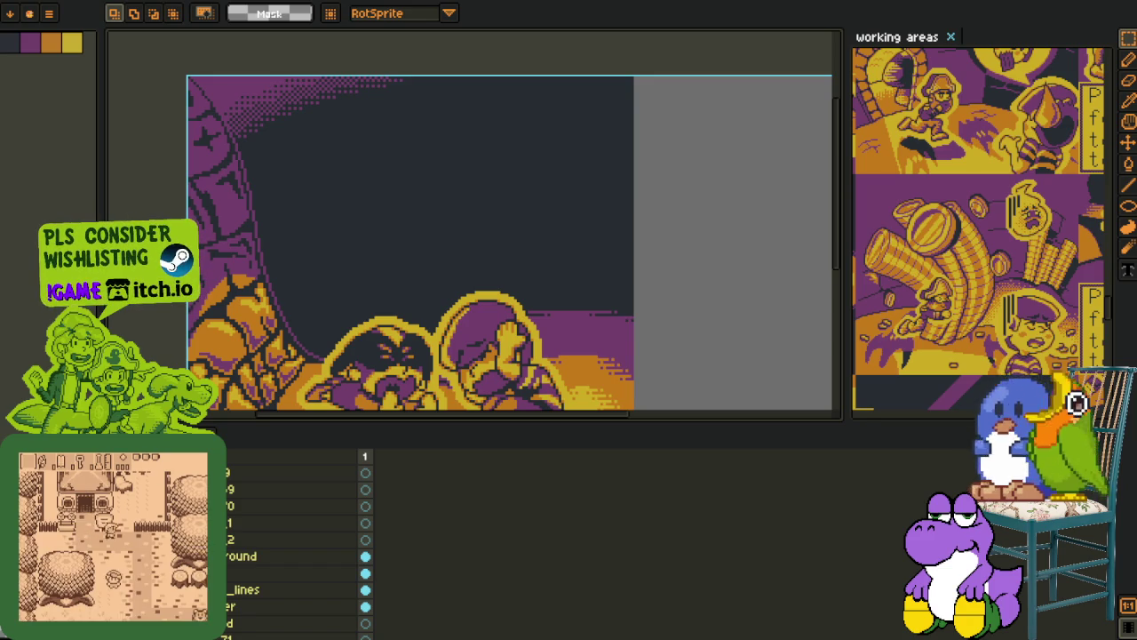
pyautogui.moveTo(267, 573)
pyautogui.mouseDown()
pyautogui.moveTo(266, 515)
pyautogui.moveTo(267, 564)
pyautogui.mouseUp()
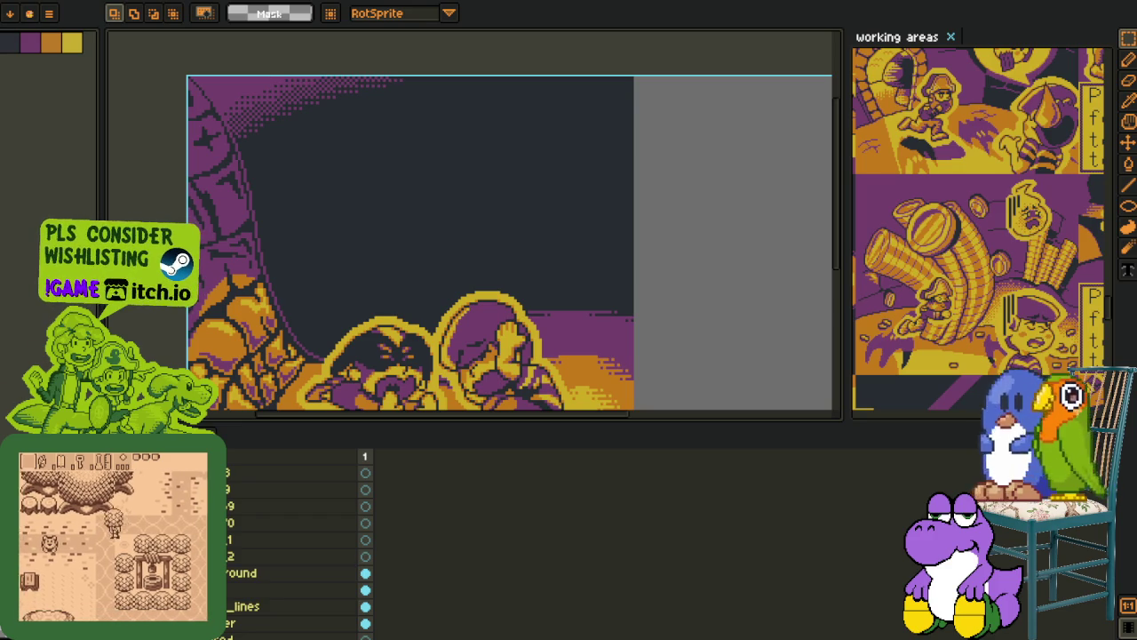
pyautogui.press('Tab')
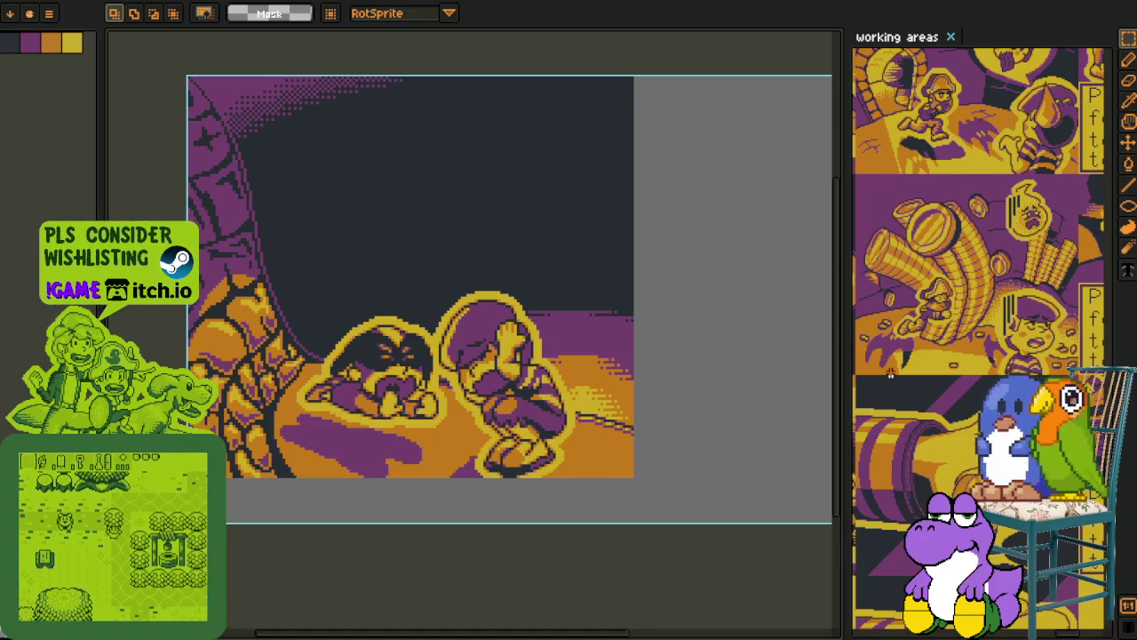
pyautogui.moveTo(688, 379); pyautogui.dragTo(406, 355)
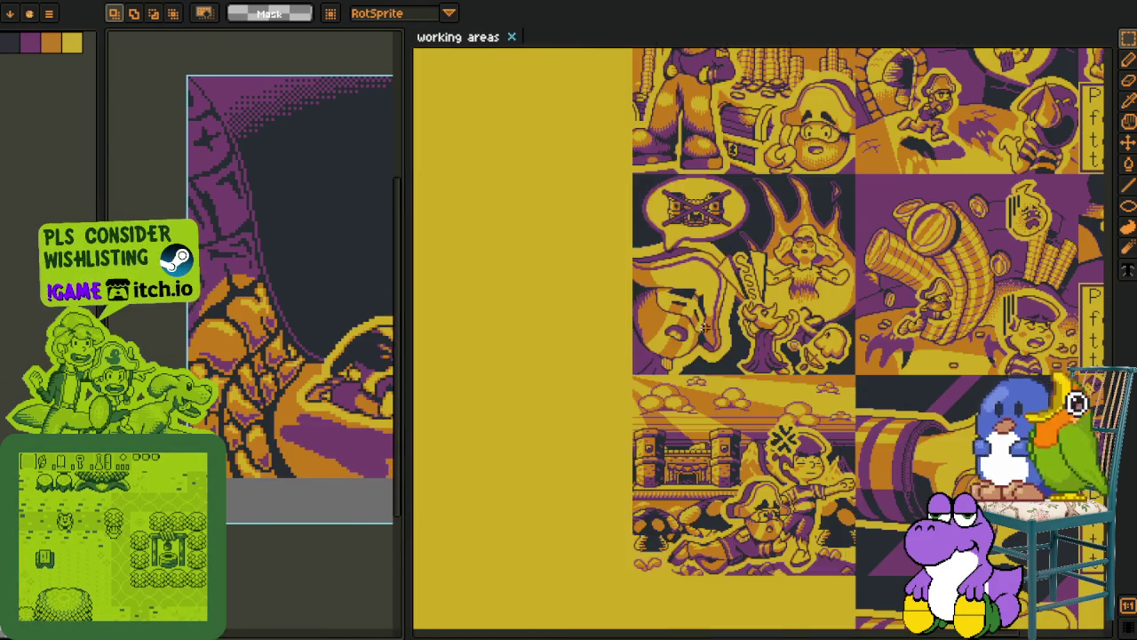
# Zoom into the reference panel and pan to its other comic tiles
pyautogui.scroll(-5, 750, 279)
pyautogui.scroll(2, 751, 278)
pyautogui.scroll(2, 764, 278)
pyautogui.scroll(2, 800, 275)
pyautogui.scroll(2, 837, 273)
pyautogui.moveTo(836, 272); pyautogui.dragTo(846, 231)
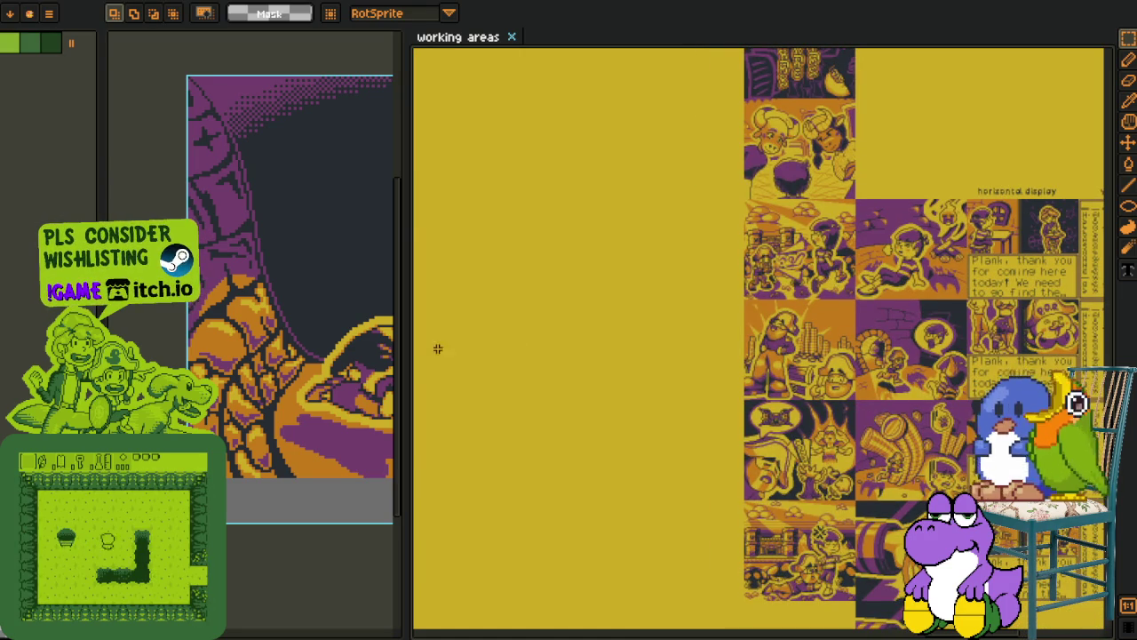
# Narrow the reference panel to a side column and recentre the night scene
pyautogui.moveTo(467, 342); pyautogui.dragTo(787, 342)
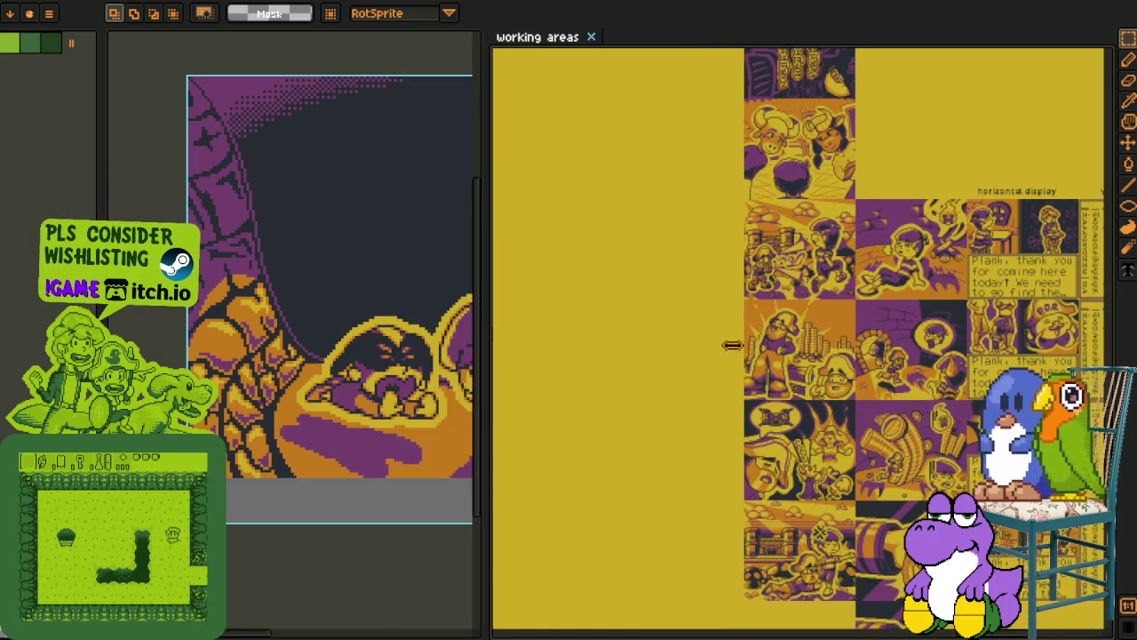
pyautogui.scroll(1, 991, 315)
pyautogui.scroll(1, 991, 314)
pyautogui.scroll(1, 988, 313)
pyautogui.scroll(1, 987, 312)
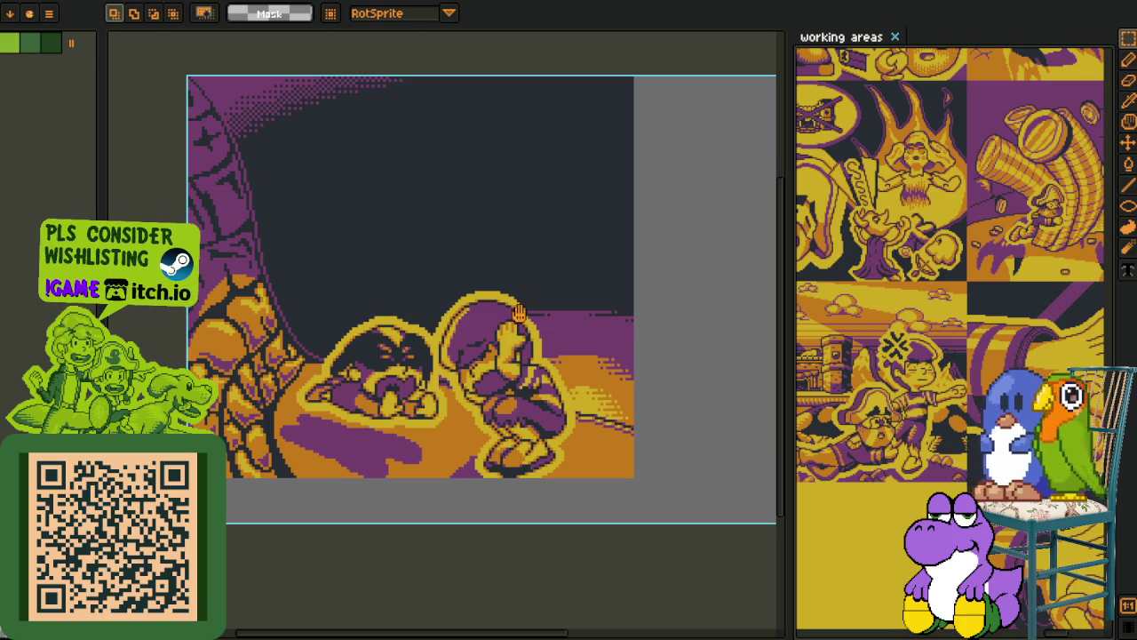
pyautogui.moveTo(518, 313); pyautogui.dragTo(595, 391)
pyautogui.scroll(-1, 548, 381)
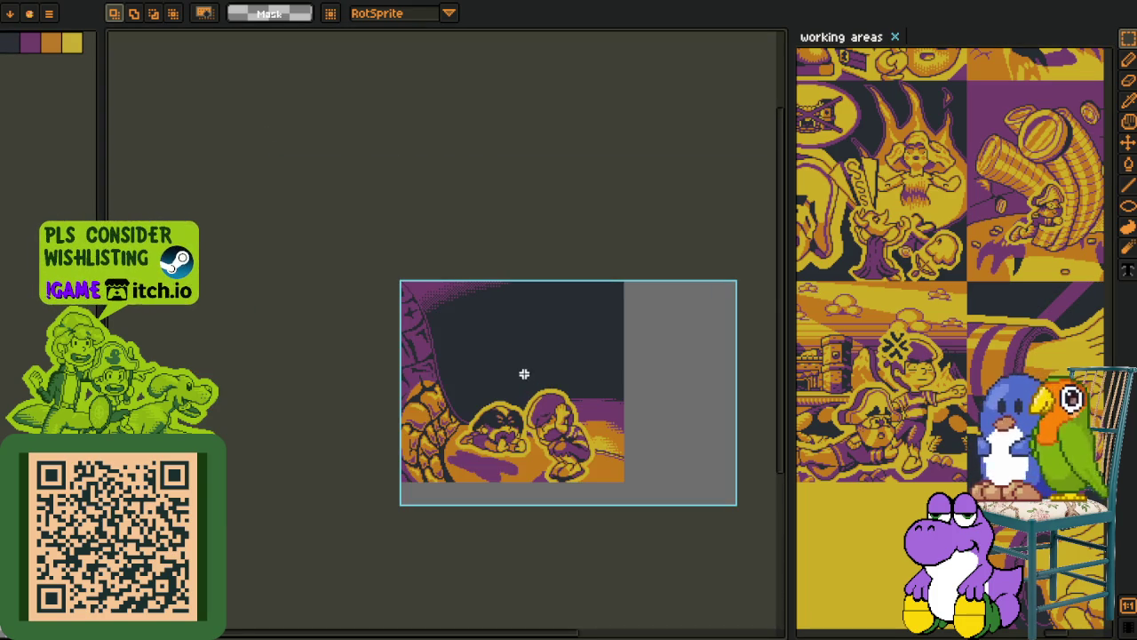
# Add a new empty layer to the night scene from the layer context menu
pyautogui.press('Tab')
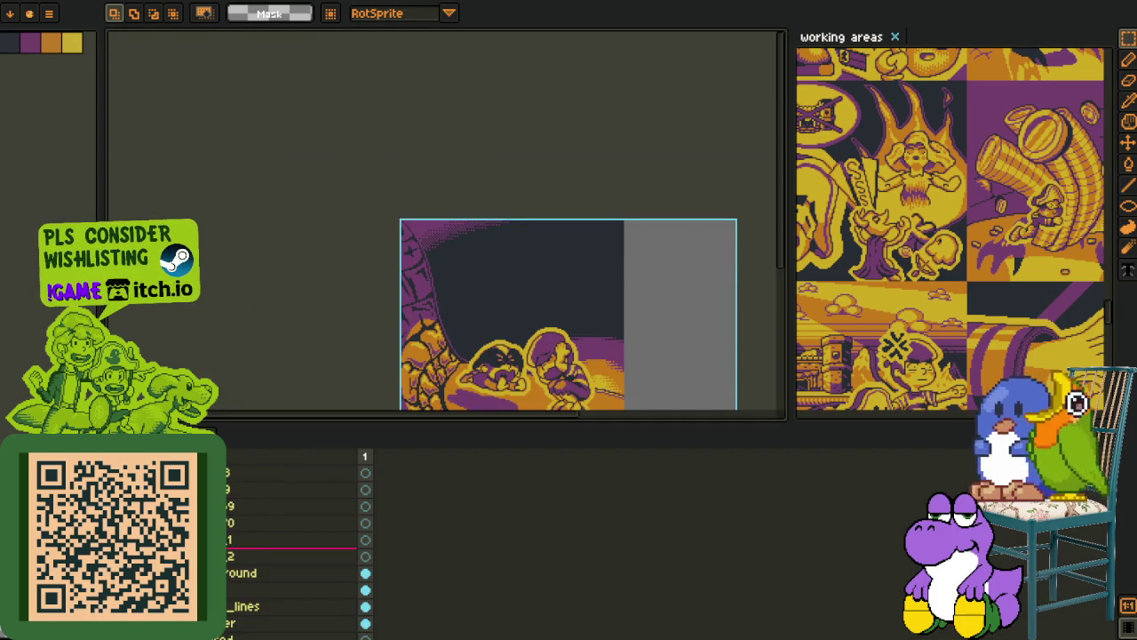
pyautogui.scroll(-1, 293, 546)
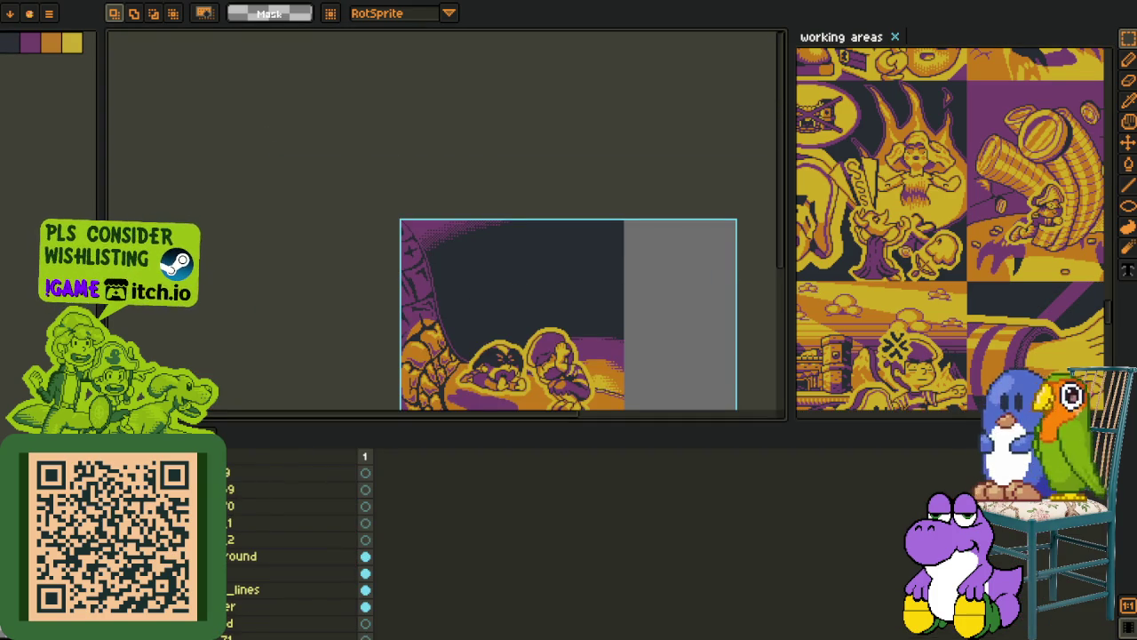
pyautogui.rightClick(209, 522)
pyautogui.moveTo(262, 583)
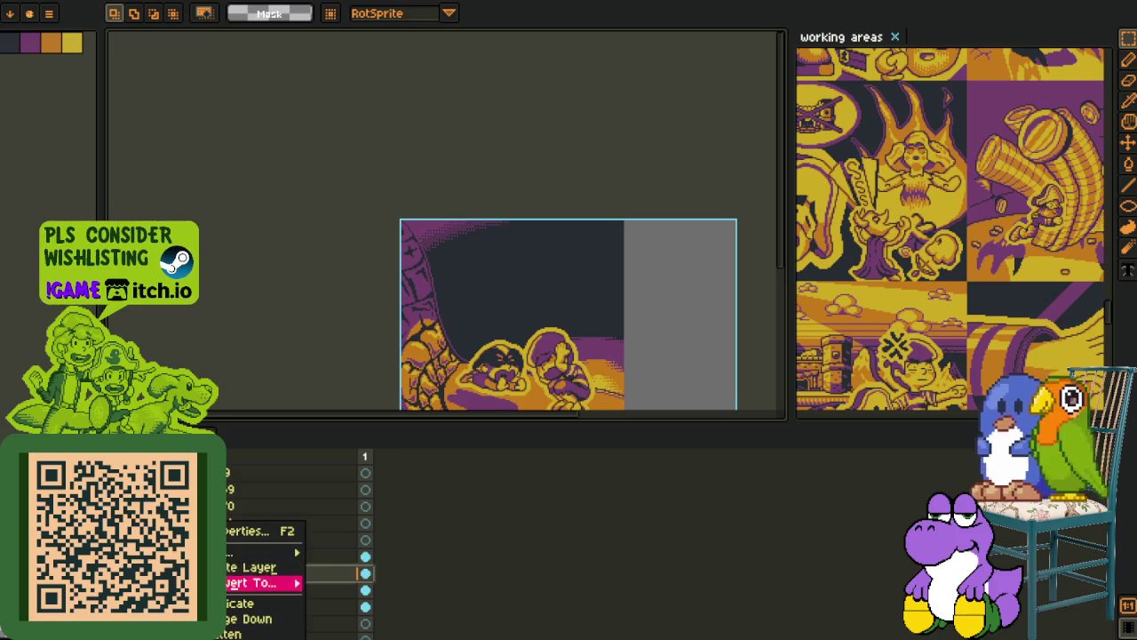
pyautogui.click(329, 551)
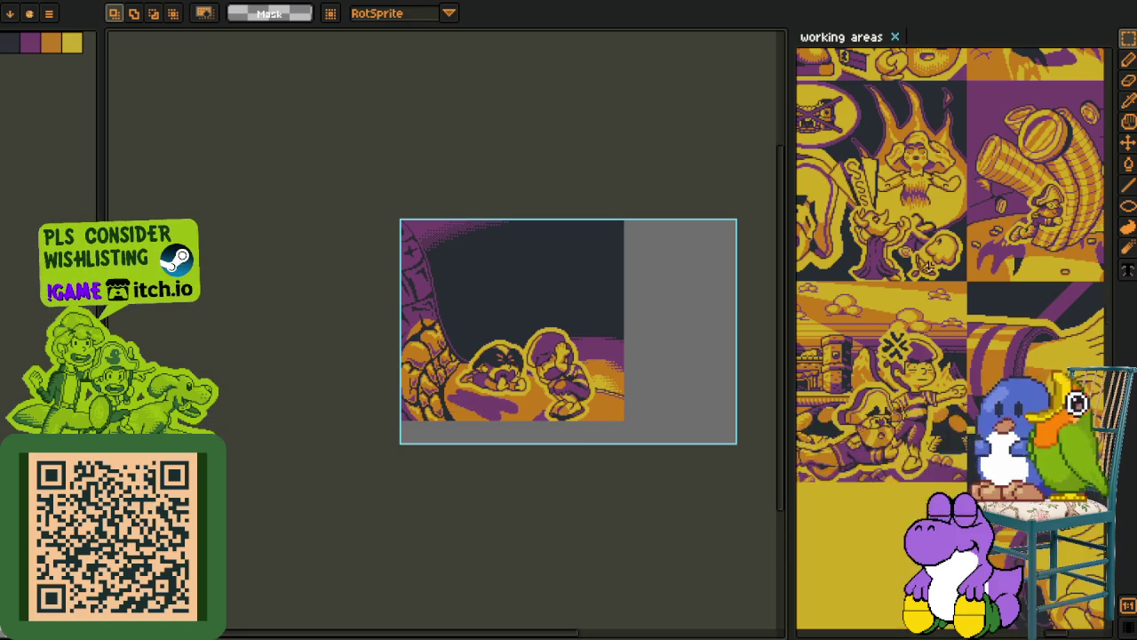
pyautogui.press('Tab')
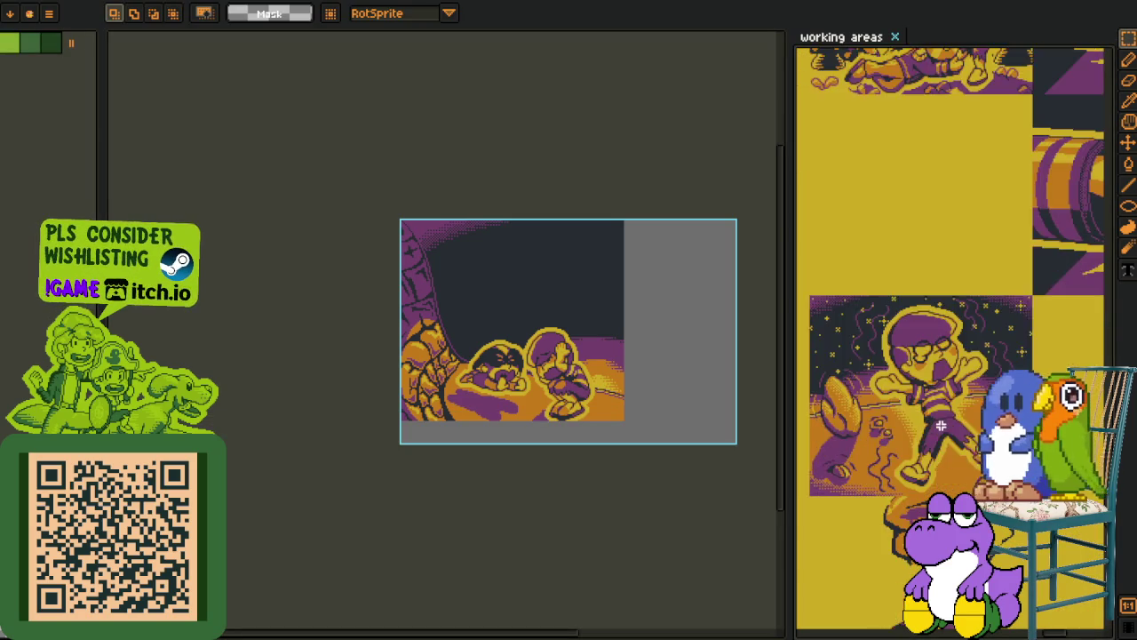
pyautogui.moveTo(448, 407); pyautogui.dragTo(386, 406)
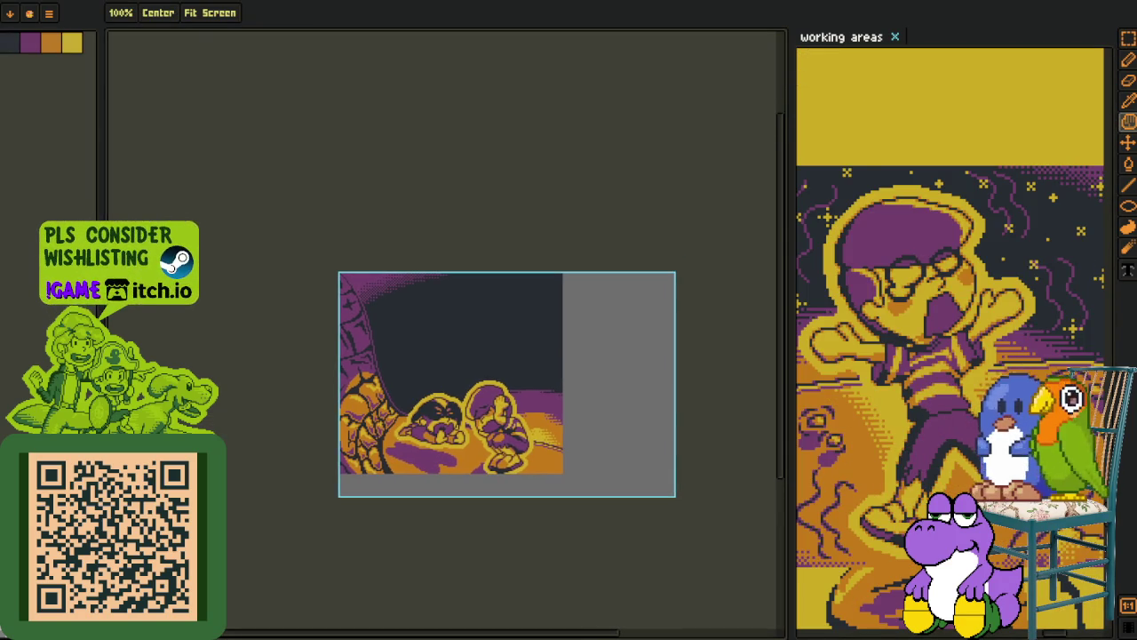
# Rename the new layer to 'stars' and hide the layer list
pyautogui.press('Tab')
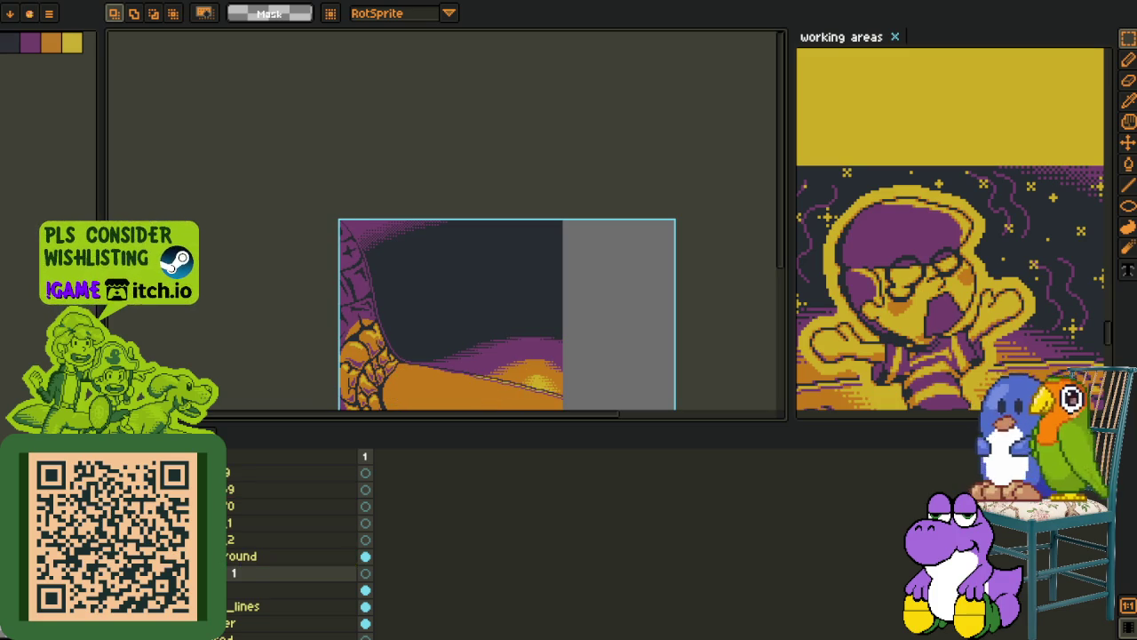
pyautogui.doubleClick(240, 573)
pyautogui.write('stars')
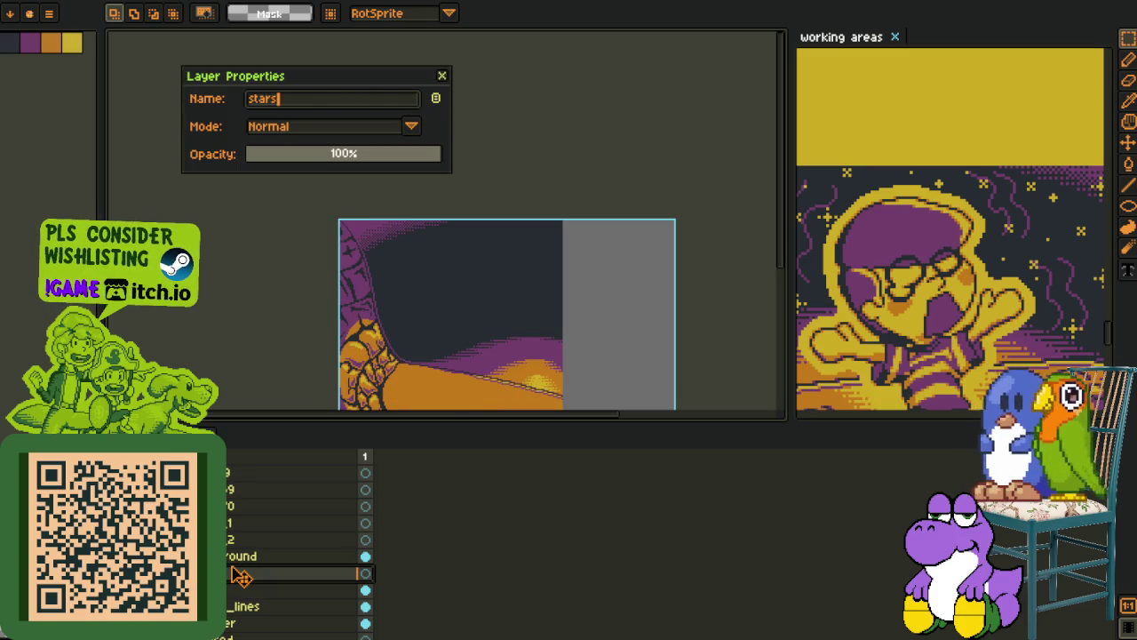
pyautogui.press('Return')
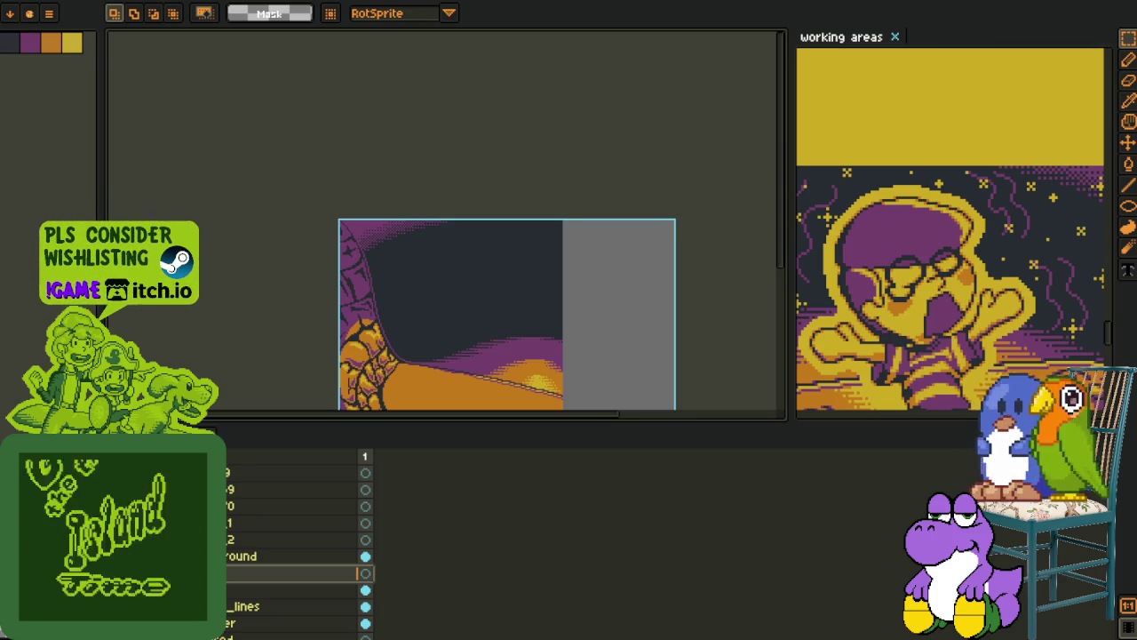
pyautogui.press('Tab')
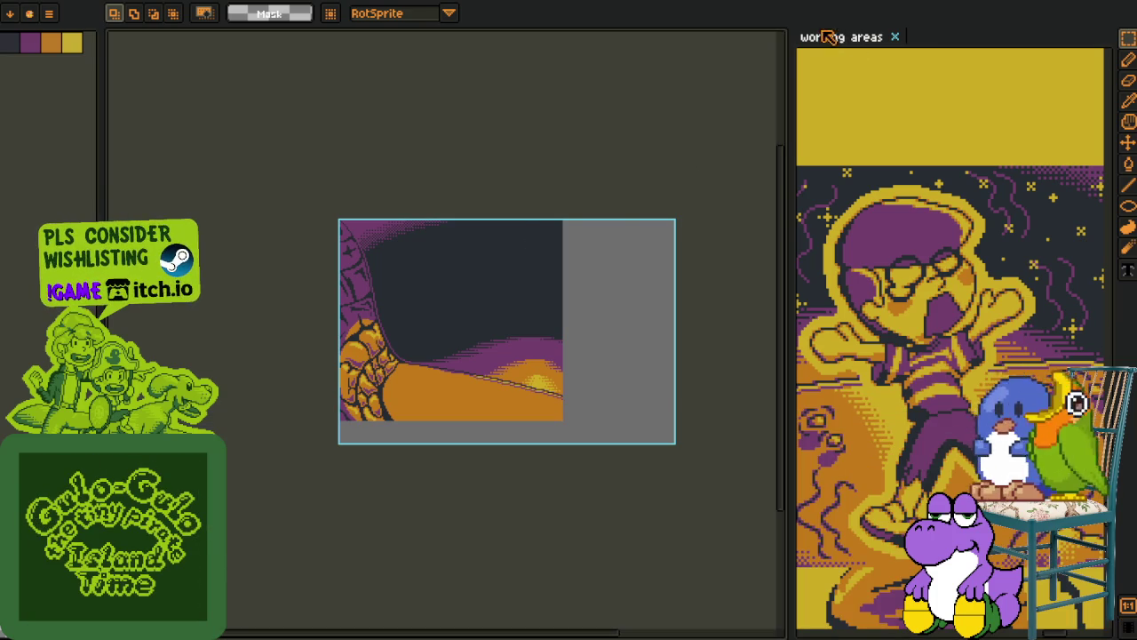
pyautogui.moveTo(829, 37); pyautogui.dragTo(579, 183)
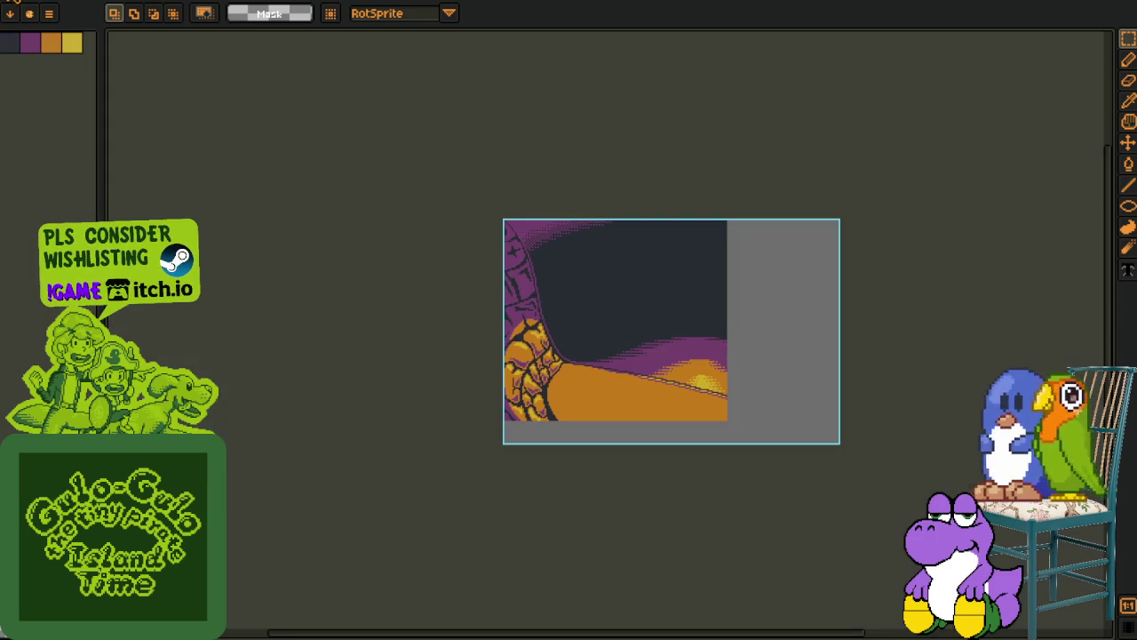
# Move a layer up within the night scene's layer stack
pyautogui.press('Tab')
pyautogui.moveTo(302, 522); pyautogui.dragTo(302, 498)
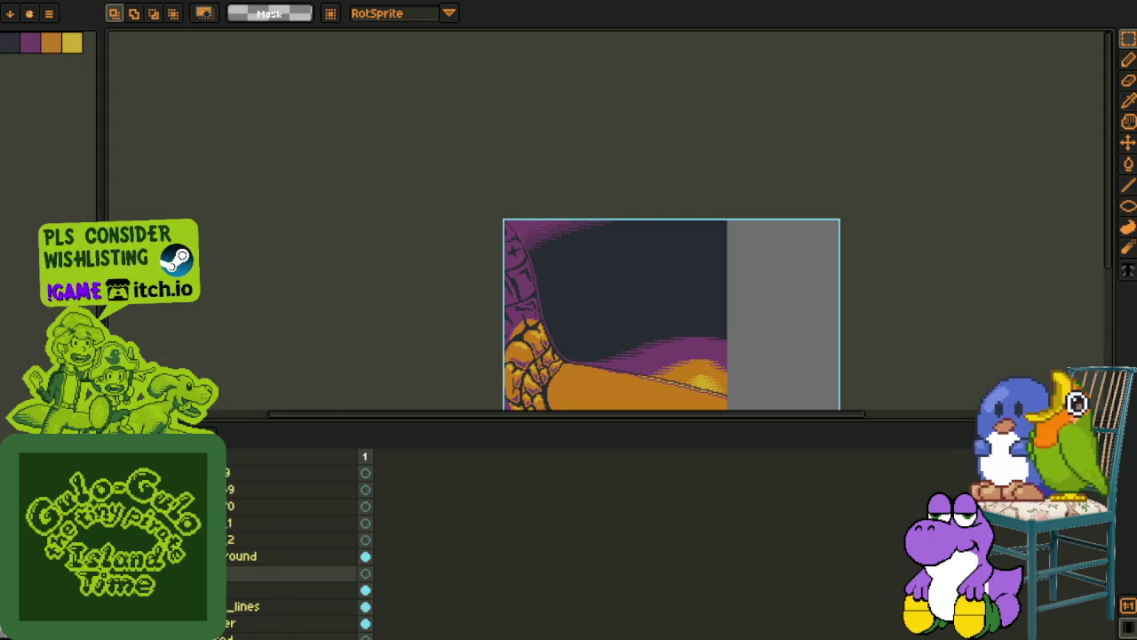
pyautogui.scroll(1, 293, 533)
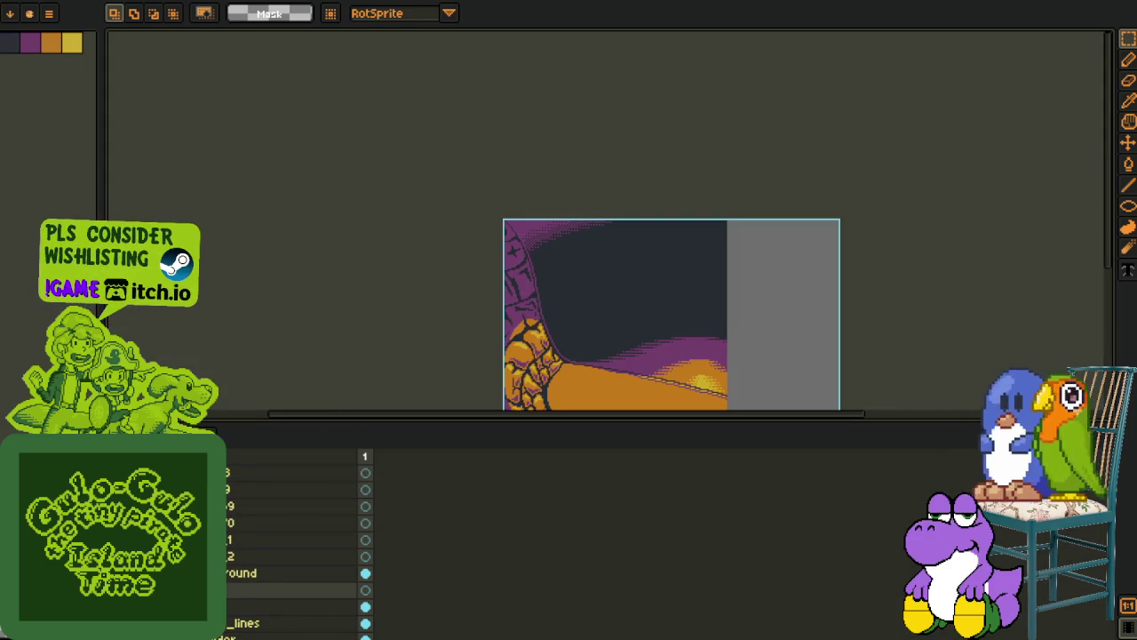
pyautogui.scroll(-2, 293, 550)
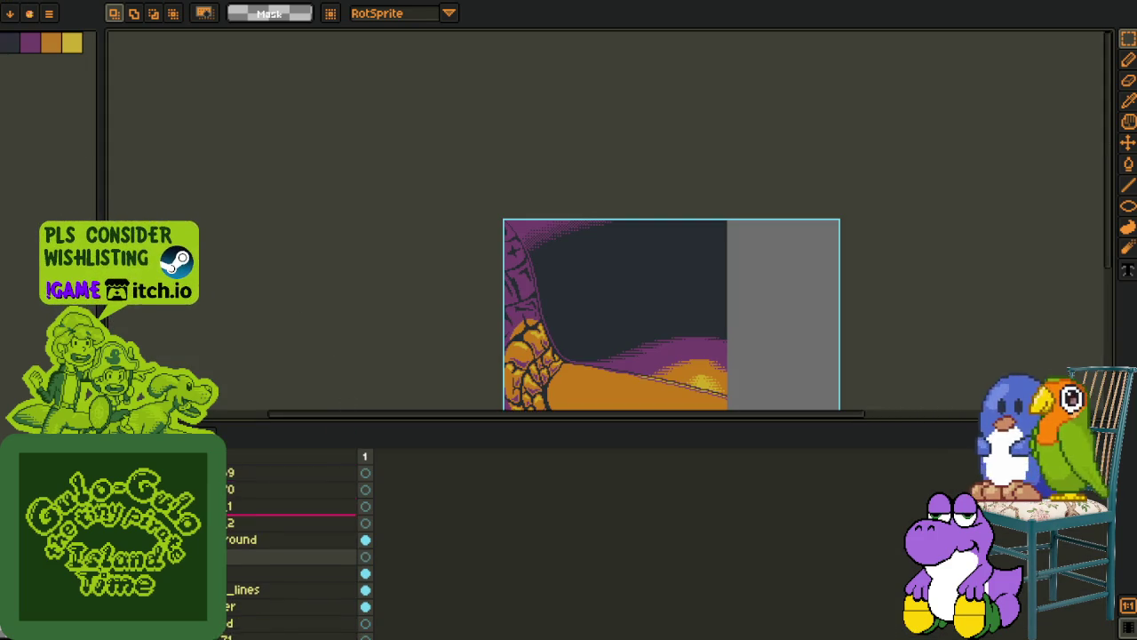
pyautogui.scroll(-1, 294, 551)
pyautogui.scroll(1, 293, 533)
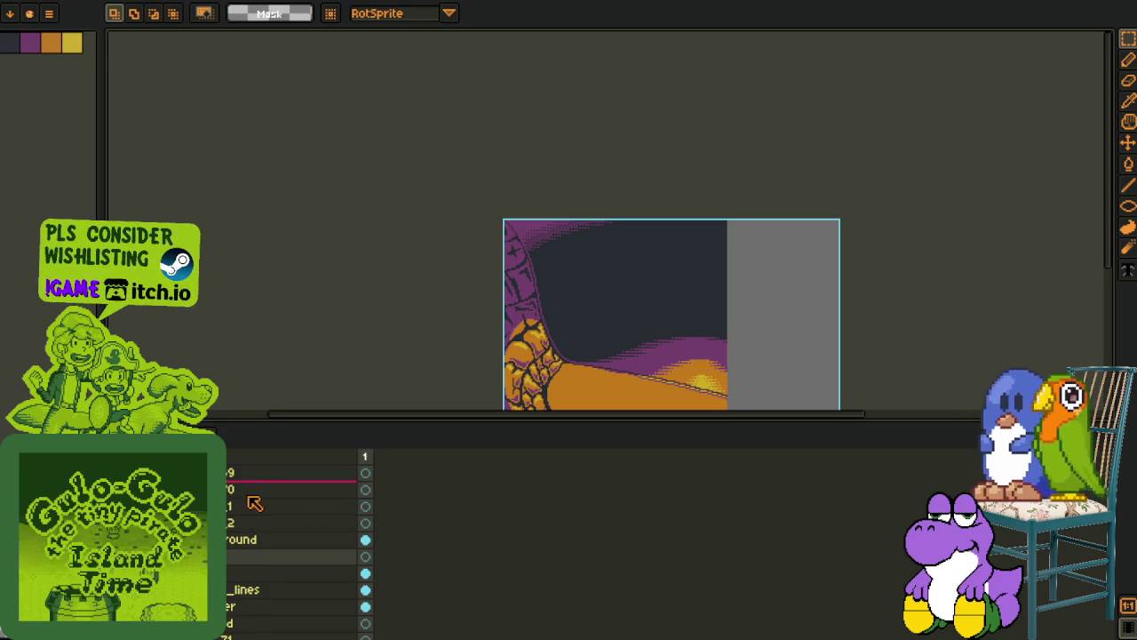
pyautogui.scroll(1, 258, 493)
pyautogui.scroll(1, 253, 495)
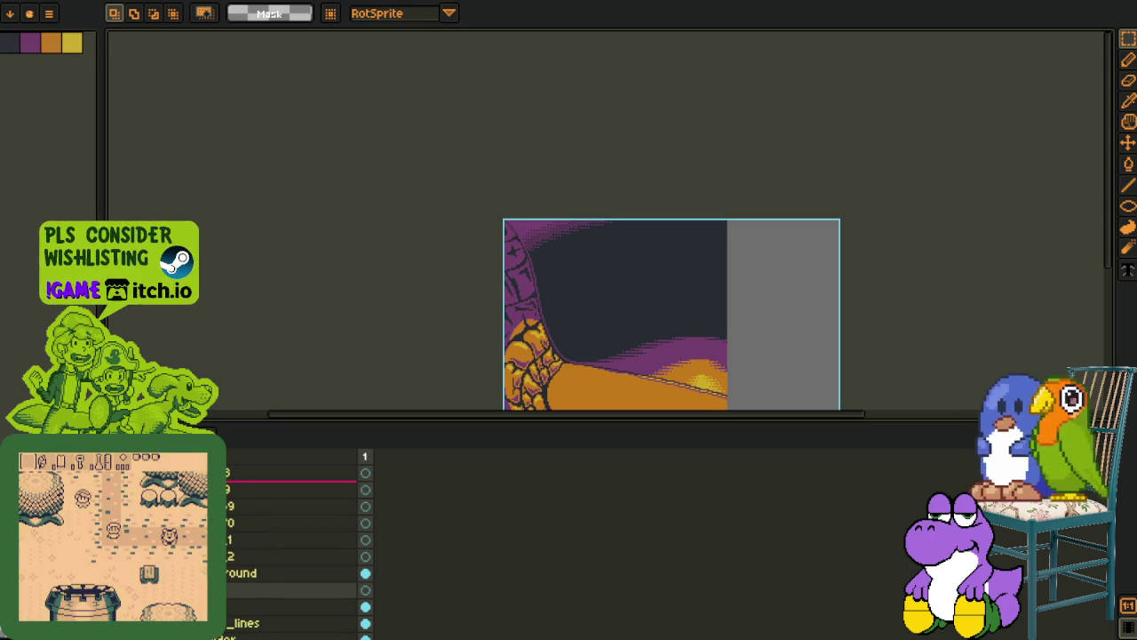
# Display the full working areas sprite sheet zoomed out with the timeline hidden
pyautogui.click(238, 7)
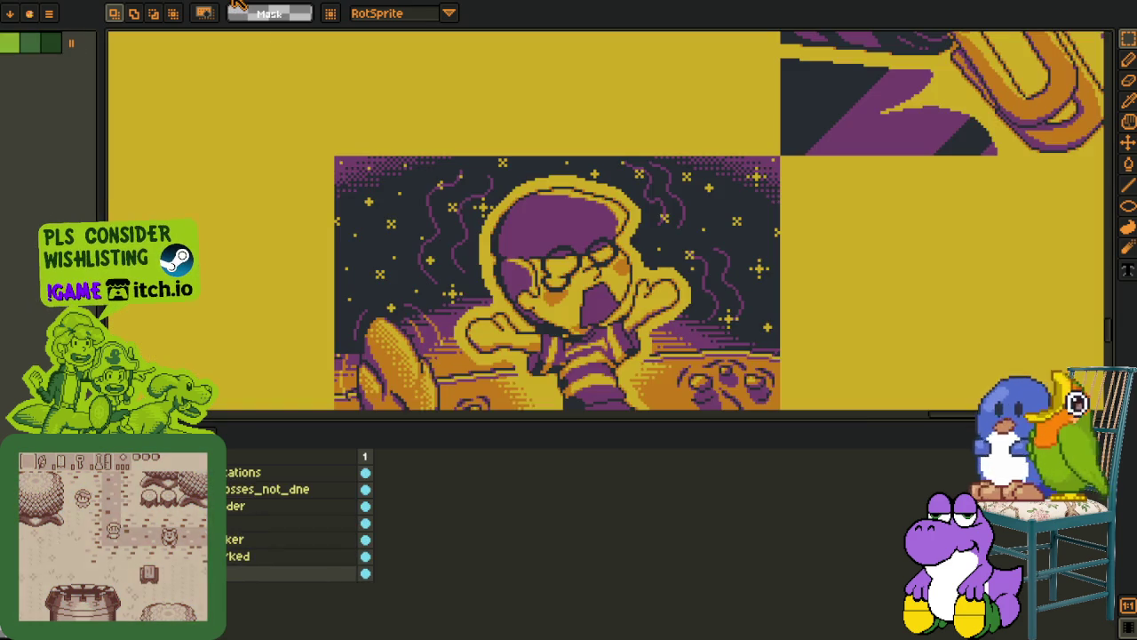
pyautogui.scroll(-1, 440, 218)
pyautogui.scroll(-2, 439, 218)
pyautogui.scroll(-2, 440, 217)
pyautogui.press('Tab')
# Zoom in and pan around the pink town map and neighbouring artwork sheets
pyautogui.press('h')
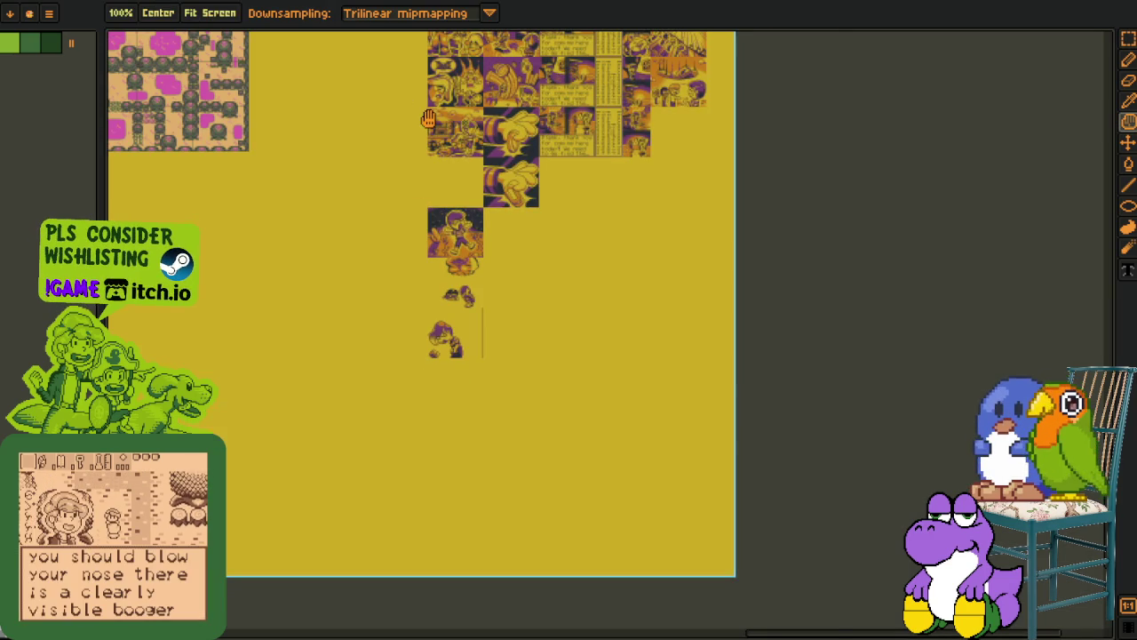
pyautogui.scroll(2, 516, 348)
pyautogui.scroll(1, 533, 373)
pyautogui.scroll(2, 769, 433)
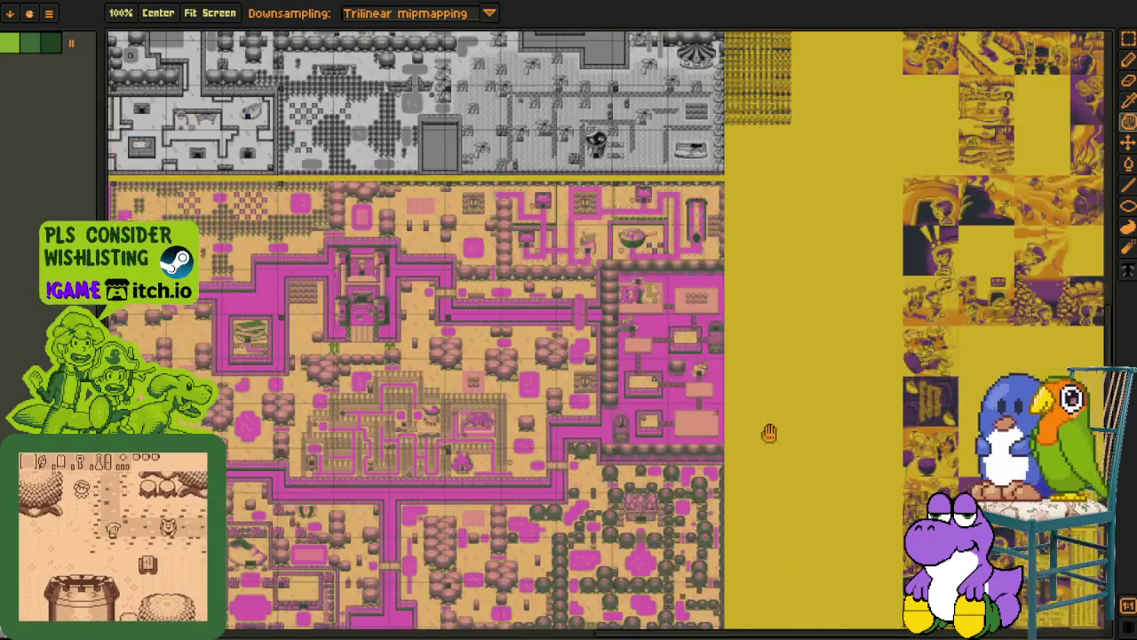
pyautogui.scroll(1, 769, 433)
pyautogui.scroll(1, 711, 413)
pyautogui.press('r')
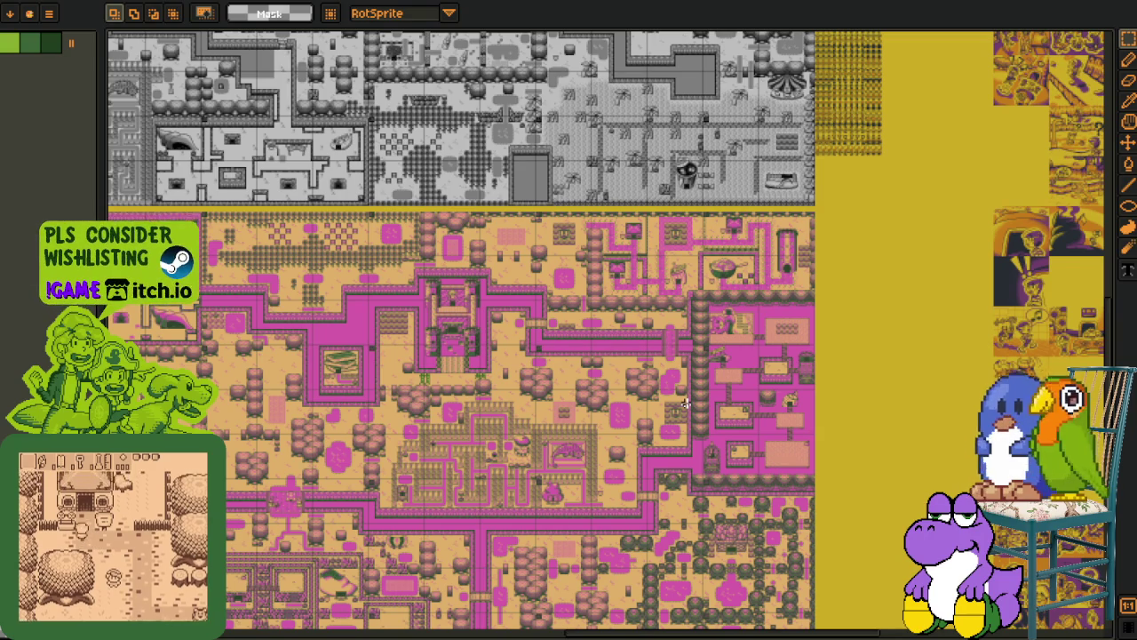
pyautogui.moveTo(698, 401)
pyautogui.mouseDown()
pyautogui.moveTo(662, 297)
pyautogui.moveTo(648, 293)
pyautogui.mouseUp()
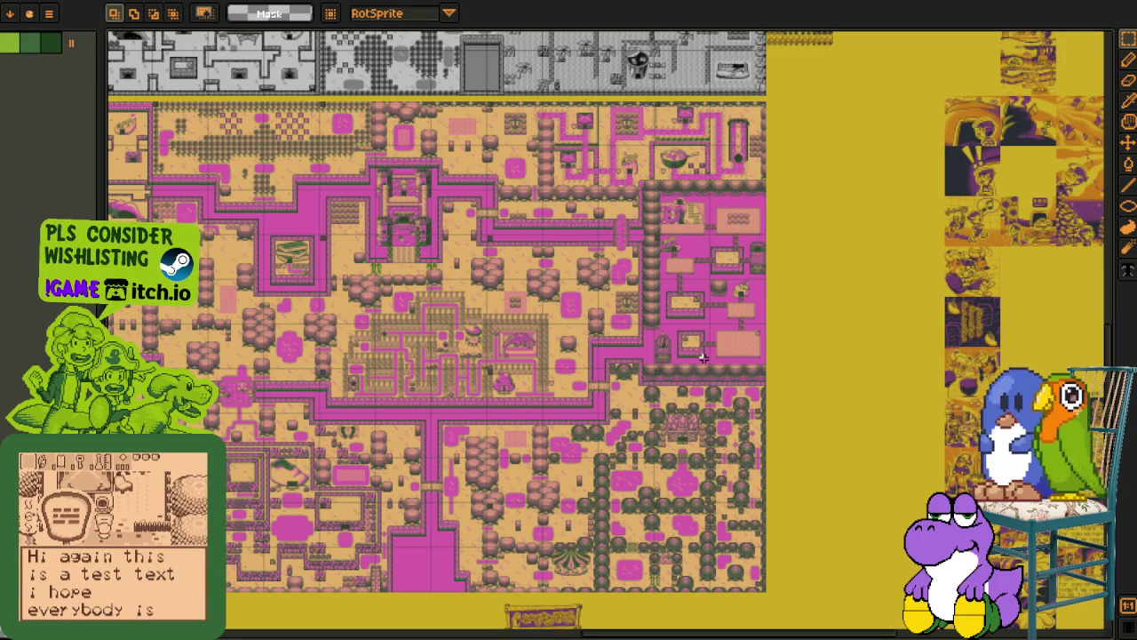
pyautogui.moveTo(875, 453)
pyautogui.mouseDown()
pyautogui.moveTo(808, 367)
pyautogui.moveTo(888, 327)
pyautogui.mouseUp()
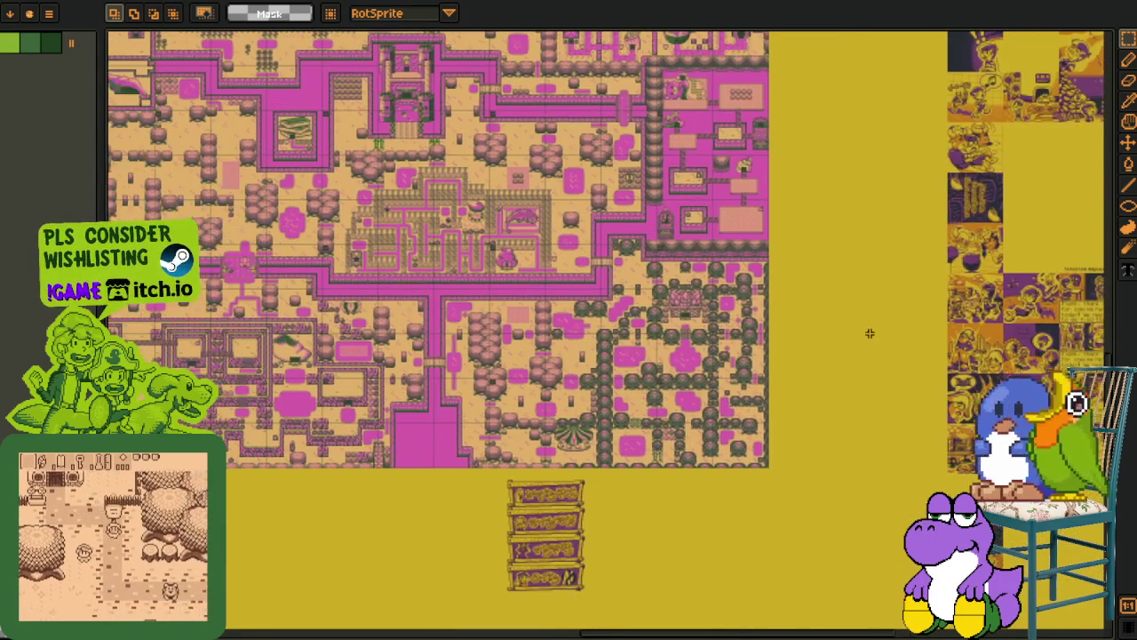
pyautogui.moveTo(711, 337); pyautogui.dragTo(799, 344)
pyautogui.moveTo(657, 329)
pyautogui.mouseDown()
pyautogui.moveTo(744, 334)
pyautogui.moveTo(560, 258)
pyautogui.mouseUp()
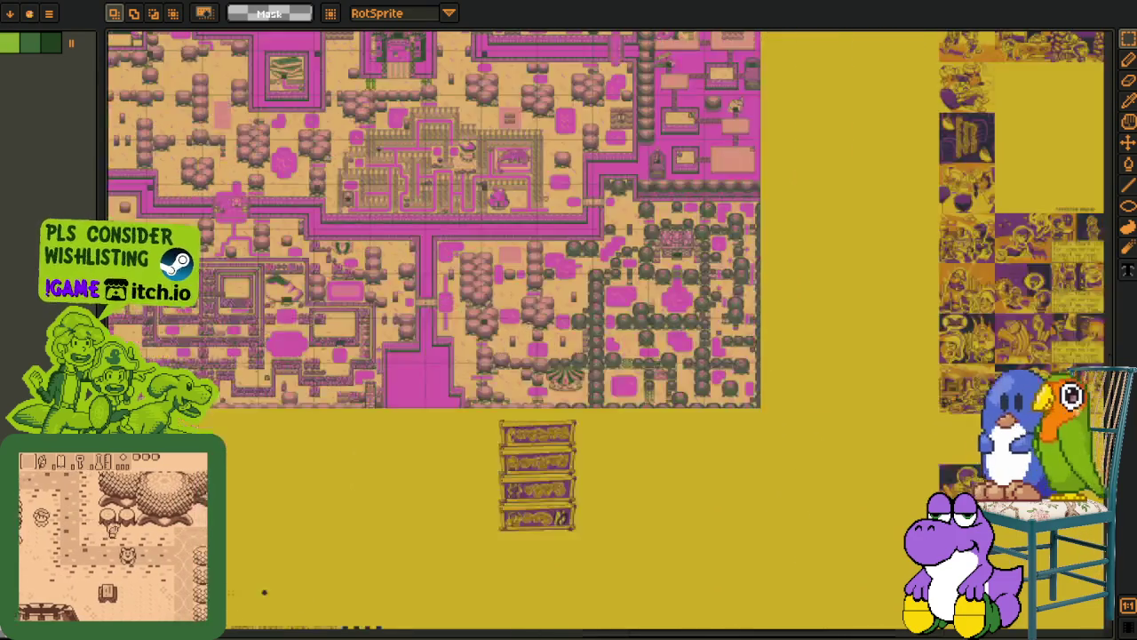
pyautogui.moveTo(728, 355); pyautogui.dragTo(575, 312)
pyautogui.moveTo(779, 503)
pyautogui.mouseDown()
pyautogui.moveTo(622, 426)
pyautogui.moveTo(755, 431)
pyautogui.moveTo(808, 473)
pyautogui.moveTo(930, 461)
pyautogui.mouseUp()
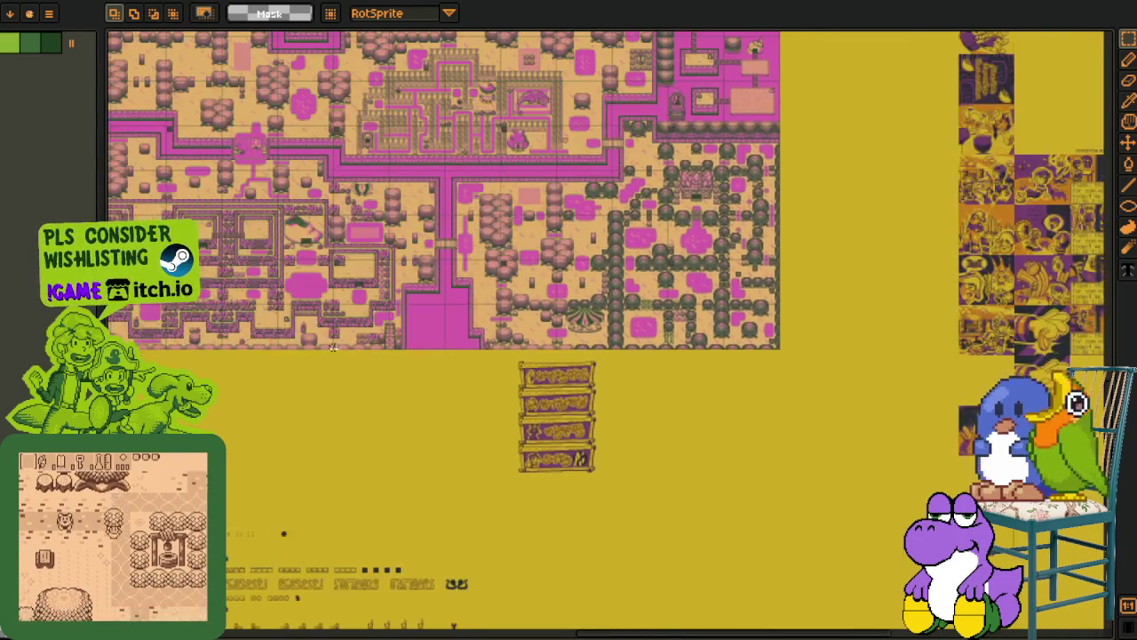
# Select a rectangular patch of ground among the trees on the town map
pyautogui.moveTo(421, 370); pyautogui.dragTo(700, 466)
pyautogui.moveTo(474, 347)
pyautogui.mouseDown()
pyautogui.moveTo(495, 352)
pyautogui.moveTo(548, 497)
pyautogui.mouseUp()
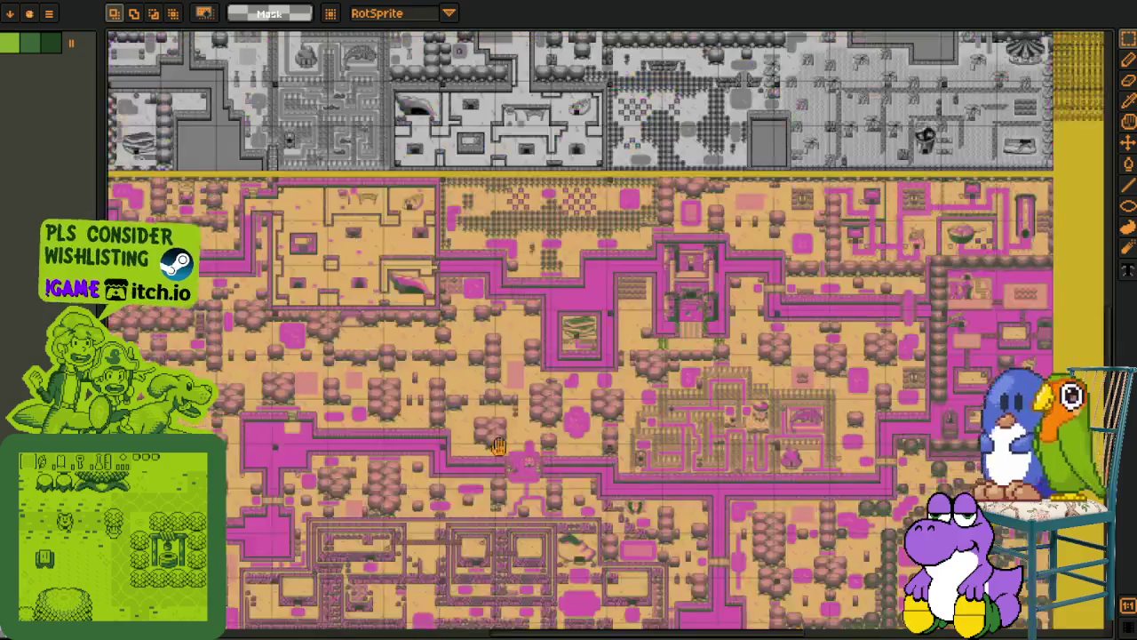
pyautogui.scroll(2, 548, 382)
pyautogui.scroll(2, 549, 382)
pyautogui.moveTo(428, 349); pyautogui.dragTo(756, 583)
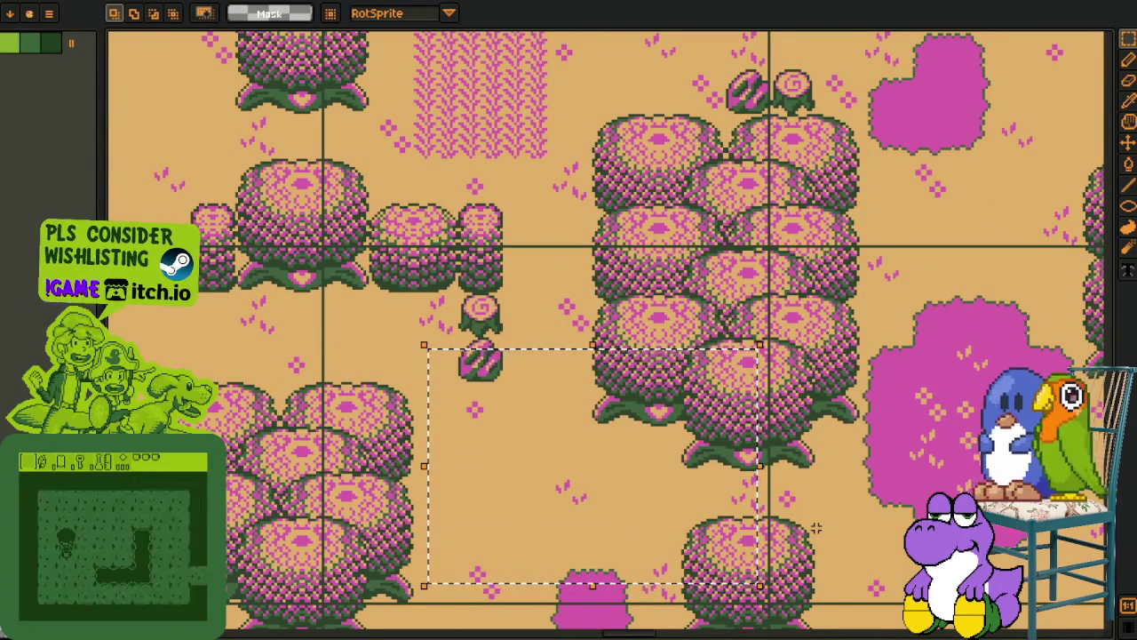
# Reselect a patch around the tree cluster, then view the town's central garden
pyautogui.scroll(-2, 785, 503)
pyautogui.moveTo(678, 339); pyautogui.dragTo(877, 495)
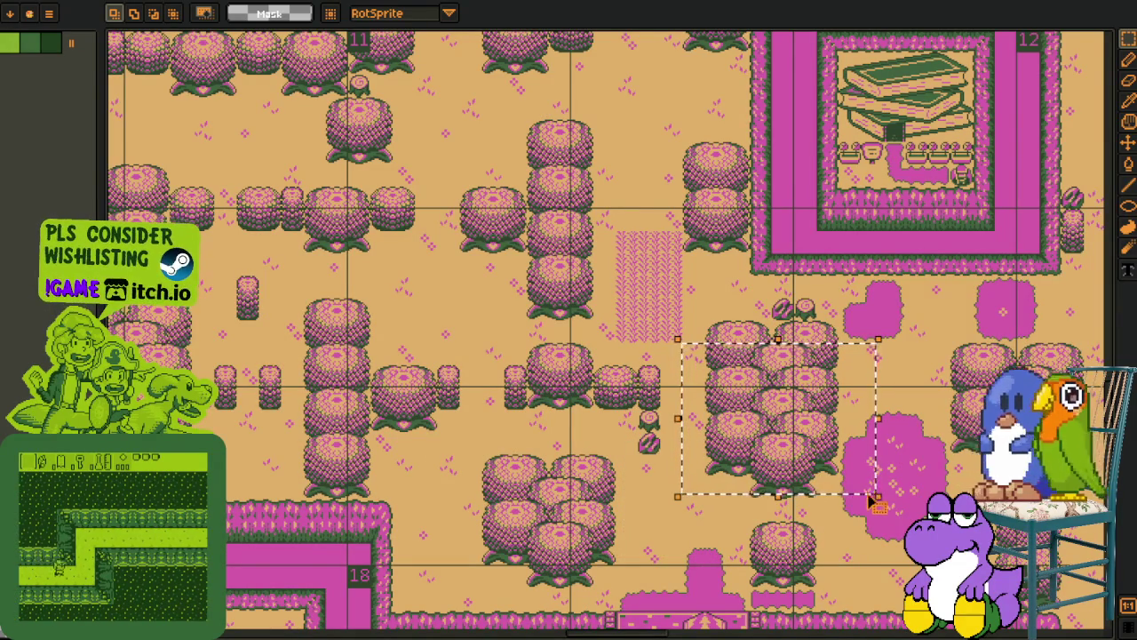
pyautogui.scroll(-1, 879, 502)
pyautogui.moveTo(879, 502); pyautogui.dragTo(474, 371)
pyautogui.hscroll(5, 681, 343)
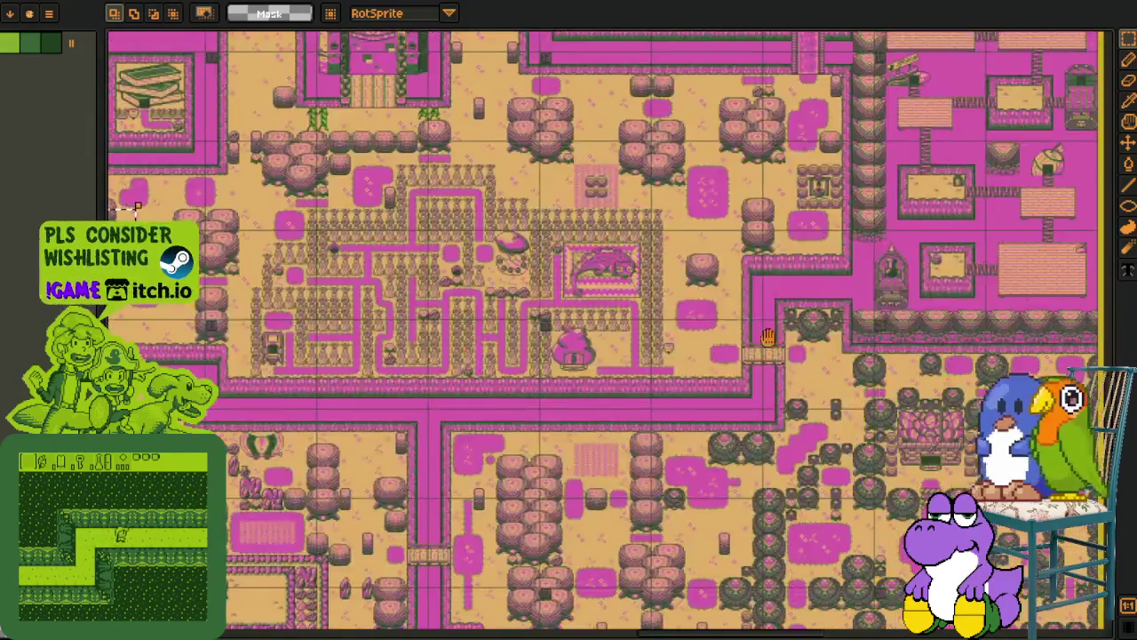
pyautogui.hscroll(5, 680, 342)
pyautogui.hscroll(5, 681, 343)
pyautogui.hscroll(5, 819, 389)
pyautogui.scroll(2, 819, 389)
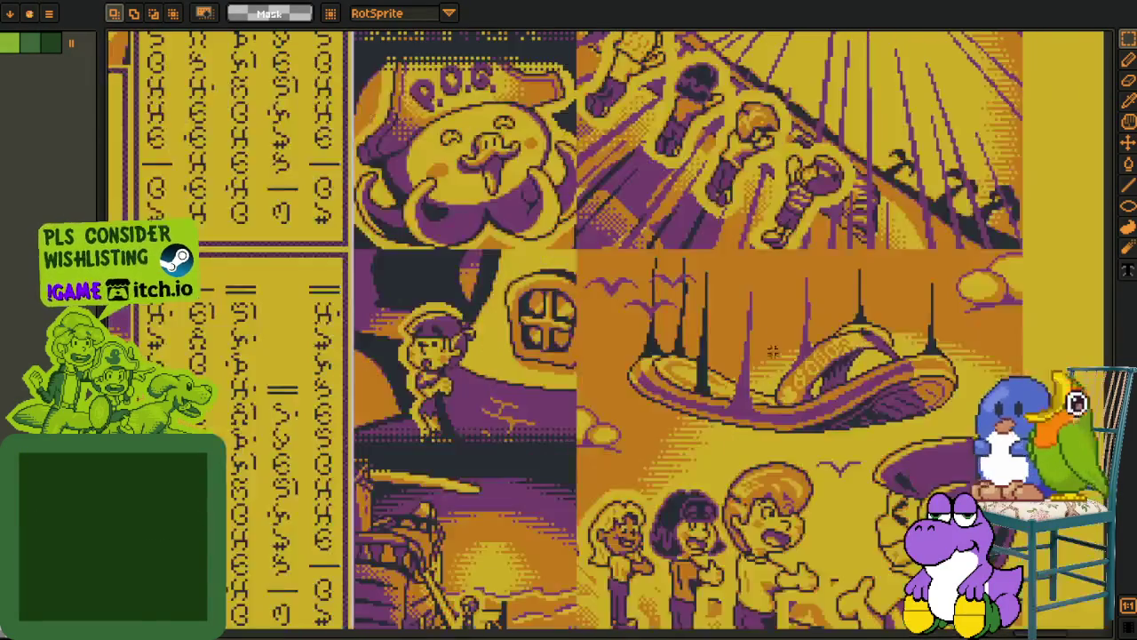
pyautogui.scroll(1, 819, 389)
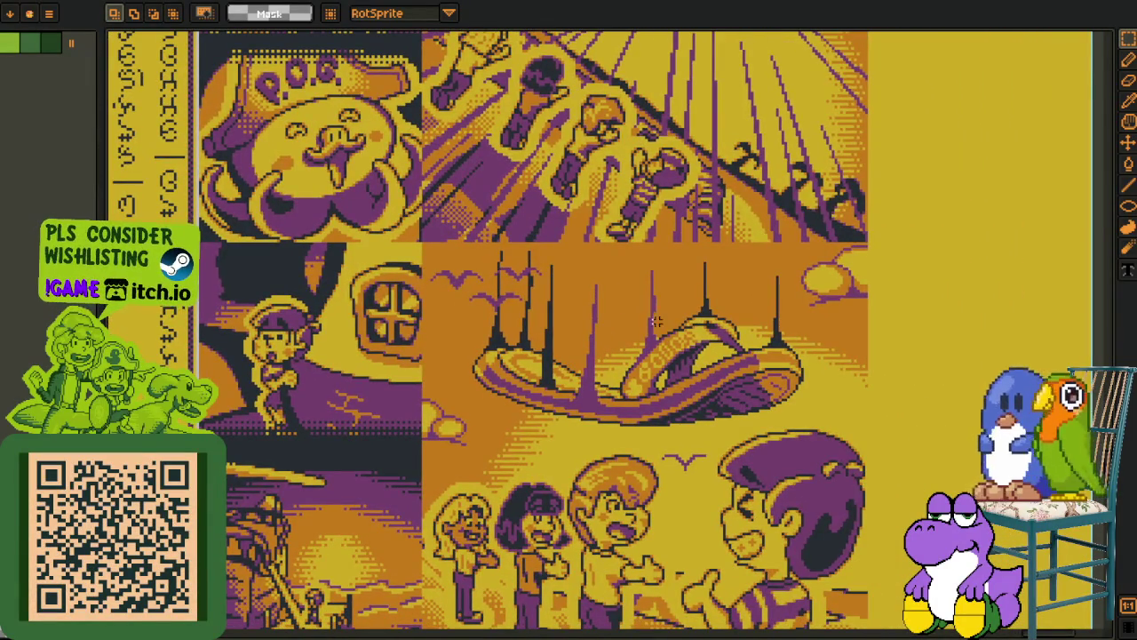
pyautogui.scroll(-2, 655, 321)
# Look over the jumping-kid panel, then select a rectangle of path and trees
pyautogui.moveTo(281, 453)
pyautogui.mouseDown()
pyautogui.moveTo(408, 377)
pyautogui.moveTo(424, 347)
pyautogui.mouseUp()
pyautogui.scroll(1, 408, 377)
pyautogui.scroll(1, 407, 376)
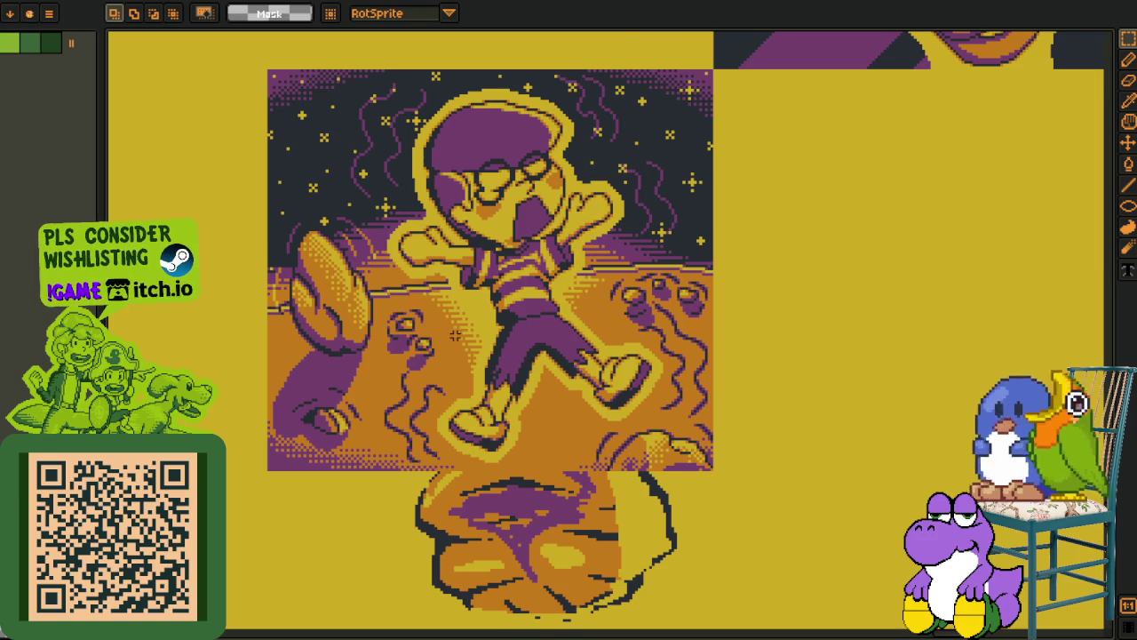
pyautogui.scroll(-3, 455, 335)
pyautogui.moveTo(351, 333)
pyautogui.mouseDown()
pyautogui.moveTo(568, 349)
pyautogui.moveTo(779, 400)
pyautogui.mouseUp()
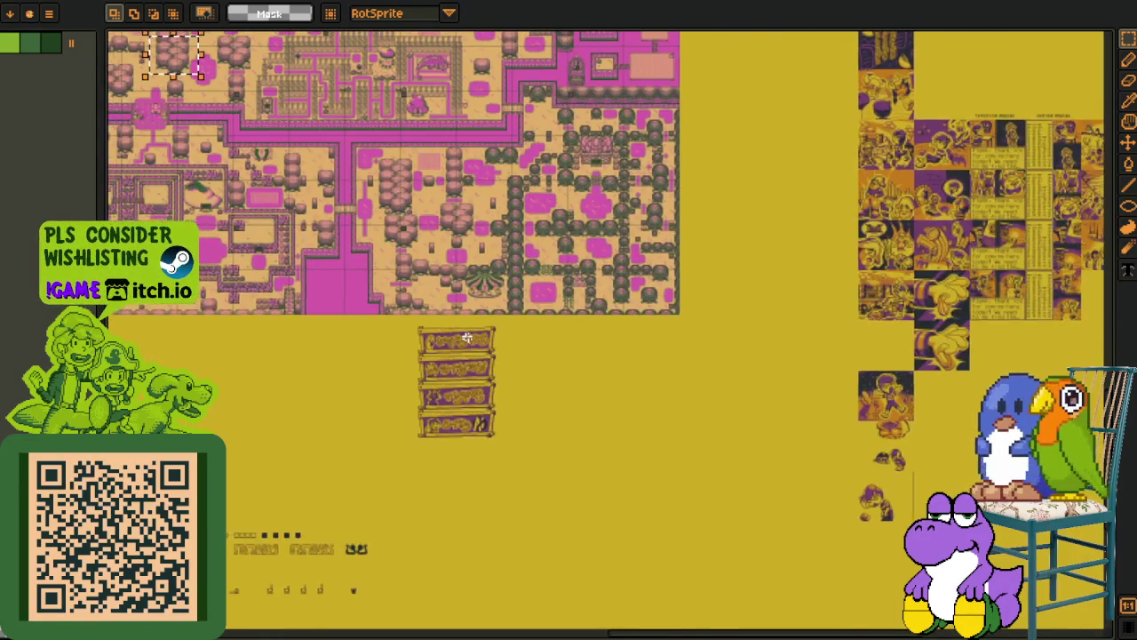
pyautogui.scroll(2, 410, 295)
pyautogui.scroll(2, 322, 216)
pyautogui.moveTo(272, 173); pyautogui.dragTo(455, 433)
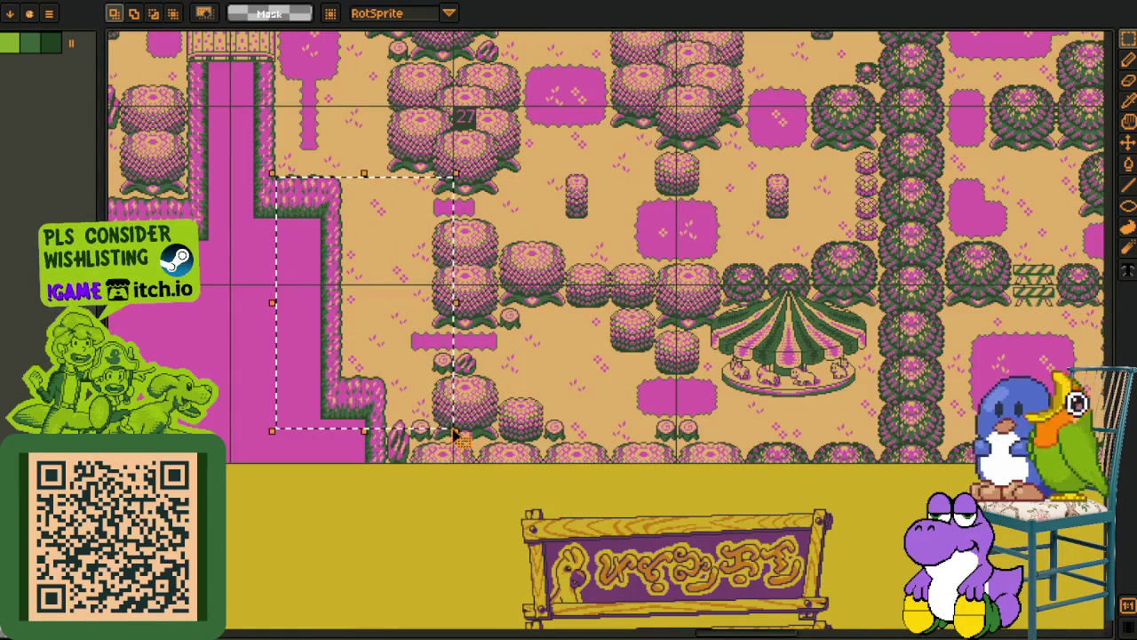
# Pan across other parts of the town map
pyautogui.moveTo(437, 380); pyautogui.dragTo(462, 380)
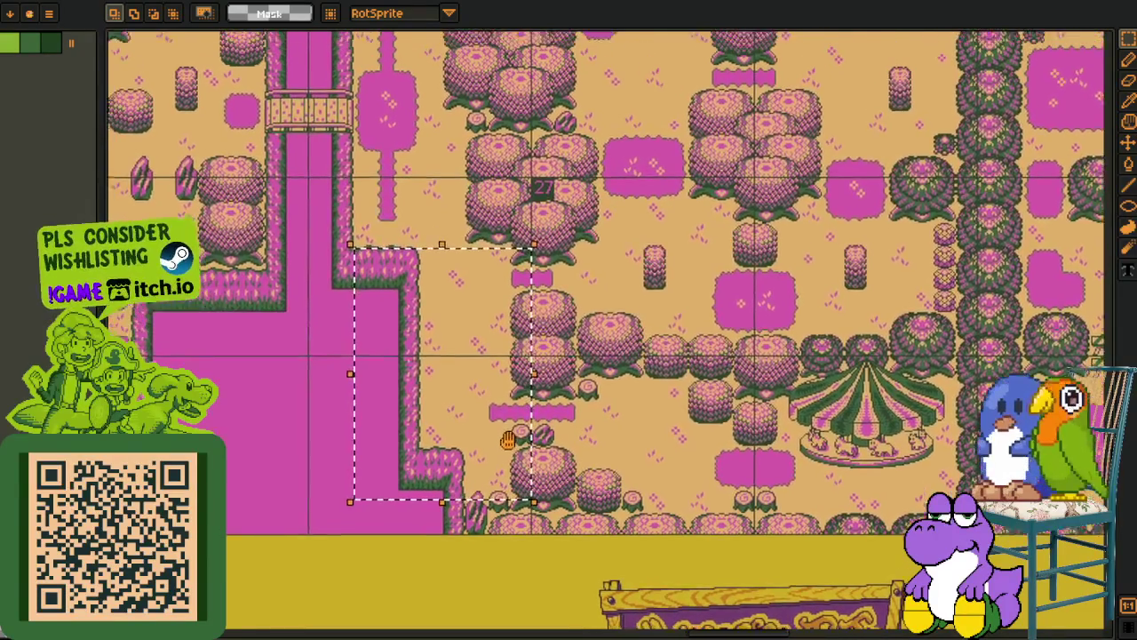
pyautogui.moveTo(492, 409); pyautogui.dragTo(571, 441)
pyautogui.scroll(-3, 644, 413)
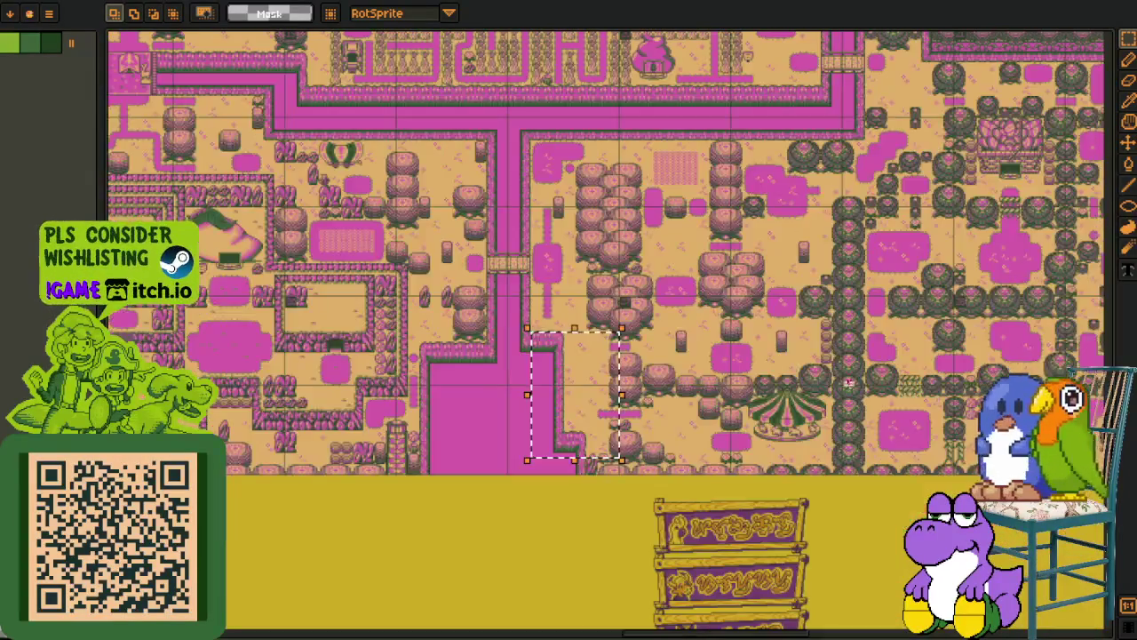
pyautogui.scroll(1, 568, 373)
pyautogui.moveTo(569, 373); pyautogui.dragTo(664, 378)
pyautogui.scroll(-1, 604, 328)
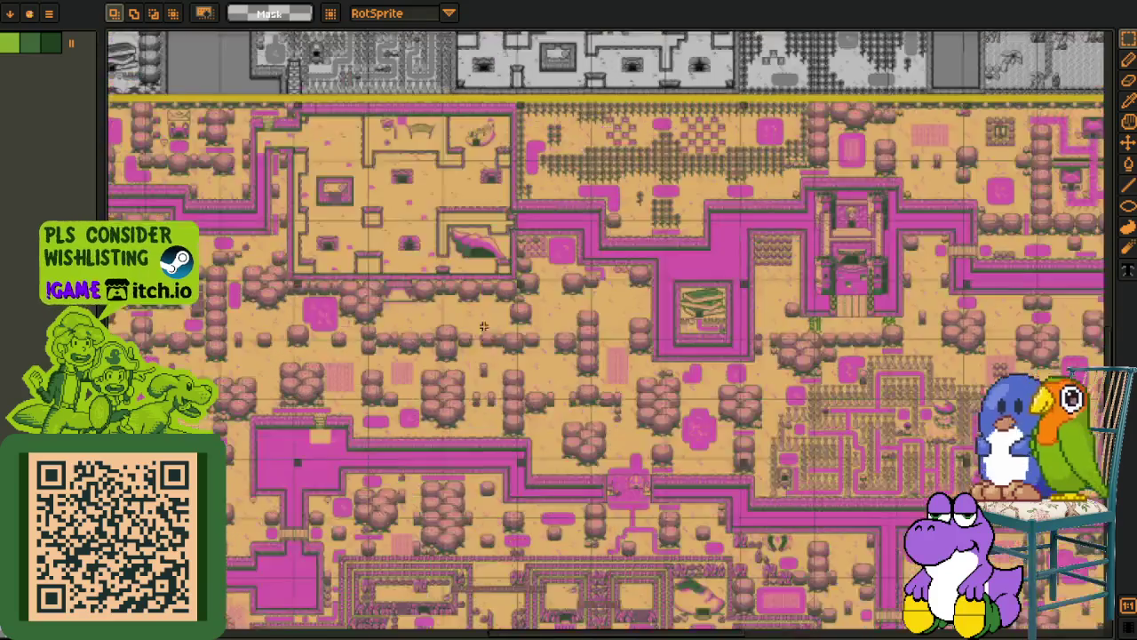
# Pan across the grey and pink maps on the working areas sheet
pyautogui.moveTo(437, 367); pyautogui.dragTo(548, 482)
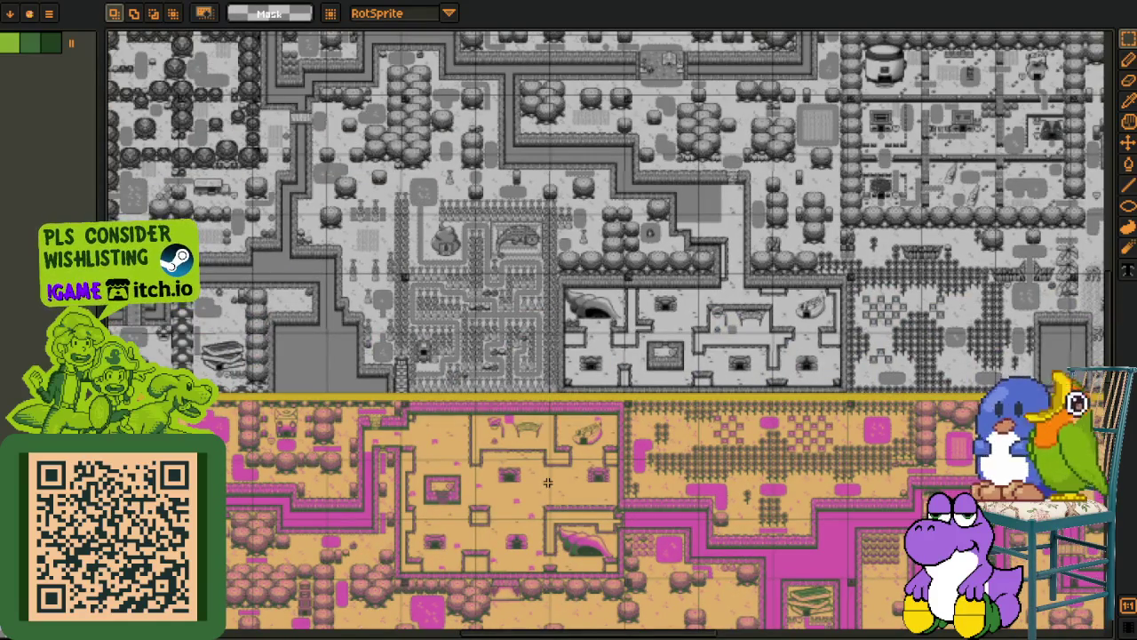
pyautogui.hscroll(3, 647, 437)
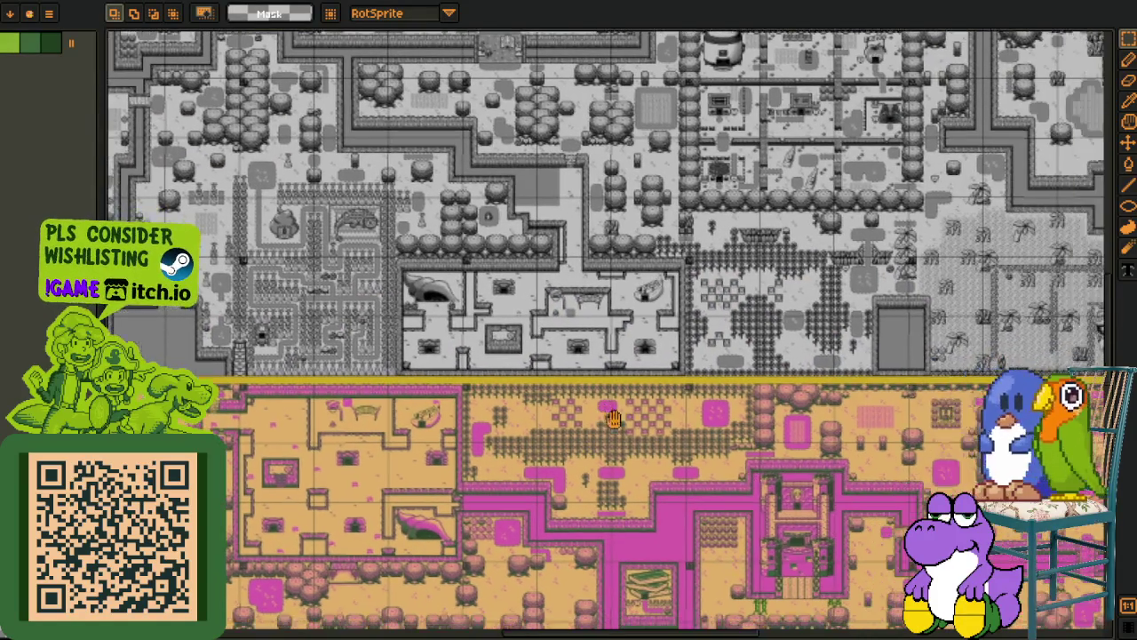
pyautogui.scroll(-4, 781, 497)
pyautogui.hscroll(8, 780, 506)
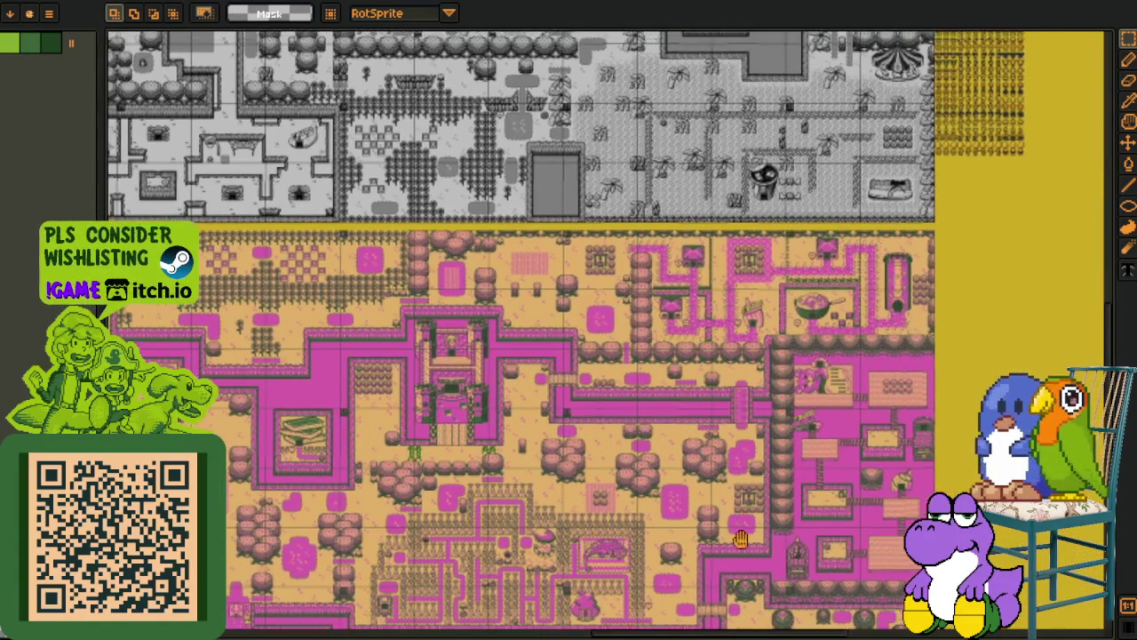
pyautogui.scroll(3, 621, 436)
pyautogui.moveTo(408, 438); pyautogui.dragTo(484, 374)
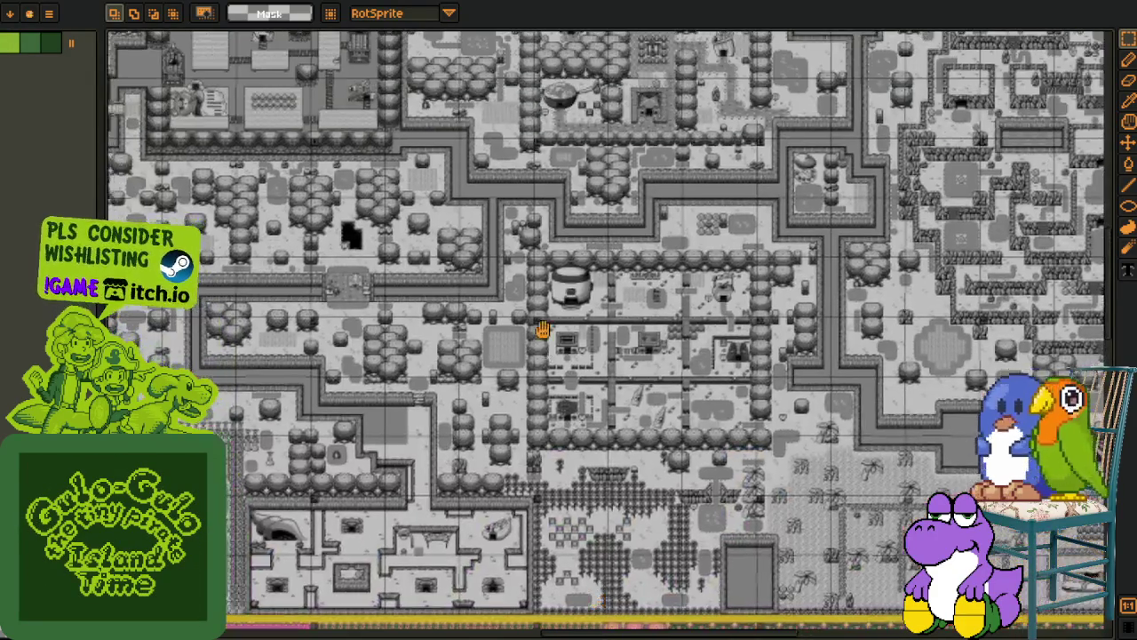
pyautogui.moveTo(512, 328)
pyautogui.mouseDown()
pyautogui.moveTo(579, 564)
pyautogui.moveTo(599, 450)
pyautogui.moveTo(386, 51)
pyautogui.mouseUp()
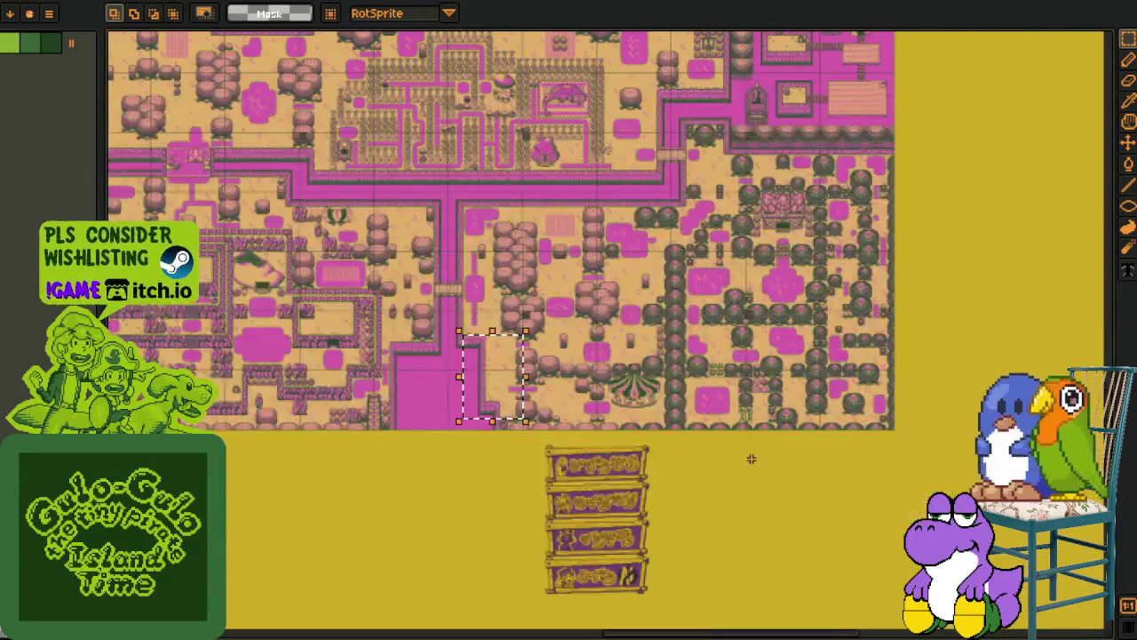
# Undo the moved map patch, pan to the comic panels, and switch to the night scene
pyautogui.hotkey('ctrl', 'z')
pyautogui.moveTo(653, 504); pyautogui.dragTo(448, 401)
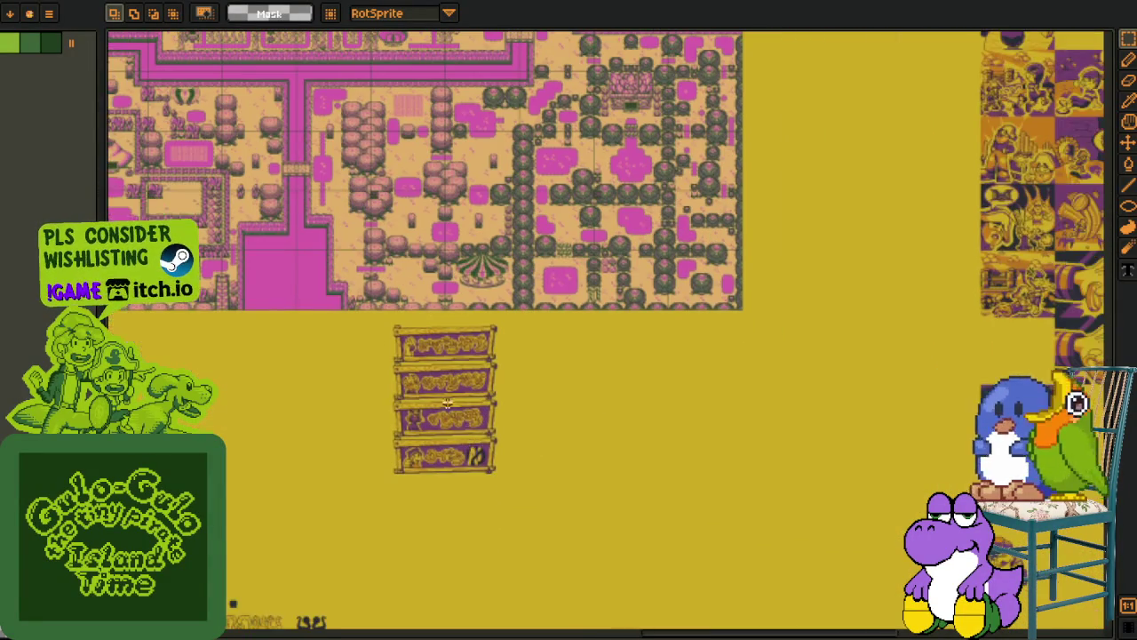
pyautogui.moveTo(652, 360); pyautogui.dragTo(506, 302)
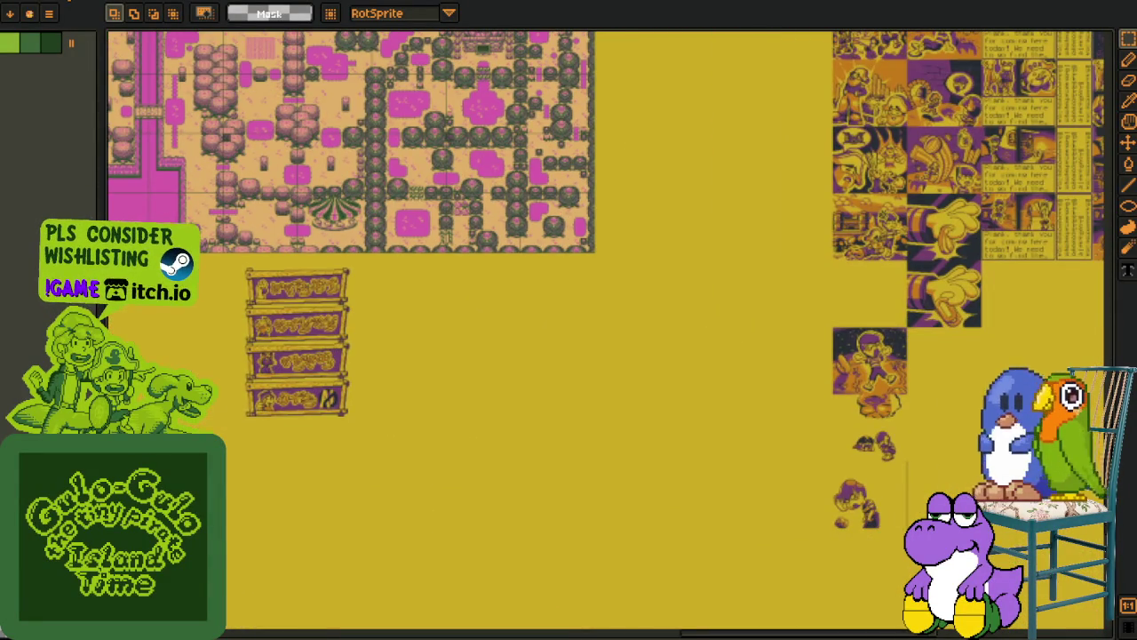
pyautogui.hotkey('ctrl', 'Tab')
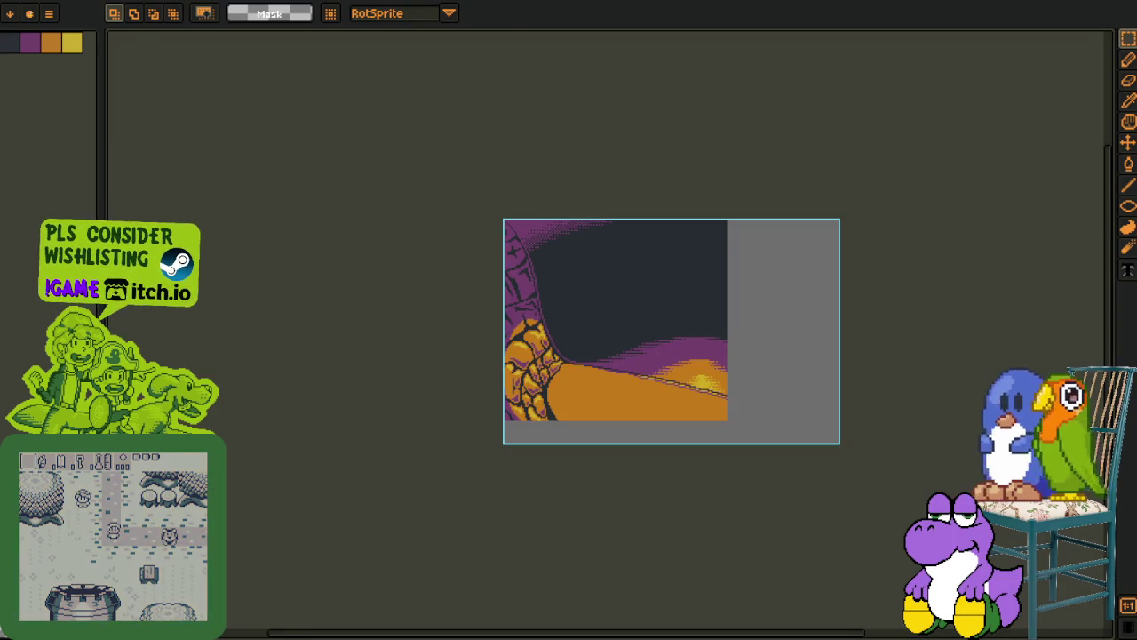
# Dock the working areas sheet as a panel beside the night scene canvas
pyautogui.hotkey('ctrl', 'Tab')
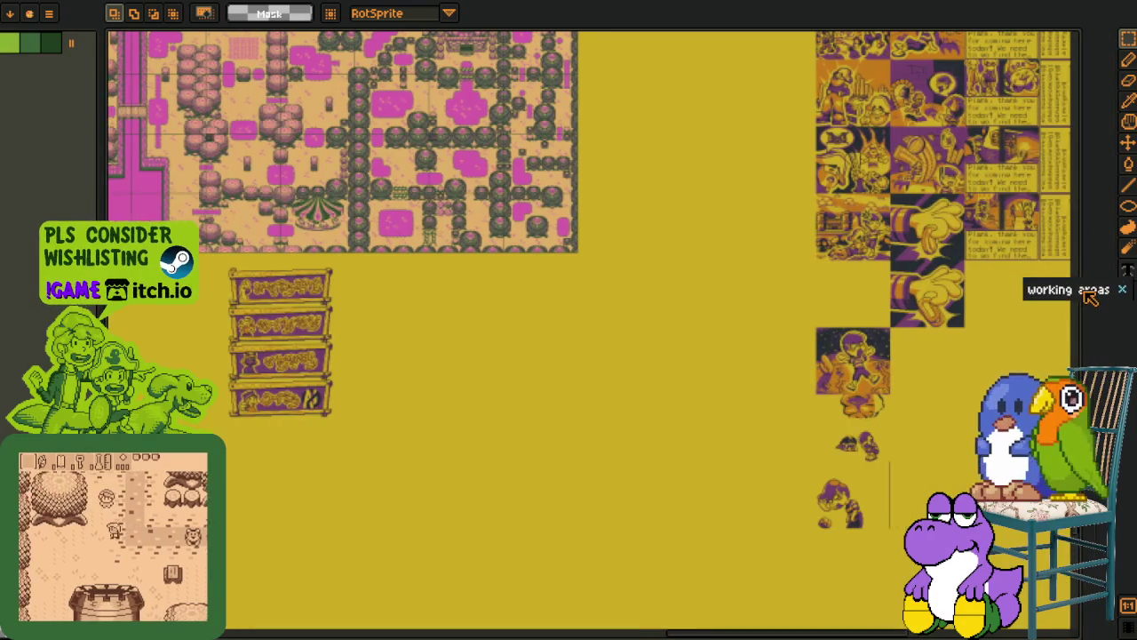
pyautogui.moveTo(1081, 293); pyautogui.dragTo(1062, 294)
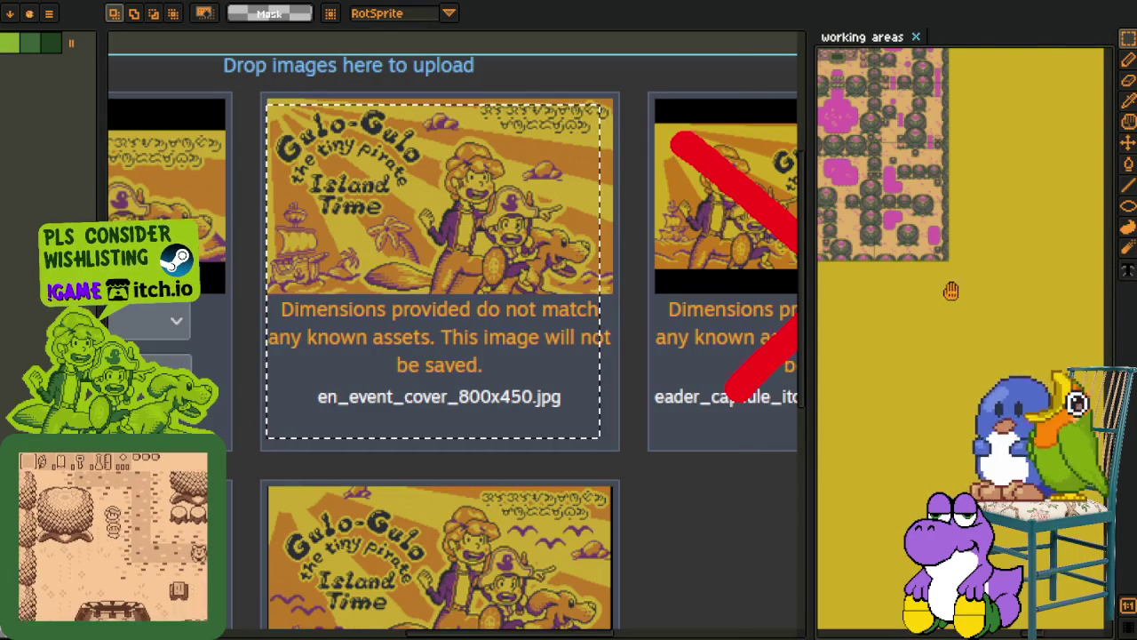
pyautogui.scroll(2, 949, 289)
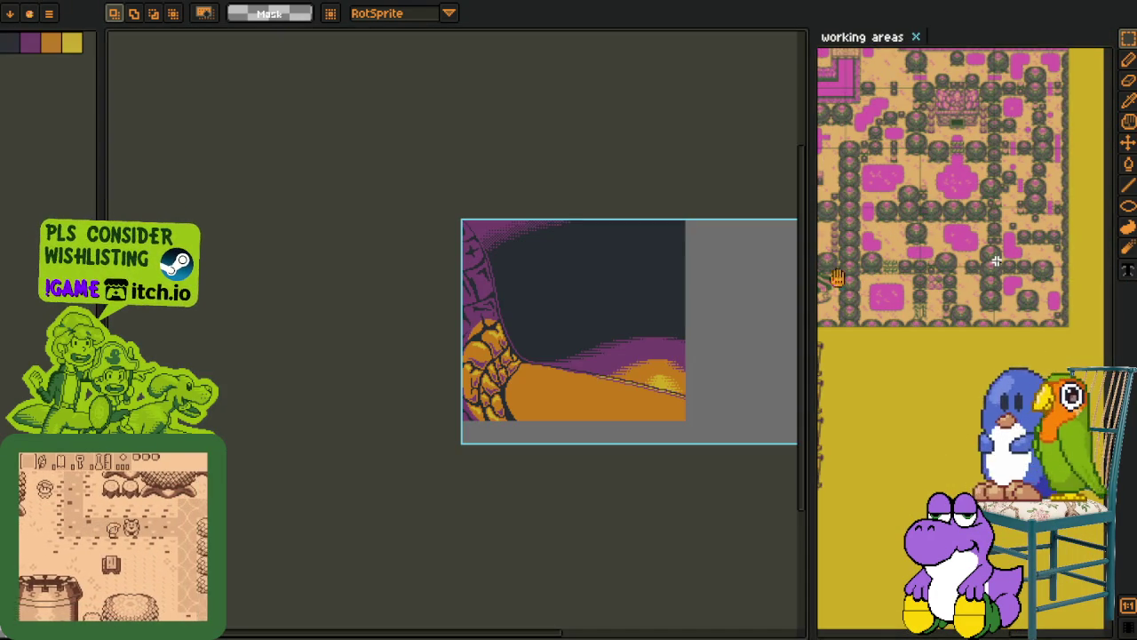
# Zoom the docked panel in on the treasure-hoard comic artwork
pyautogui.hotkey('ctrl', 'Tab')
pyautogui.scroll(1, 941, 266)
pyautogui.scroll(1, 955, 284)
pyautogui.scroll(1, 968, 307)
pyautogui.scroll(2, 982, 328)
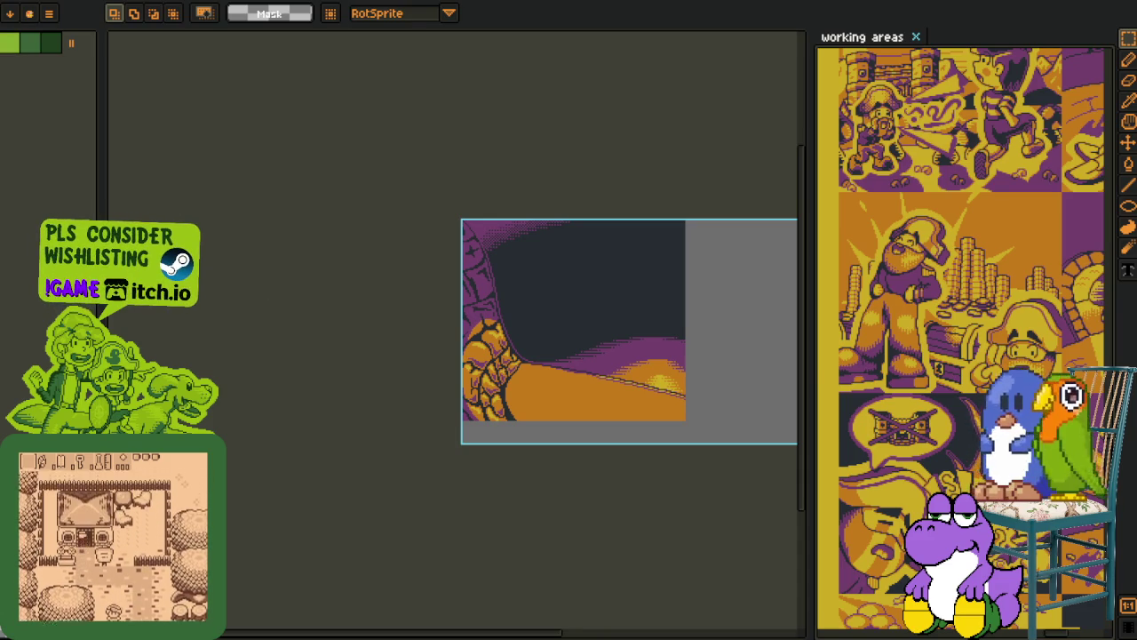
pyautogui.scroll(2, 607, 323)
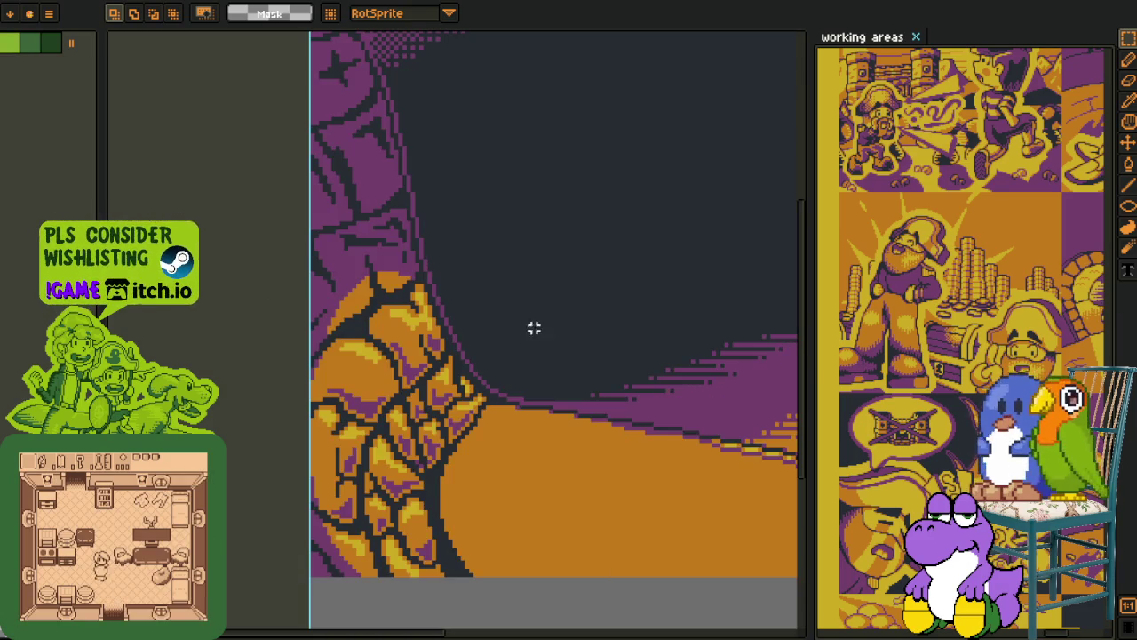
pyautogui.scroll(1, 680, 328)
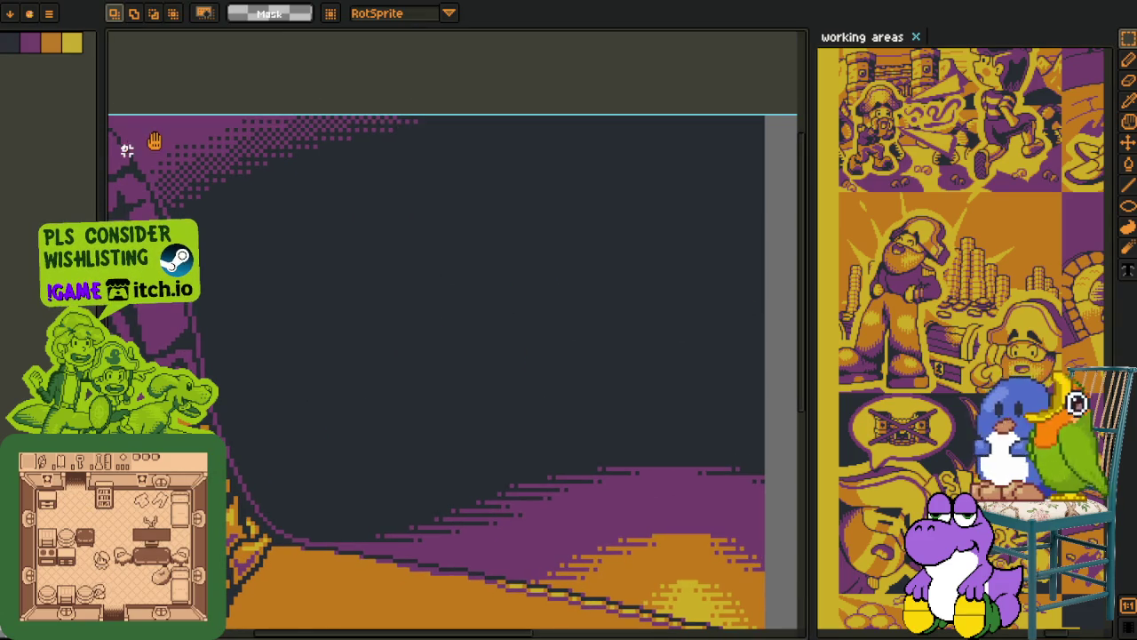
# Select the 1px pencil and frame the empty dark sky above the hills
pyautogui.moveTo(155, 142); pyautogui.dragTo(236, 193)
pyautogui.press('b')
pyautogui.scroll(1, 224, 200)
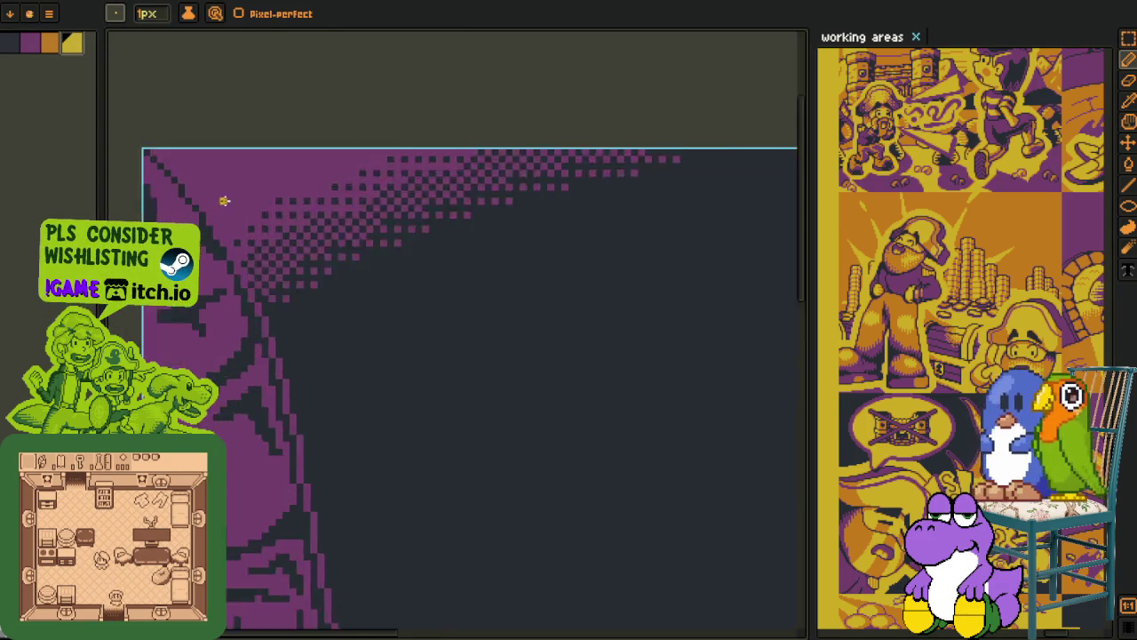
pyautogui.scroll(1, 224, 201)
pyautogui.scroll(-1, 226, 178)
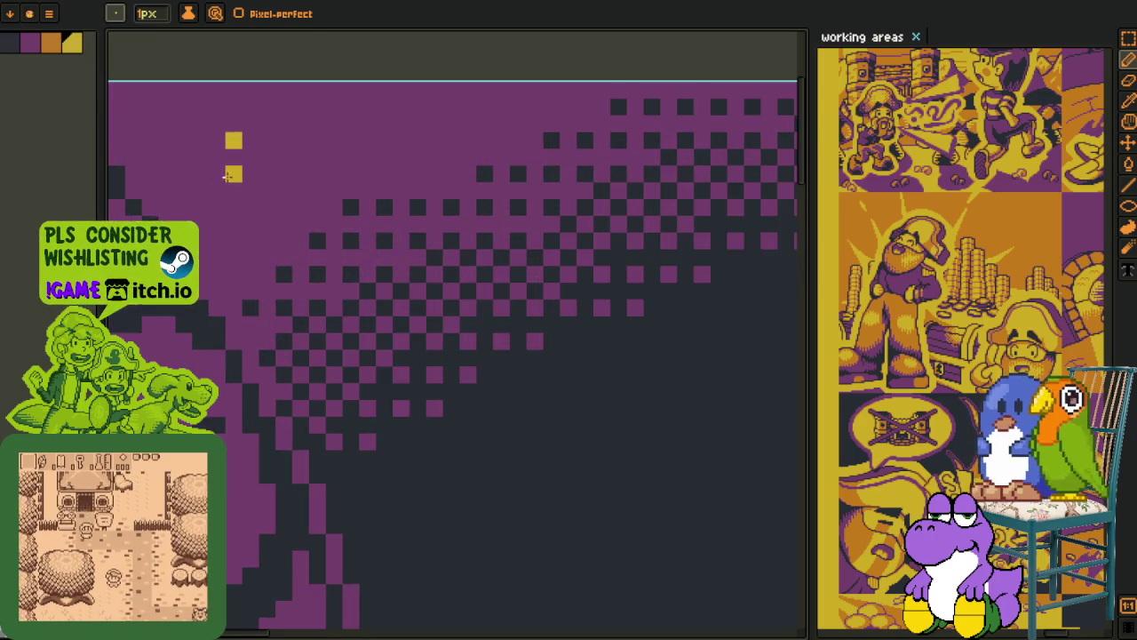
pyautogui.scroll(-1, 373, 248)
pyautogui.moveTo(431, 326); pyautogui.dragTo(320, 310)
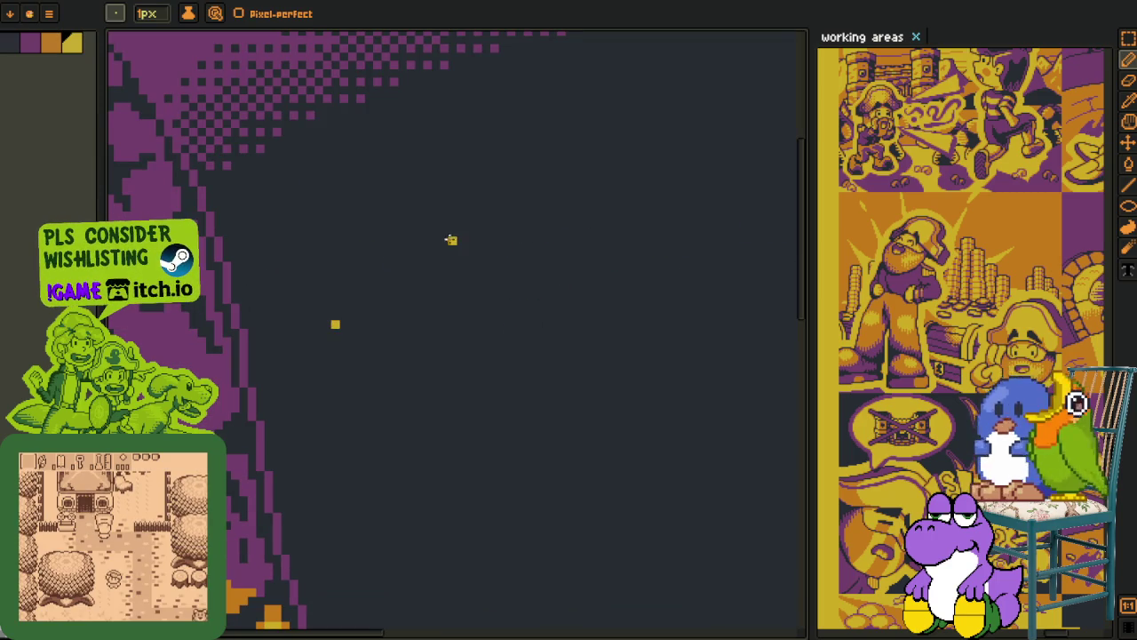
pyautogui.scroll(-2, 335, 207)
pyautogui.moveTo(579, 216); pyautogui.dragTo(503, 495)
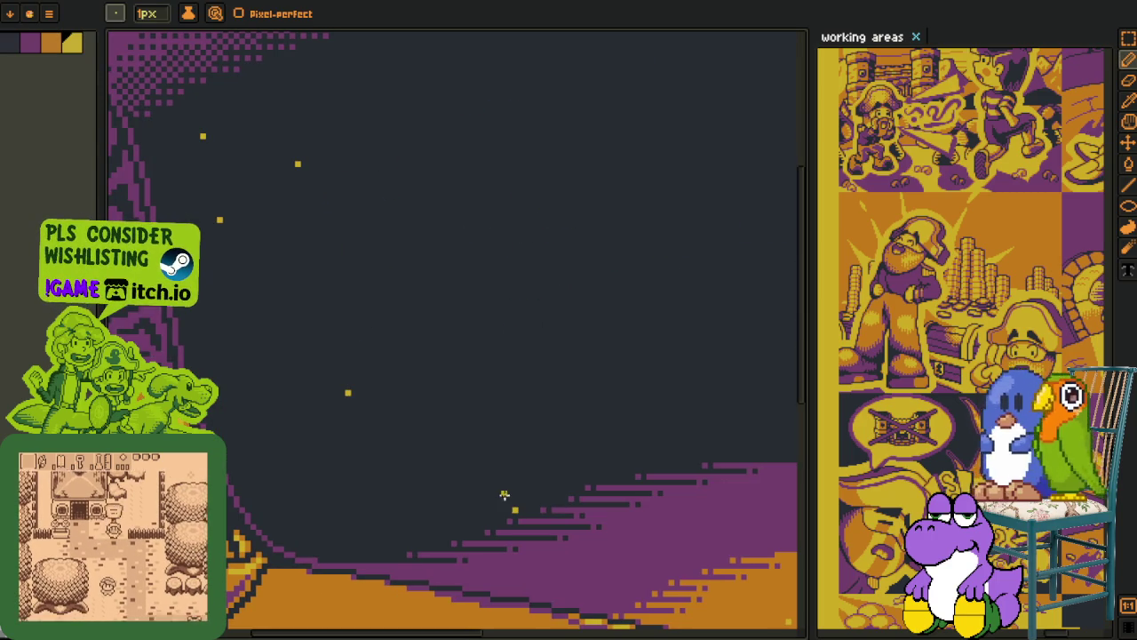
pyautogui.moveTo(519, 304); pyautogui.dragTo(449, 293)
pyautogui.scroll(-1, 396, 188)
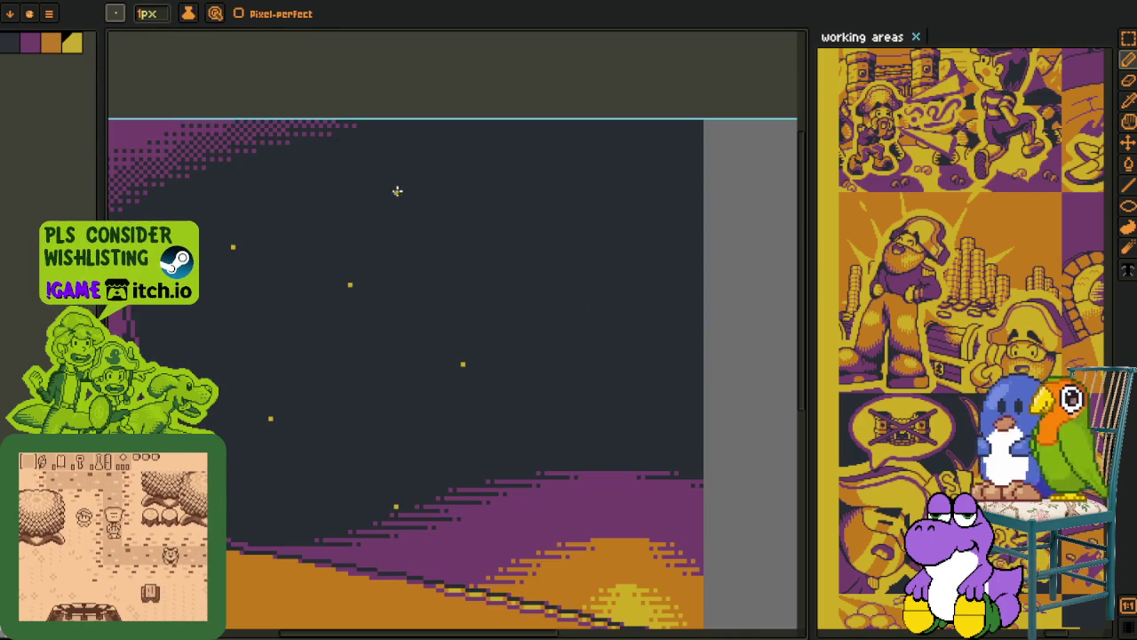
# Place eleven single yellow star pixels scattered across the dark sky
pyautogui.click(567, 201)
pyautogui.click(689, 221)
pyautogui.click(655, 342)
pyautogui.click(566, 242)
pyautogui.click(442, 175)
pyautogui.click(604, 155)
pyautogui.click(643, 273)
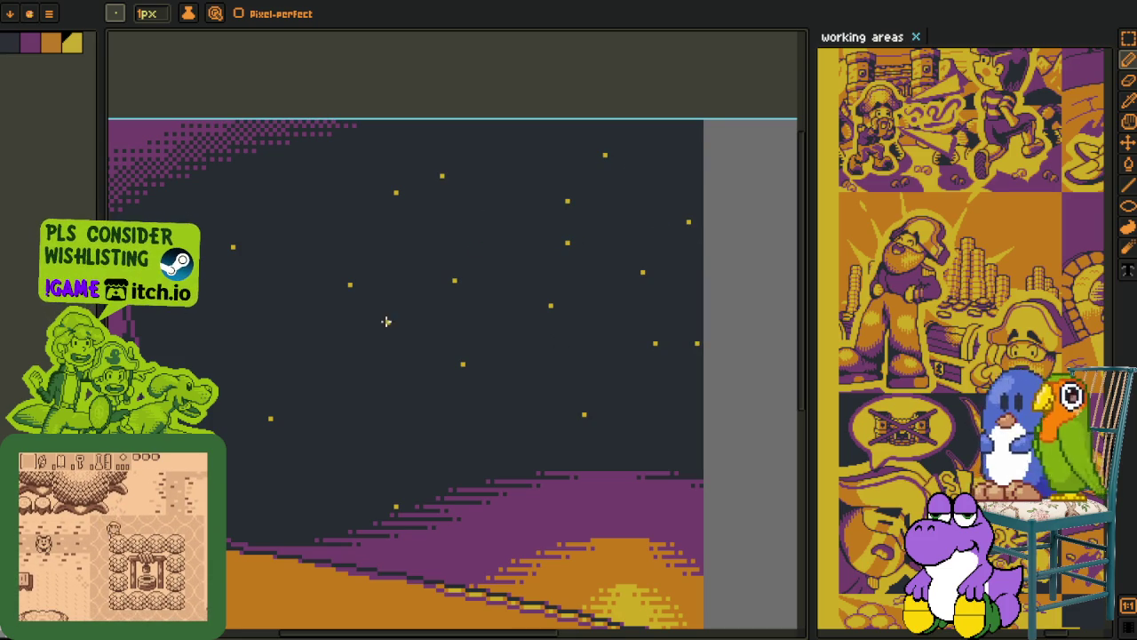
pyautogui.click(295, 477)
pyautogui.click(383, 356)
pyautogui.click(295, 346)
pyautogui.click(283, 200)
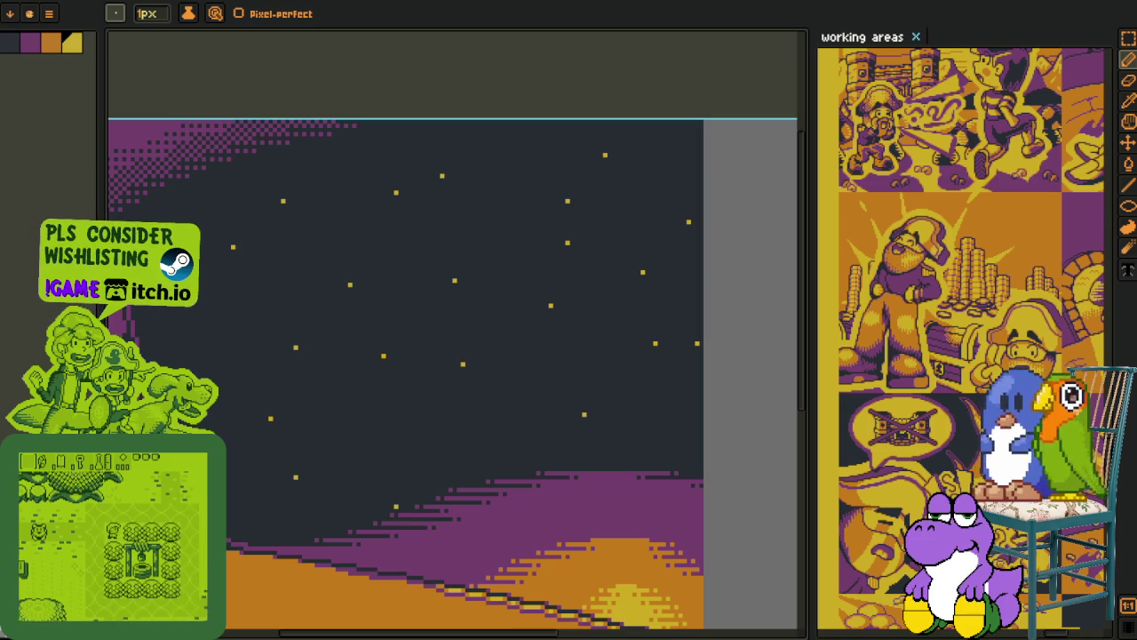
pyautogui.press('i')
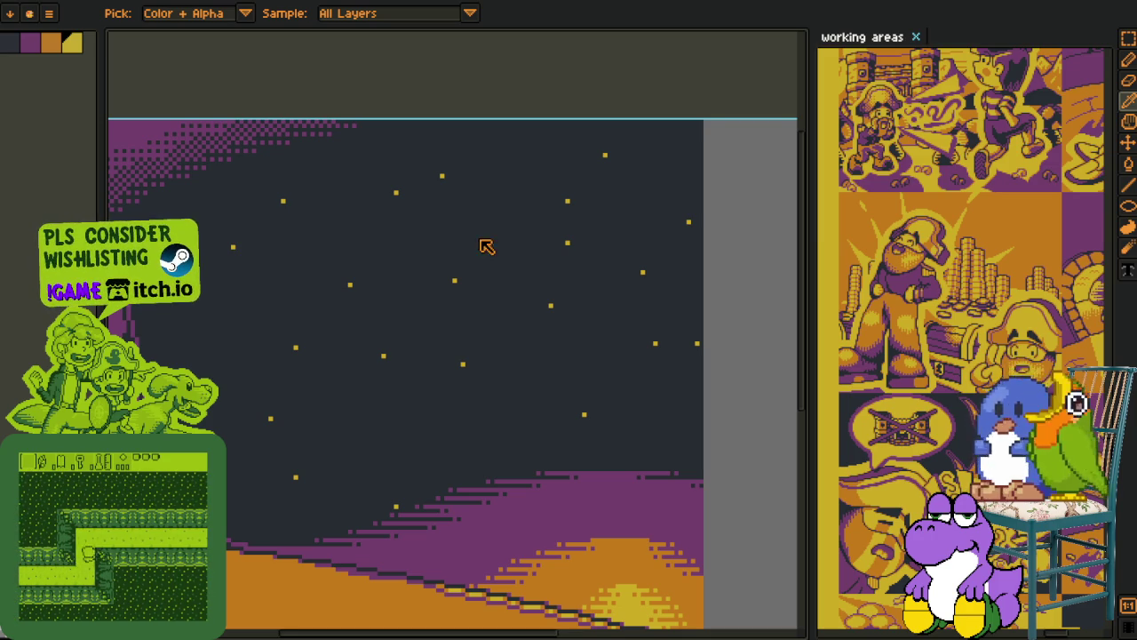
# Zoom in on the yellow cross star near the dithered upper sky
pyautogui.press('b')
pyautogui.moveTo(398, 279)
pyautogui.mouseDown()
pyautogui.moveTo(250, 197)
pyautogui.moveTo(279, 282)
pyautogui.mouseUp()
pyautogui.scroll(1, 249, 198)
pyautogui.scroll(5, 275, 274)
pyautogui.scroll(3, 271, 277)
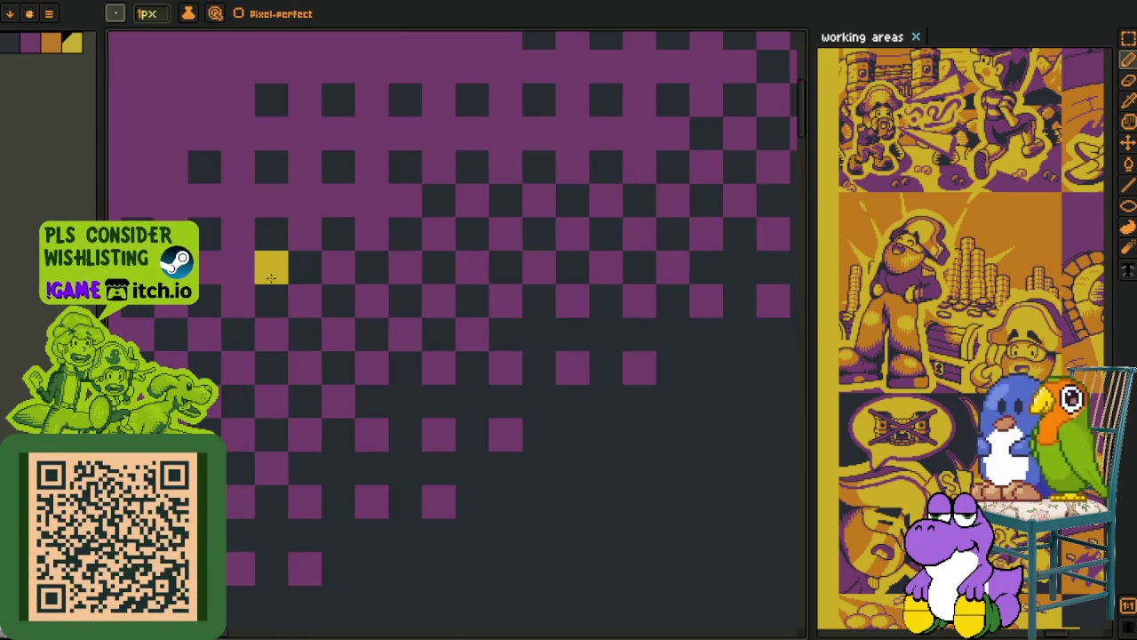
pyautogui.scroll(-4, 293, 299)
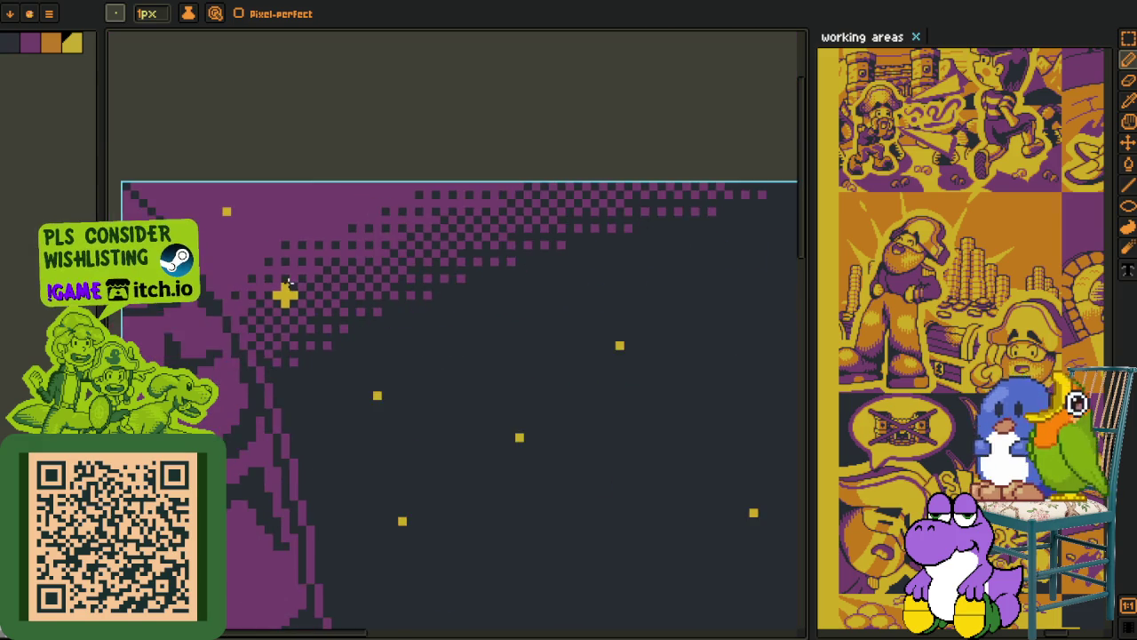
pyautogui.press('i')
pyautogui.scroll(1, 289, 297)
# Capture the yellow cross as a custom brush and review the saved brush slots
pyautogui.press('m')
pyautogui.scroll(1, 282, 296)
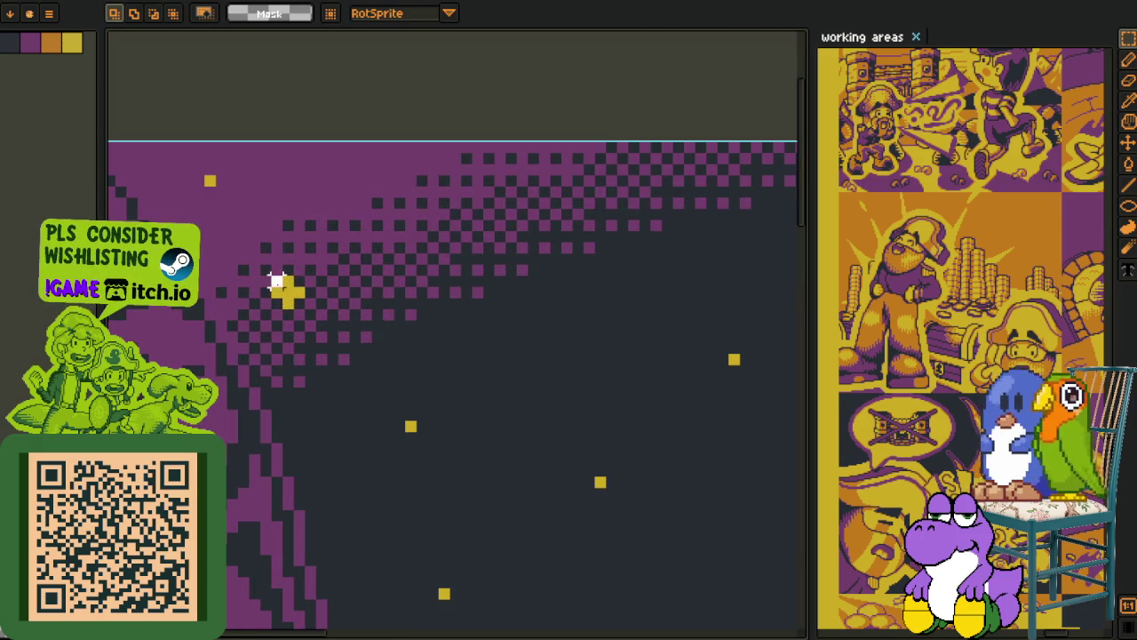
pyautogui.press('g')
pyautogui.press('v')
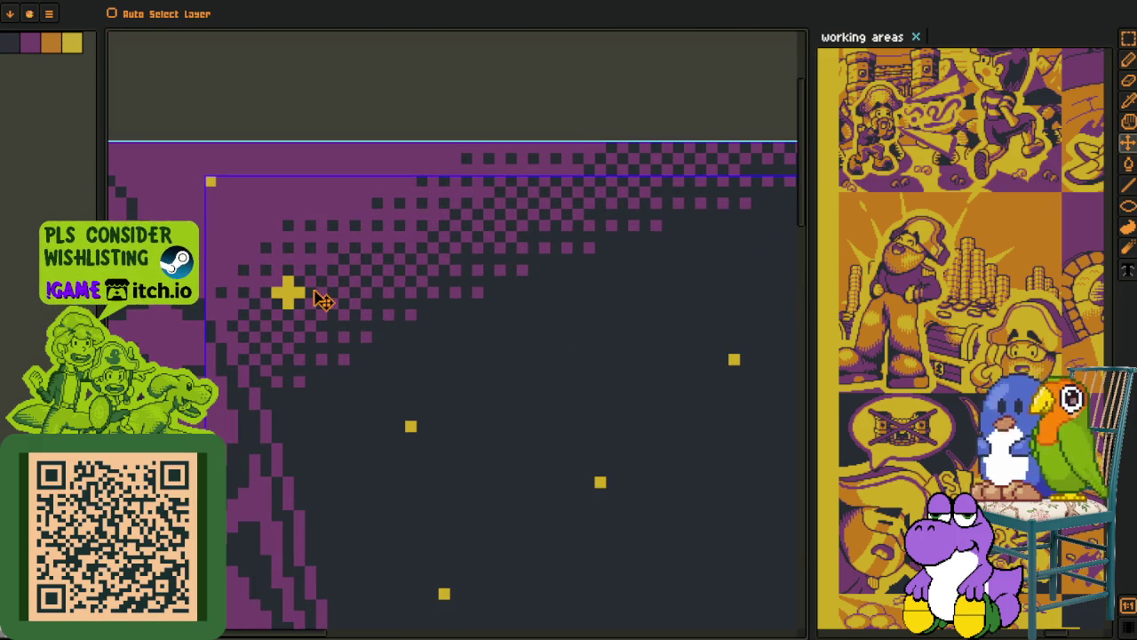
pyautogui.hotkey('ctrl', 'b')
pyautogui.moveTo(274, 282); pyautogui.dragTo(302, 303)
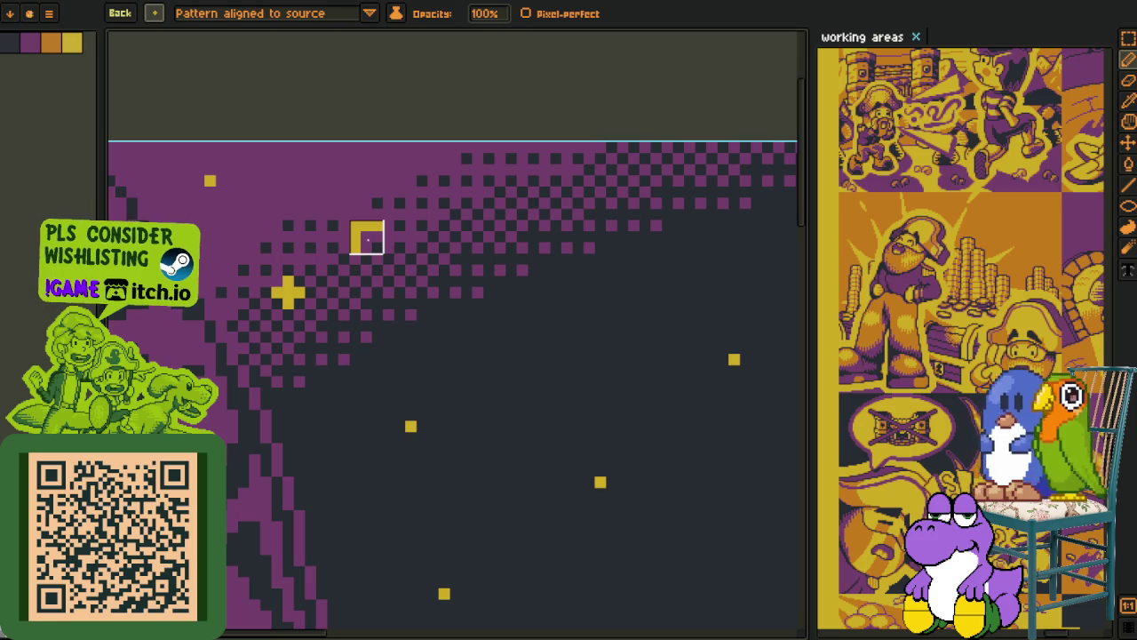
pyautogui.click(156, 16)
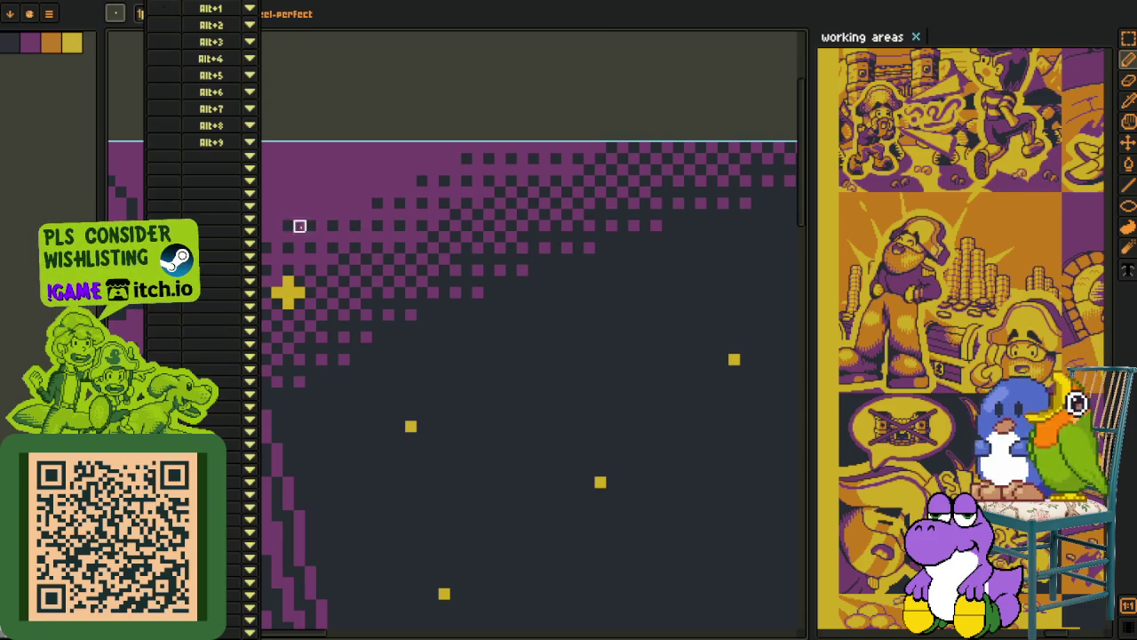
pyautogui.press('Escape')
# Return to the cross brush and glance at the saved brush slots
pyautogui.press('i')
pyautogui.press('m')
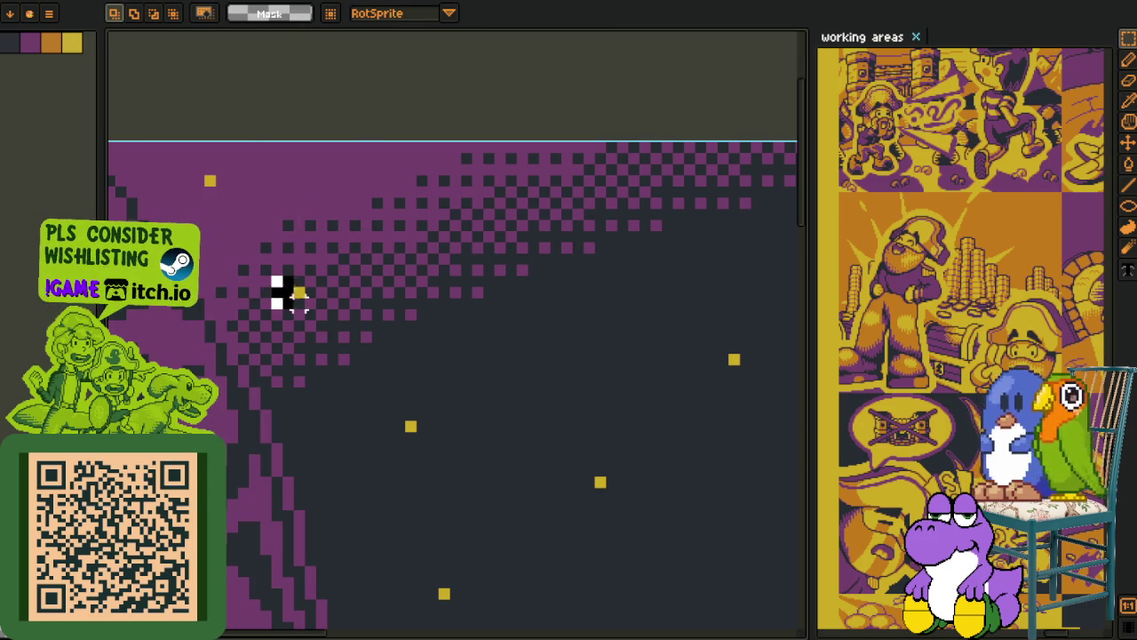
pyautogui.hotkey('ctrl', 'b')
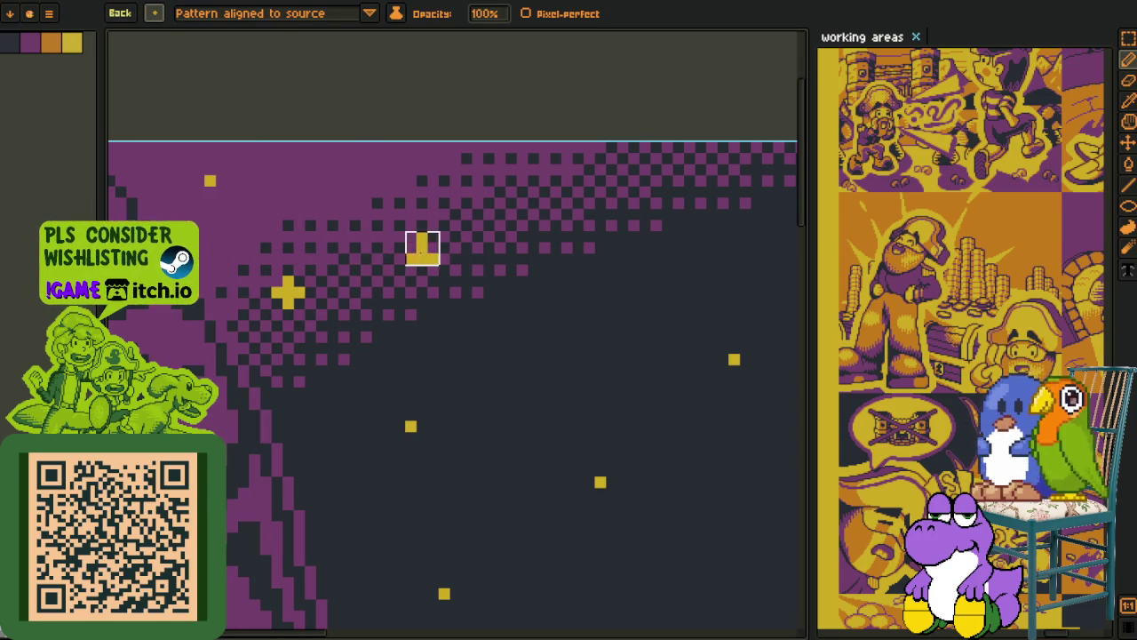
pyautogui.click(155, 13)
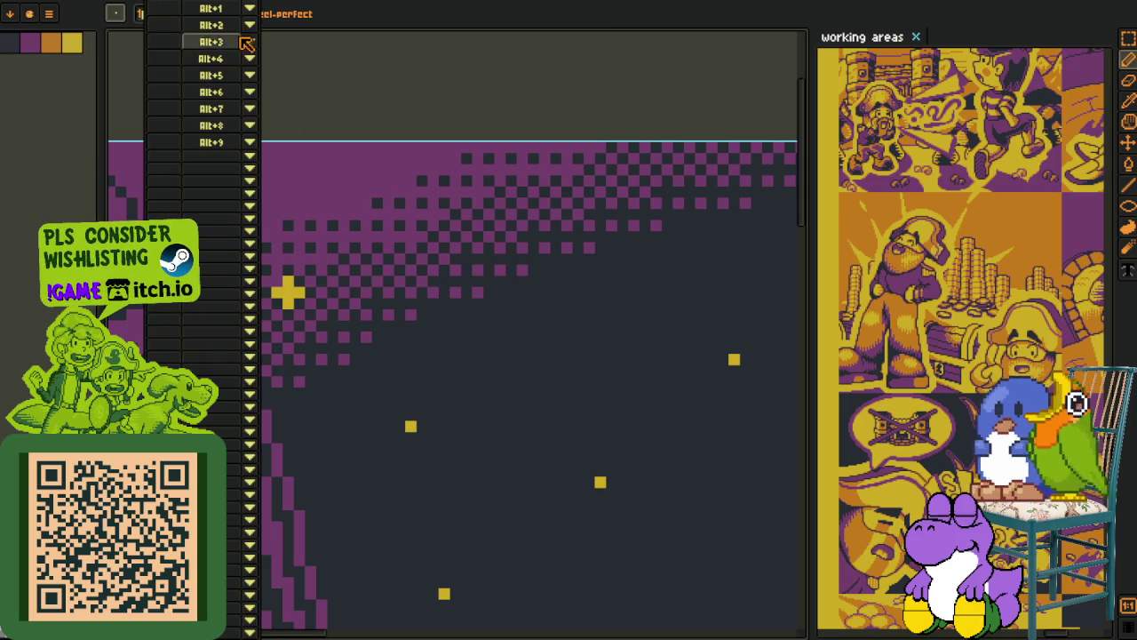
pyautogui.click(333, 81)
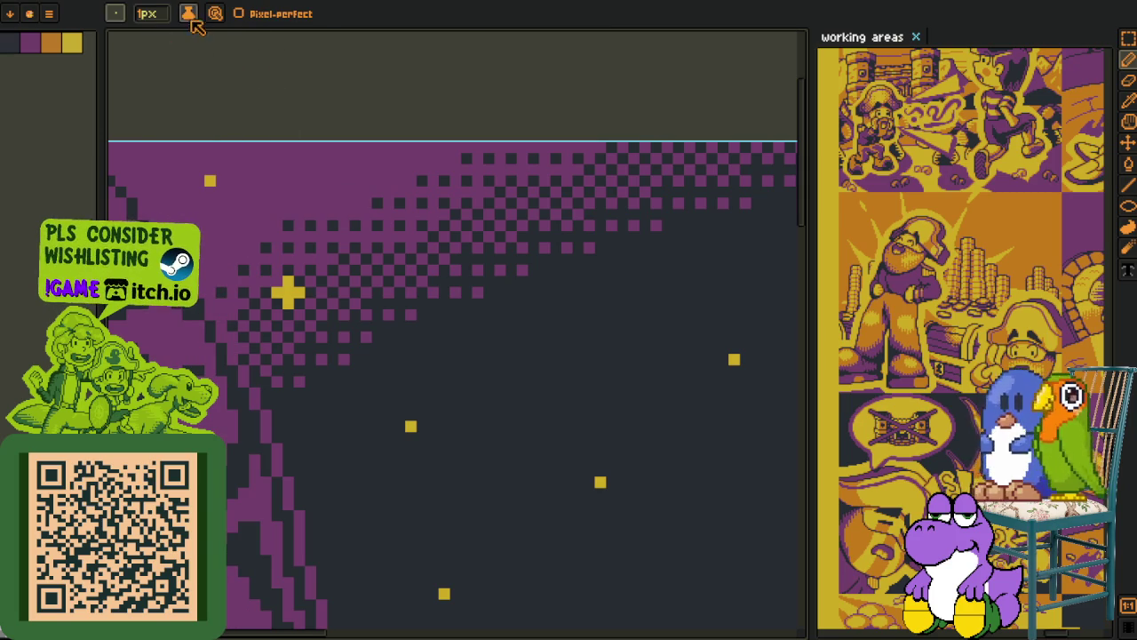
# Box-select the yellow cross, make it a brush, and set its mode to Paint brush
pyautogui.press('m')
pyautogui.scroll(1, 277, 314)
pyautogui.moveTo(262, 240); pyautogui.dragTo(325, 299)
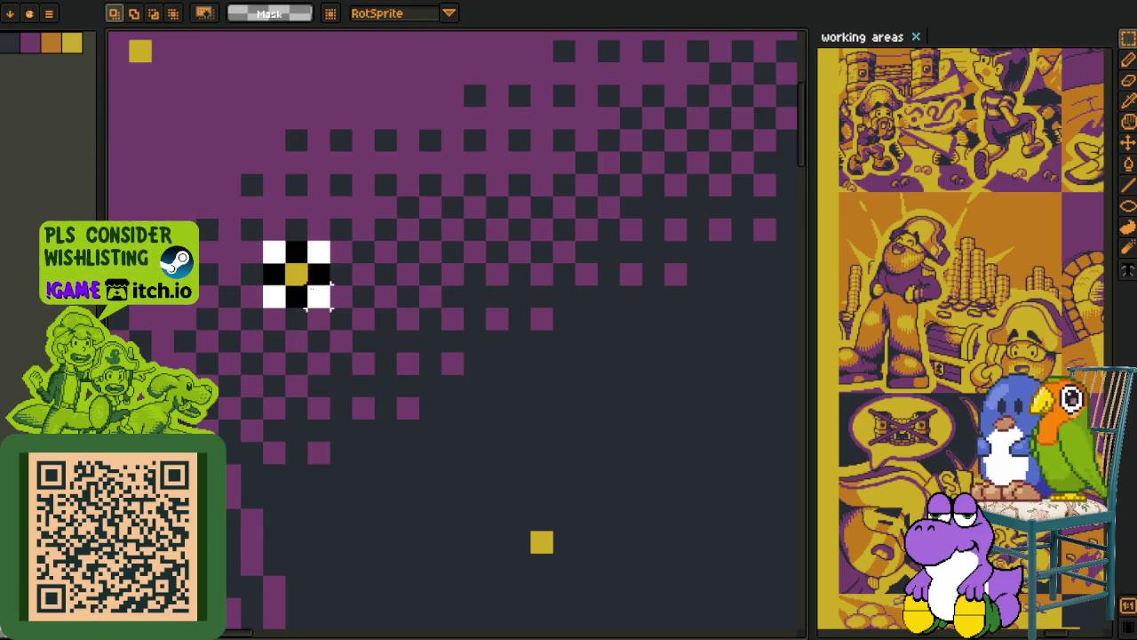
pyautogui.hotkey('ctrl', 'b')
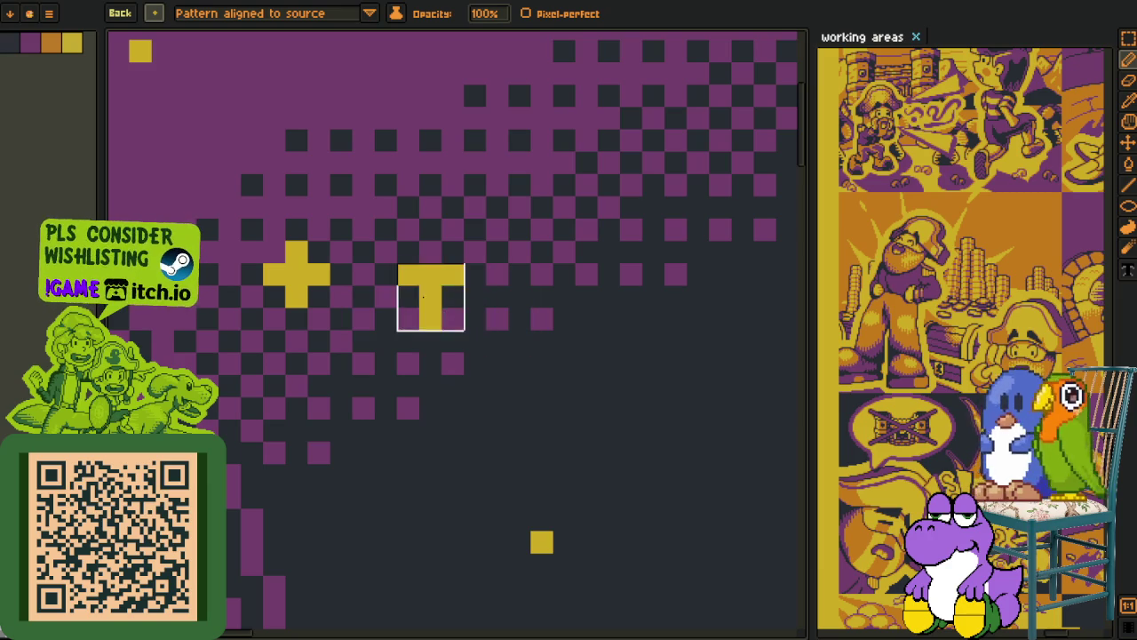
pyautogui.click(179, 18)
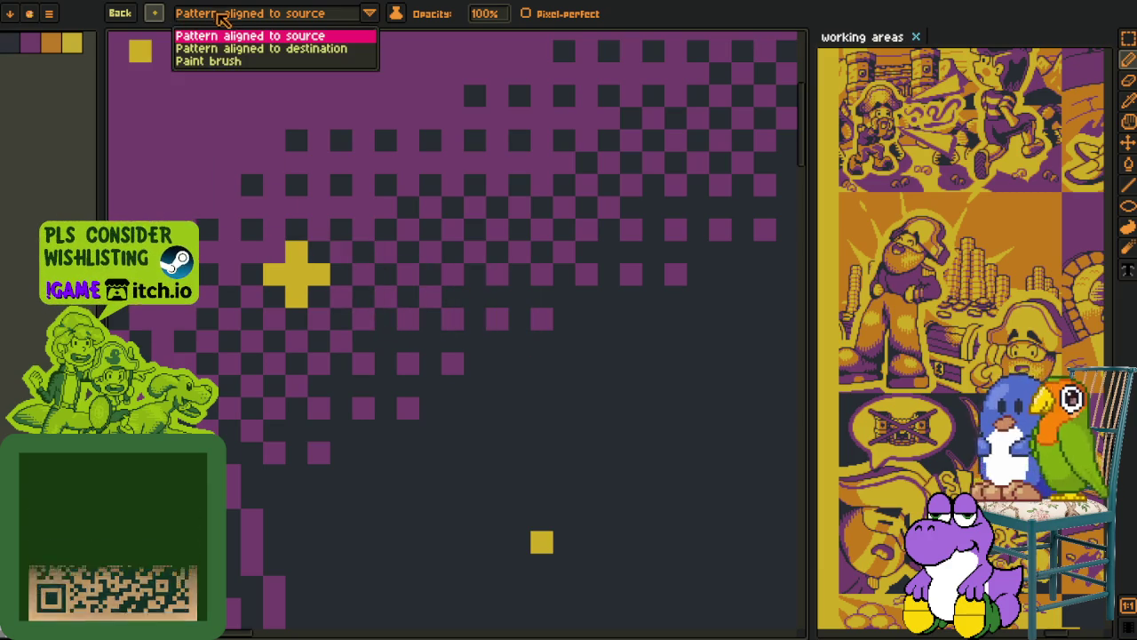
pyautogui.click(232, 60)
# Enlarge the working areas reference panel across the workspace
pyautogui.scroll(-1, 523, 271)
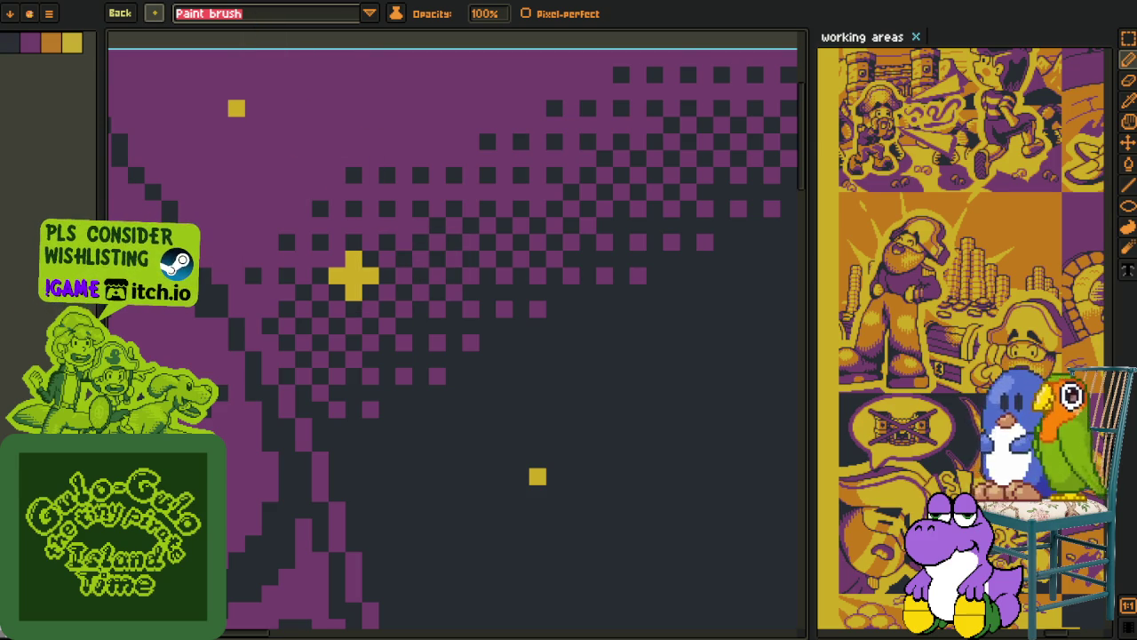
pyautogui.scroll(-2, 387, 241)
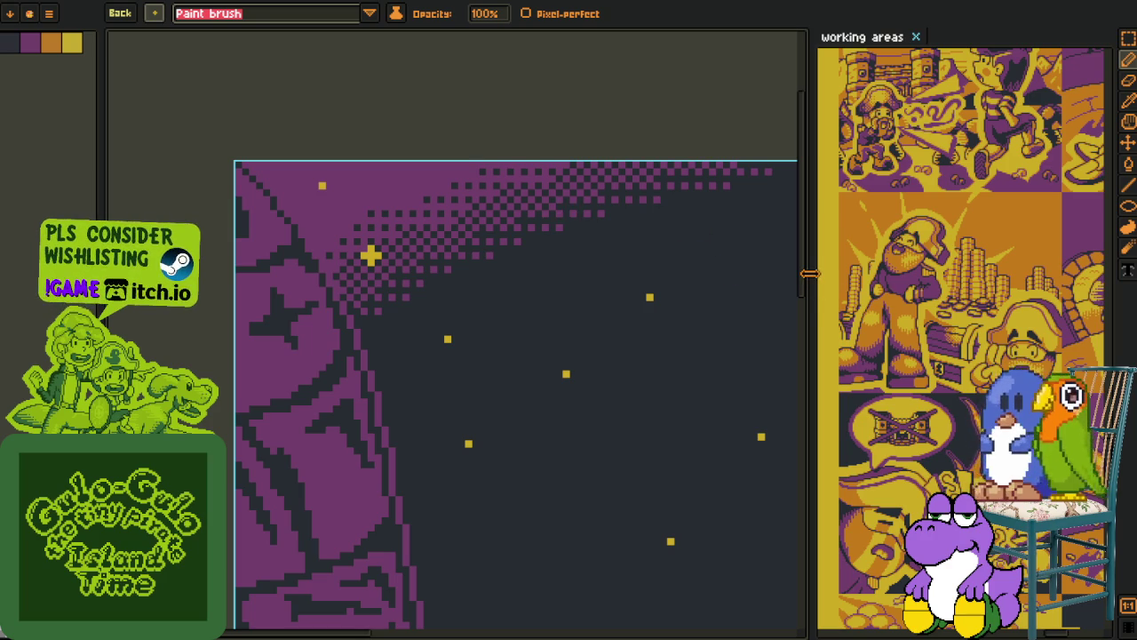
pyautogui.moveTo(810, 274); pyautogui.dragTo(106, 282)
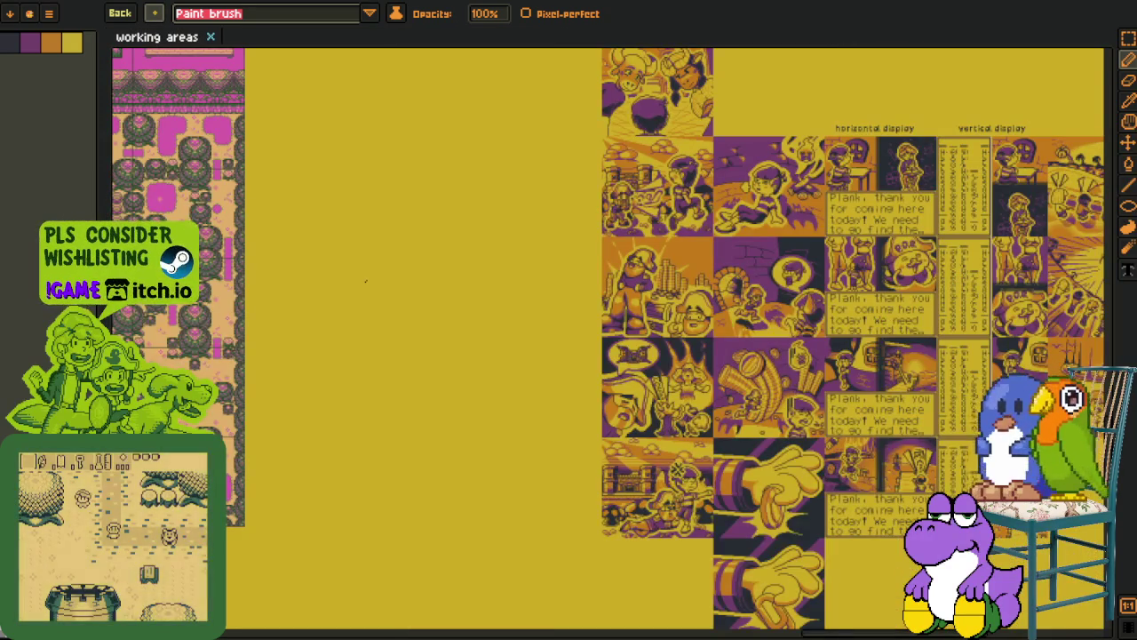
pyautogui.scroll(-3, 350, 262)
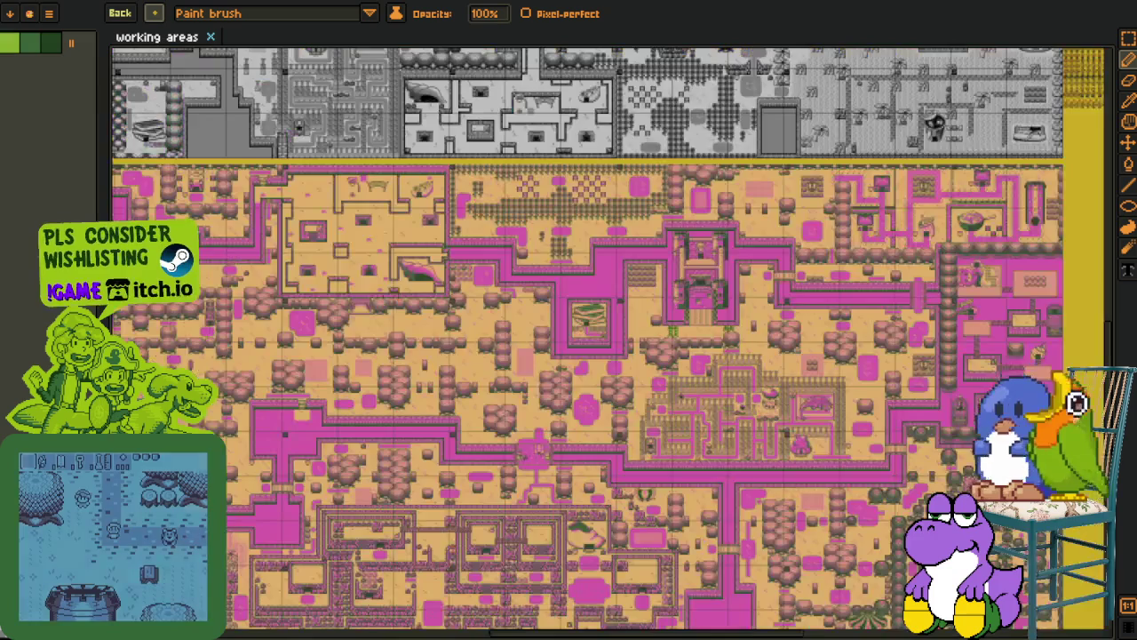
pyautogui.scroll(2, 350, 262)
pyautogui.scroll(-3, 373, 457)
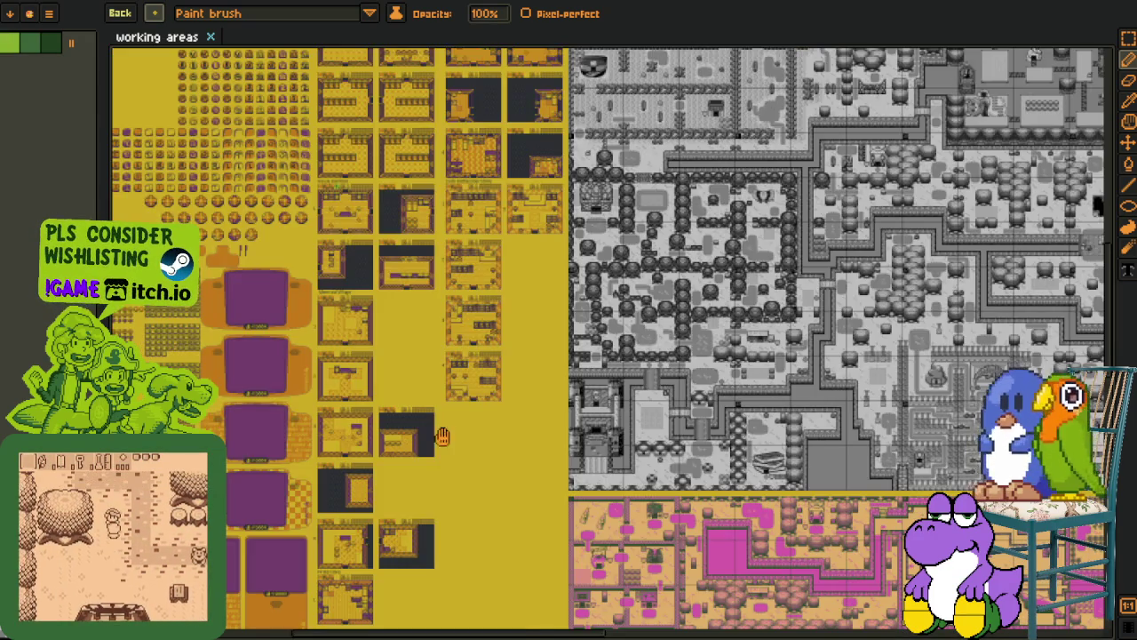
pyautogui.scroll(1, 373, 457)
pyautogui.scroll(1, 900, 138)
pyautogui.scroll(1, 900, 138)
pyautogui.scroll(1, 900, 138)
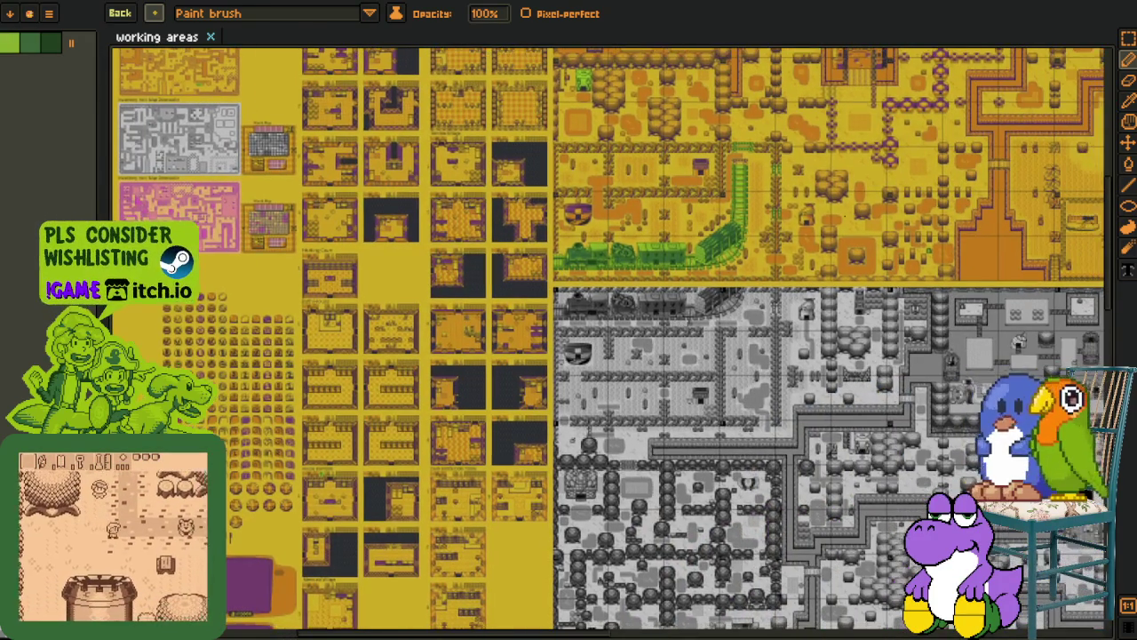
pyautogui.scroll(1, 900, 137)
pyautogui.hscroll(5, 676, 178)
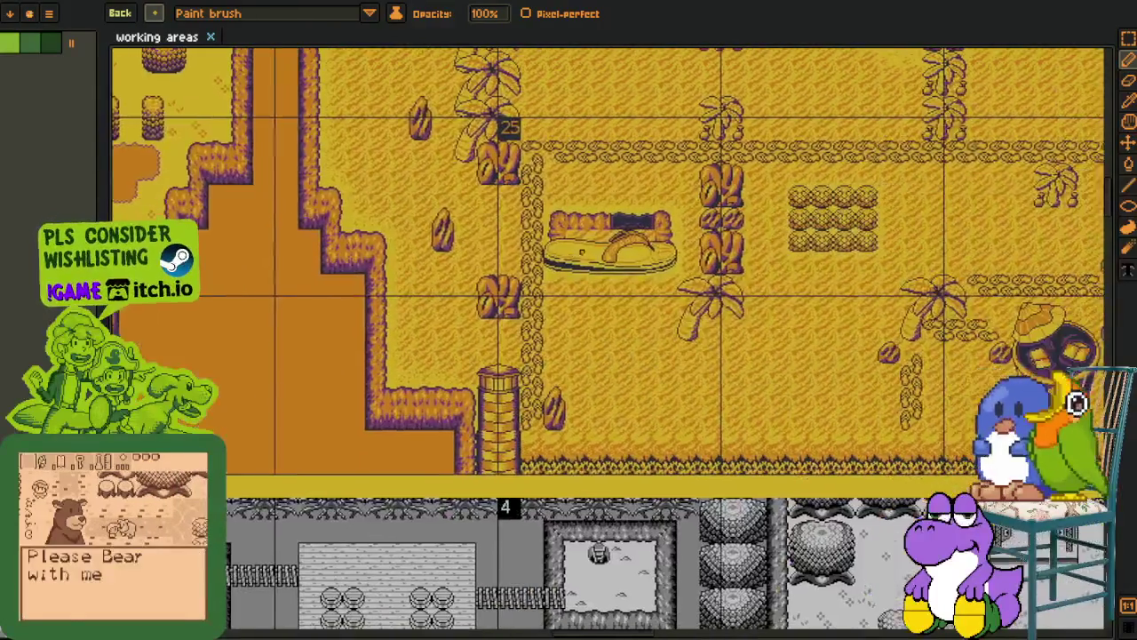
pyautogui.scroll(2, 448, 222)
pyautogui.scroll(1, 448, 222)
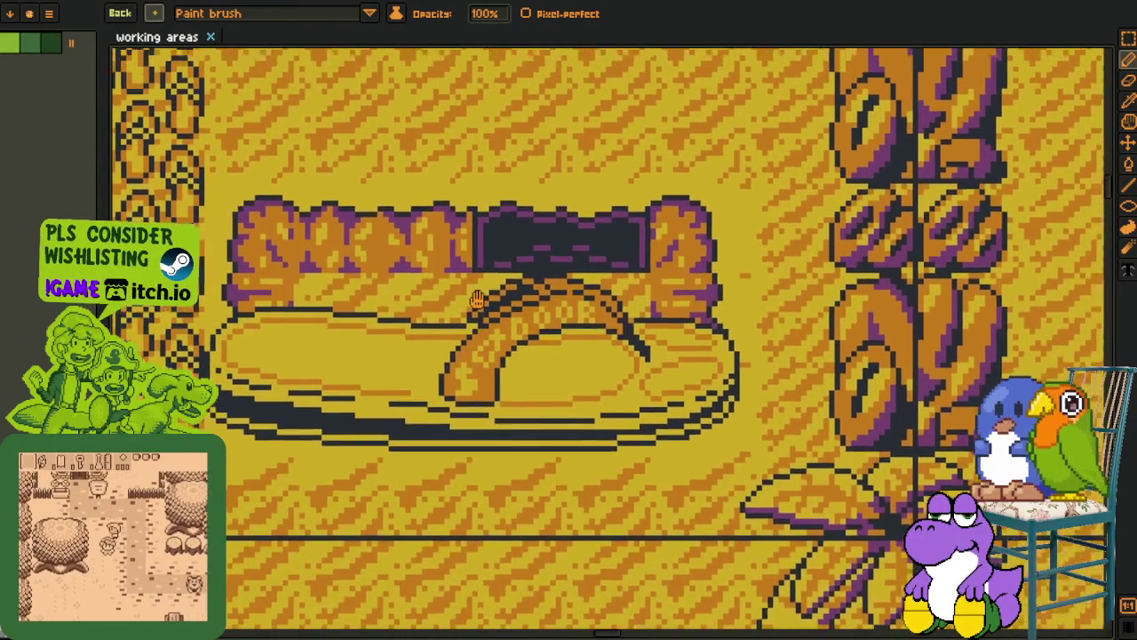
pyautogui.moveTo(486, 260); pyautogui.dragTo(469, 349)
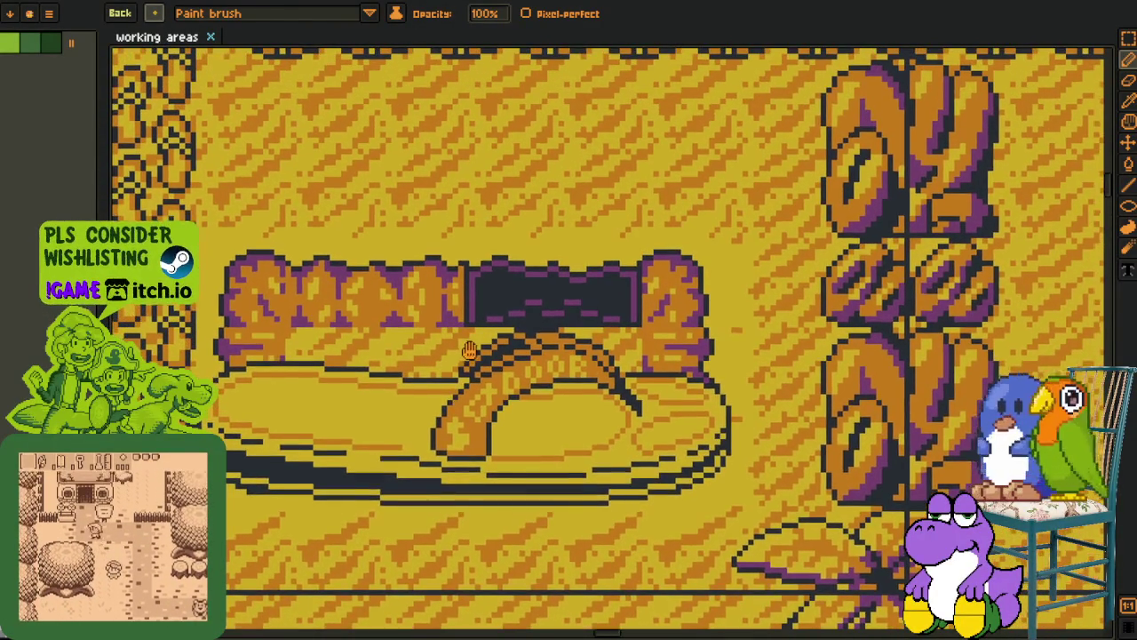
pyautogui.scroll(-3, 470, 349)
pyautogui.hscroll(5, 622, 311)
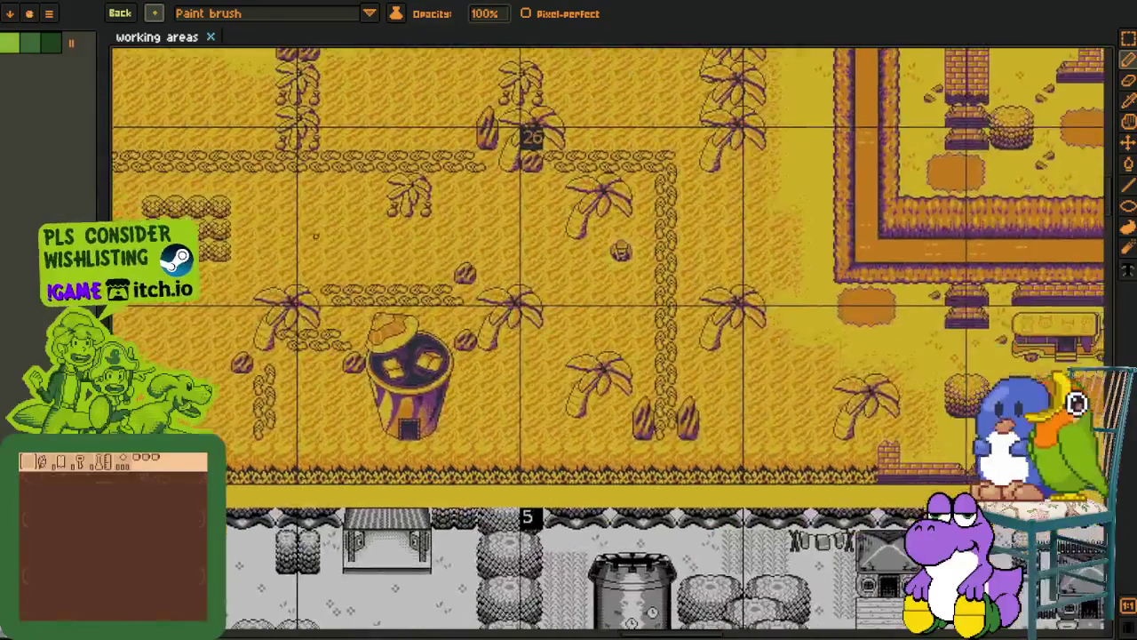
pyautogui.moveTo(762, 284); pyautogui.dragTo(484, 248)
pyautogui.scroll(1, 484, 248)
pyautogui.scroll(1, 484, 248)
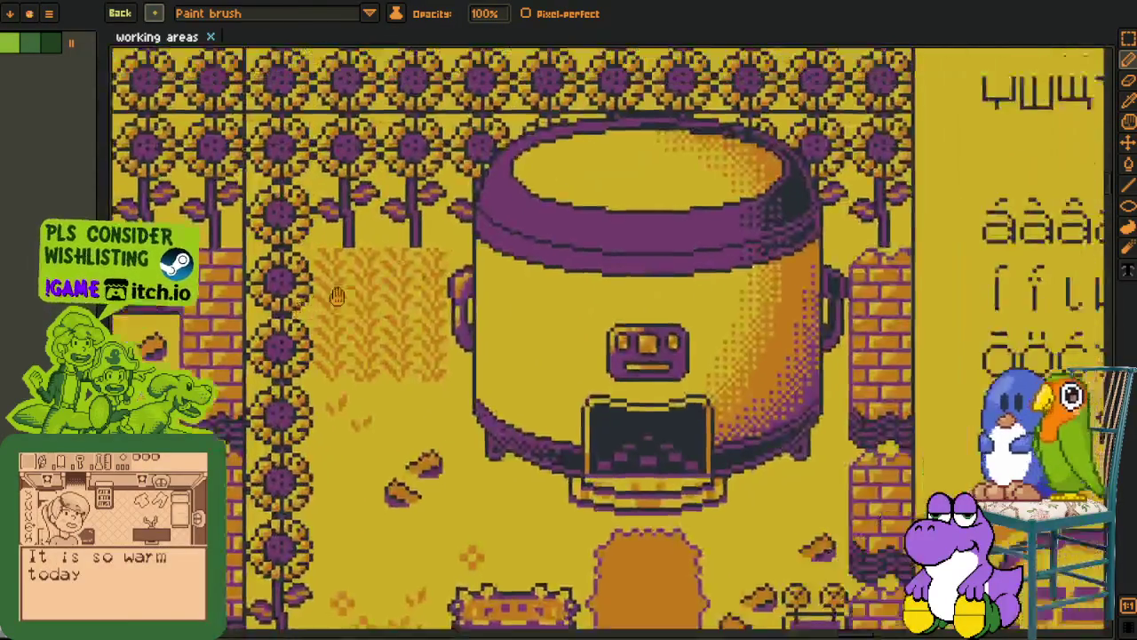
pyautogui.scroll(1, 484, 248)
pyautogui.scroll(-3, 484, 248)
pyautogui.scroll(-1, 497, 356)
pyautogui.scroll(2, 540, 499)
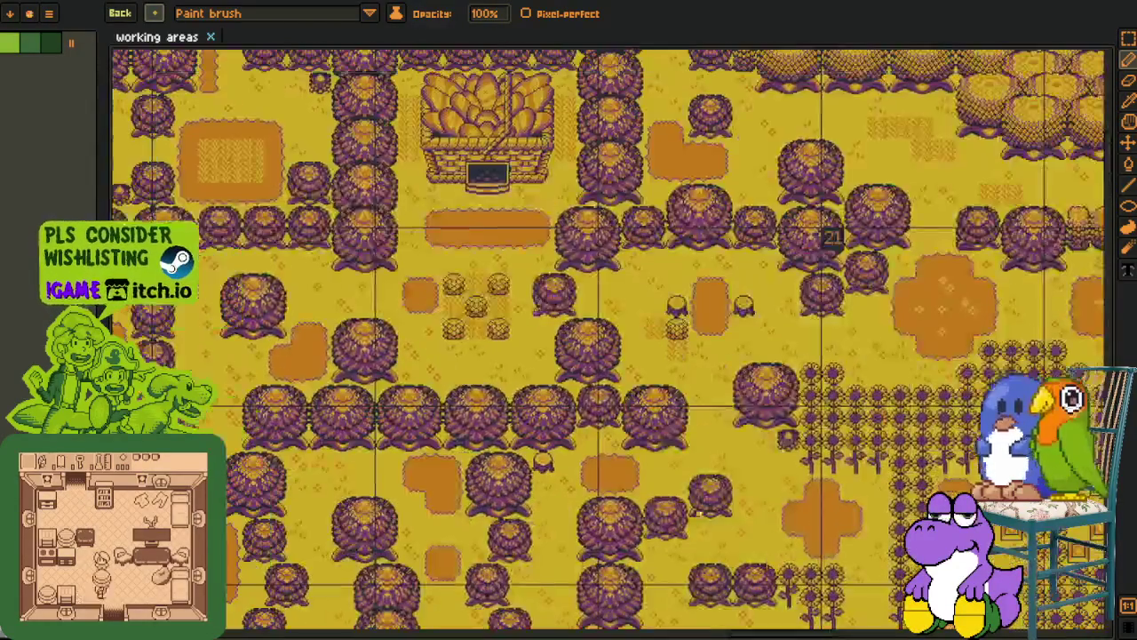
pyautogui.scroll(1, 539, 499)
pyautogui.scroll(2, 481, 336)
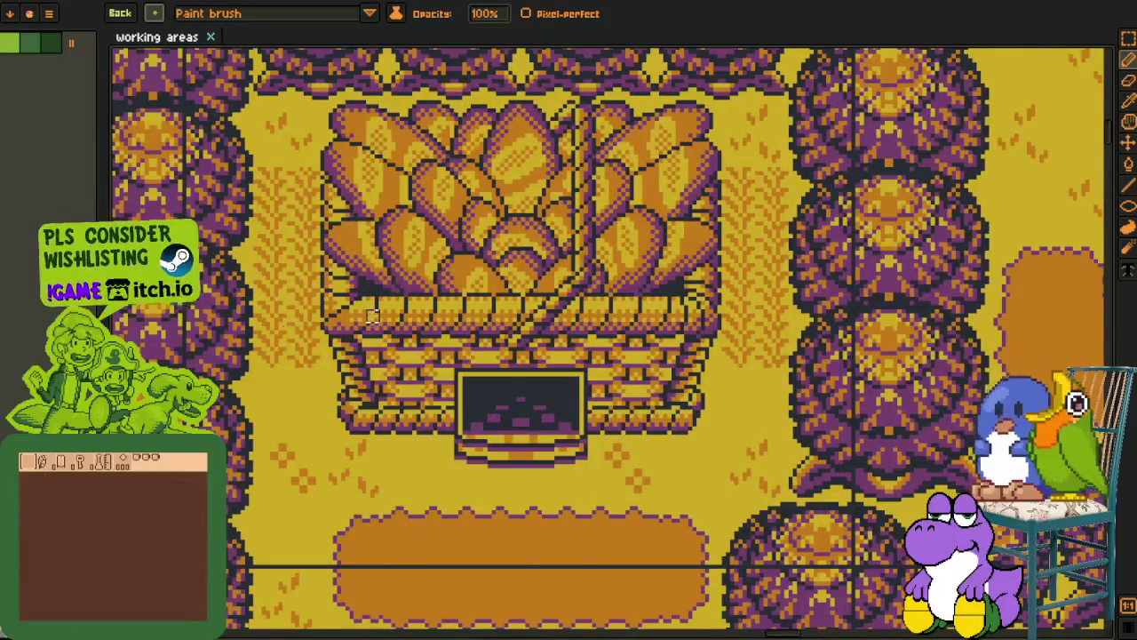
pyautogui.scroll(-3, 372, 316)
pyautogui.scroll(-1, 533, 426)
pyautogui.scroll(1, 602, 520)
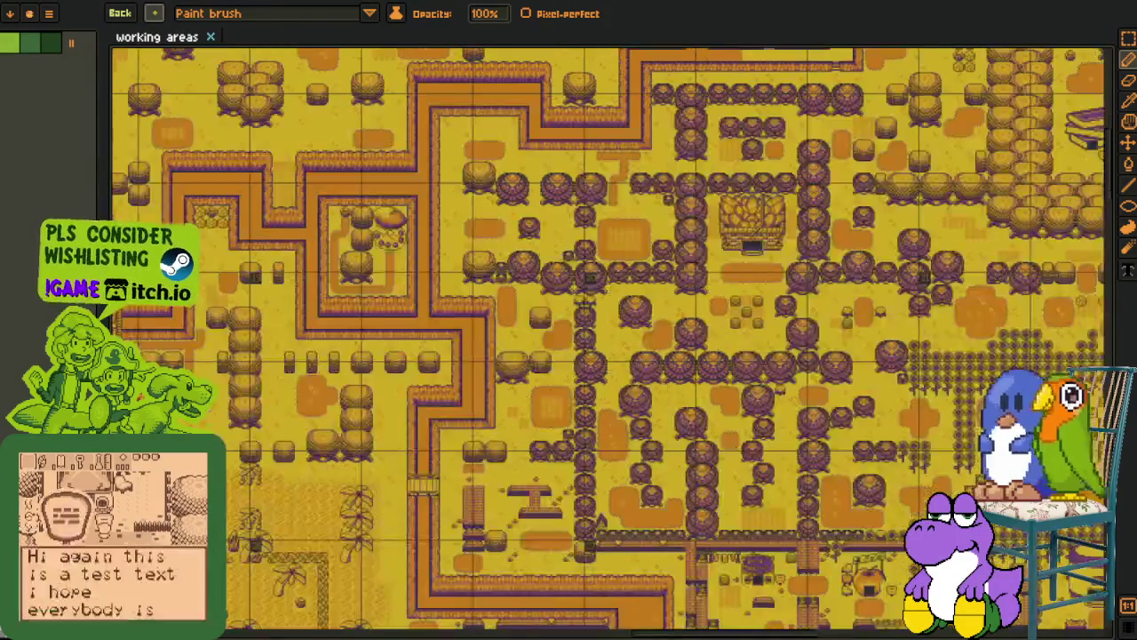
pyautogui.scroll(1, 533, 426)
pyautogui.scroll(1, 497, 382)
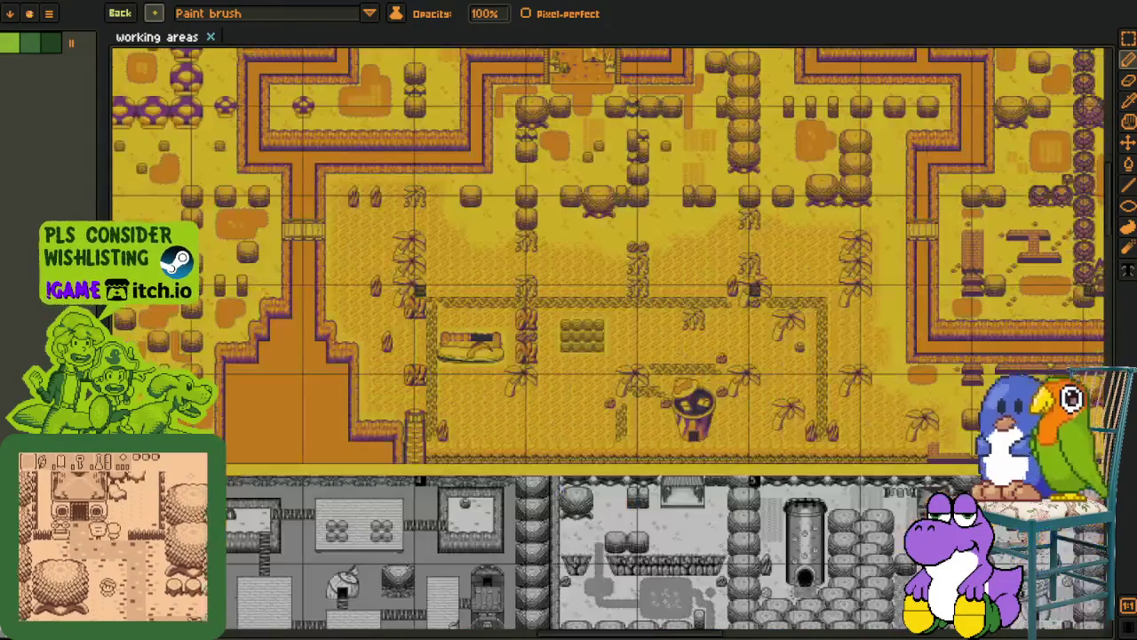
pyautogui.scroll(2, 487, 367)
pyautogui.scroll(-1, 487, 368)
pyautogui.scroll(1, 477, 313)
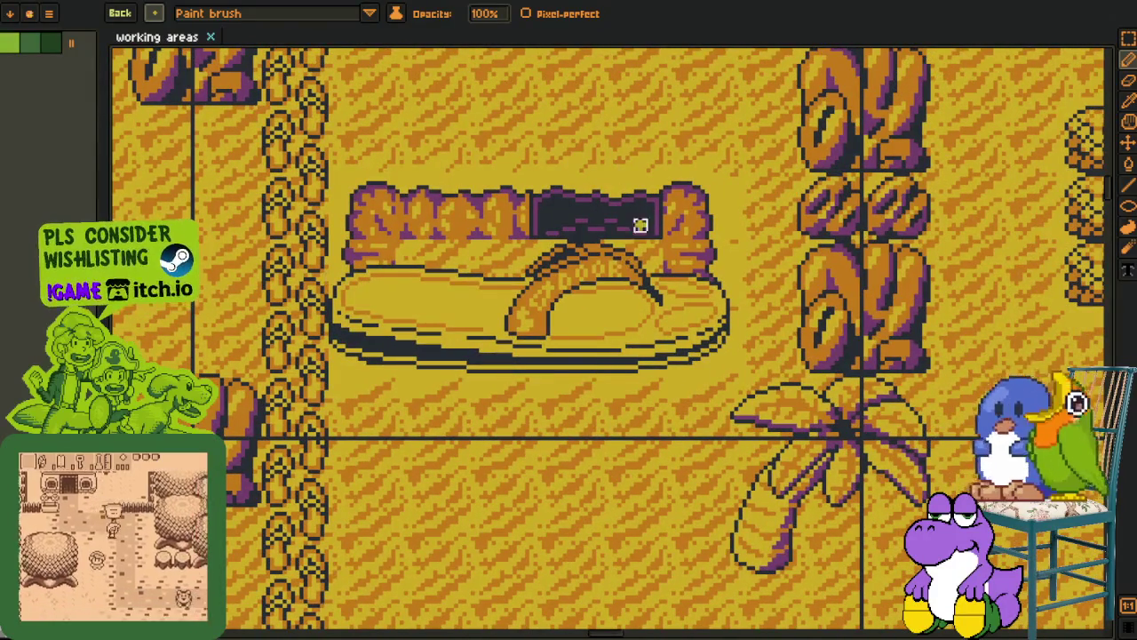
pyautogui.scroll(1, 501, 196)
pyautogui.scroll(-1, 263, 330)
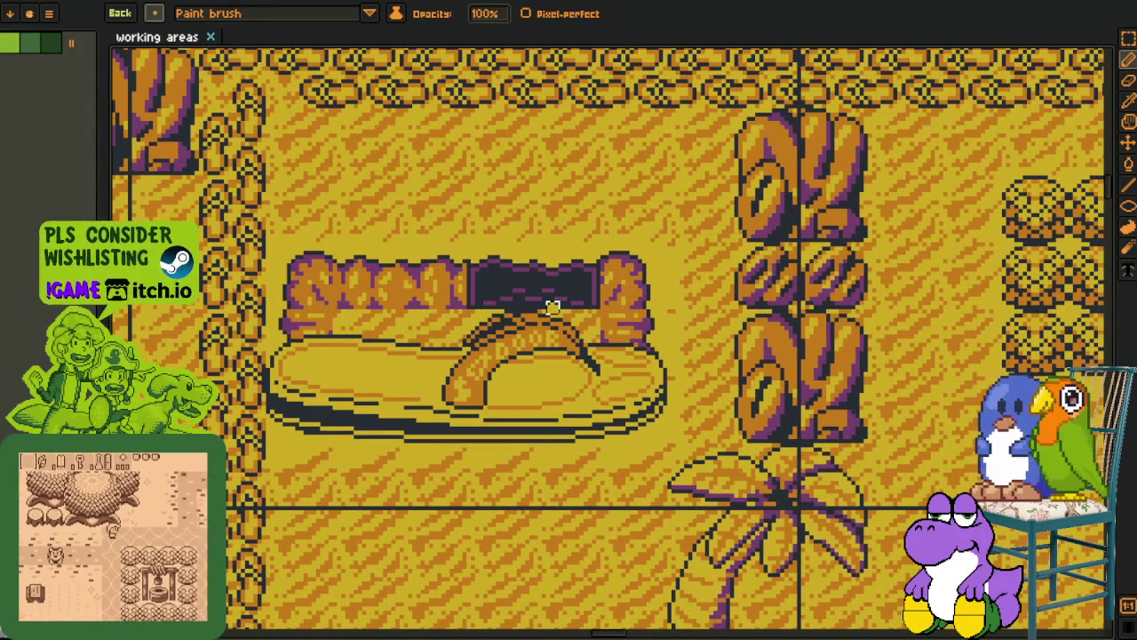
pyautogui.scroll(-2, 518, 278)
pyautogui.scroll(-2, 519, 278)
pyautogui.scroll(-1, 519, 278)
pyautogui.hscroll(5, 805, 370)
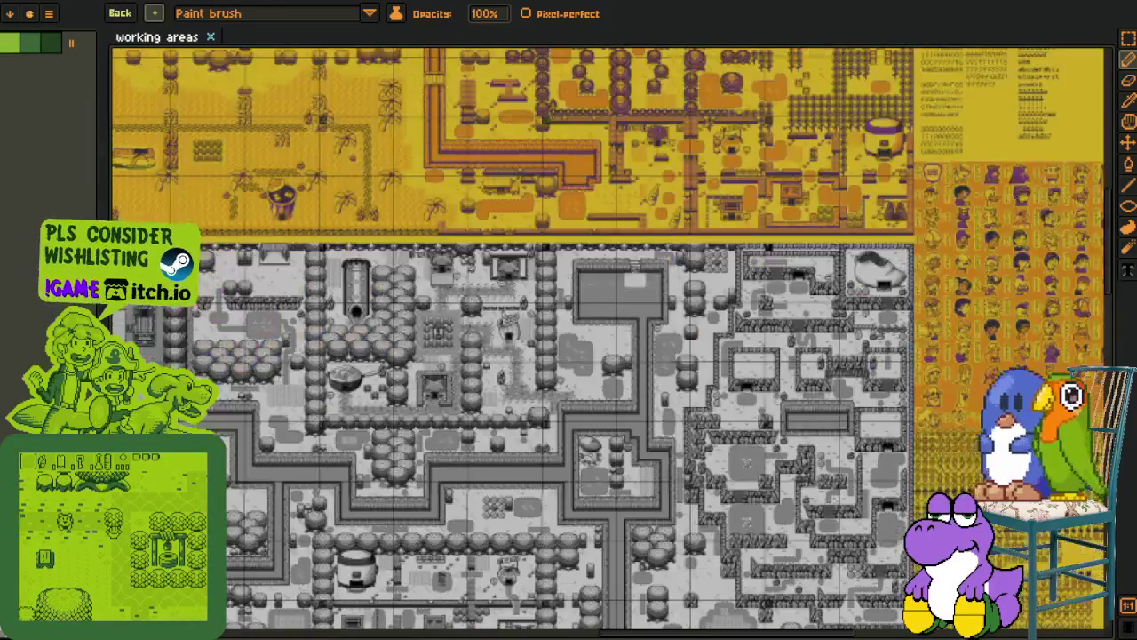
pyautogui.hscroll(5, 553, 276)
pyautogui.hscroll(5, 702, 318)
pyautogui.hscroll(-5, 835, 409)
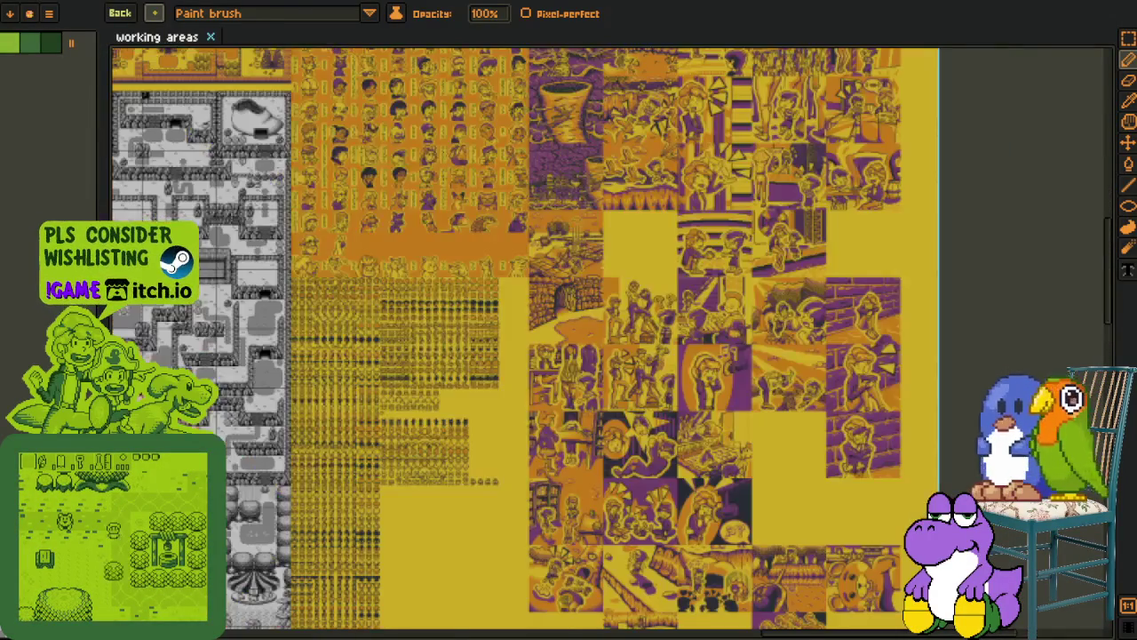
pyautogui.hscroll(-5, 835, 409)
pyautogui.hscroll(-5, 835, 409)
pyautogui.scroll(1, 355, 267)
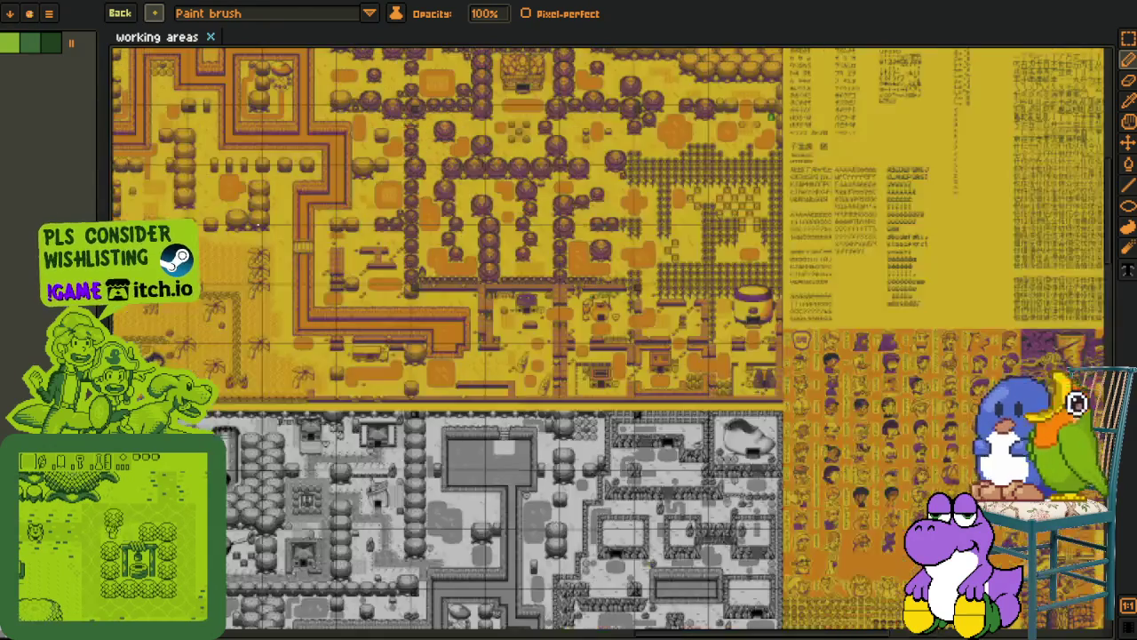
pyautogui.scroll(1, 355, 266)
pyautogui.scroll(3, 360, 474)
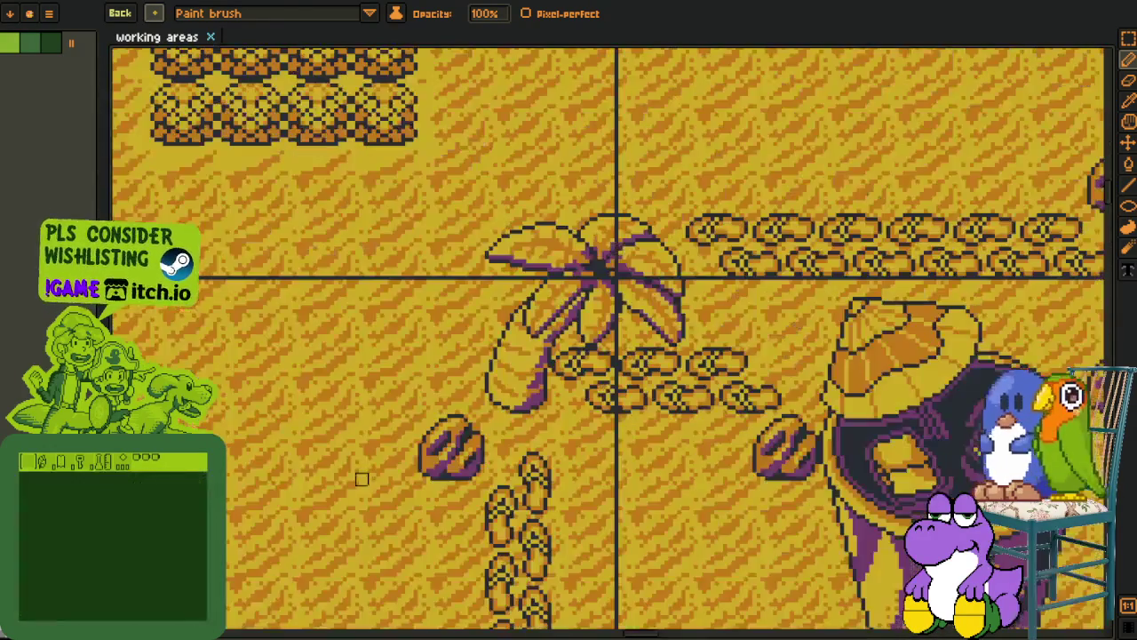
pyautogui.scroll(2, 508, 494)
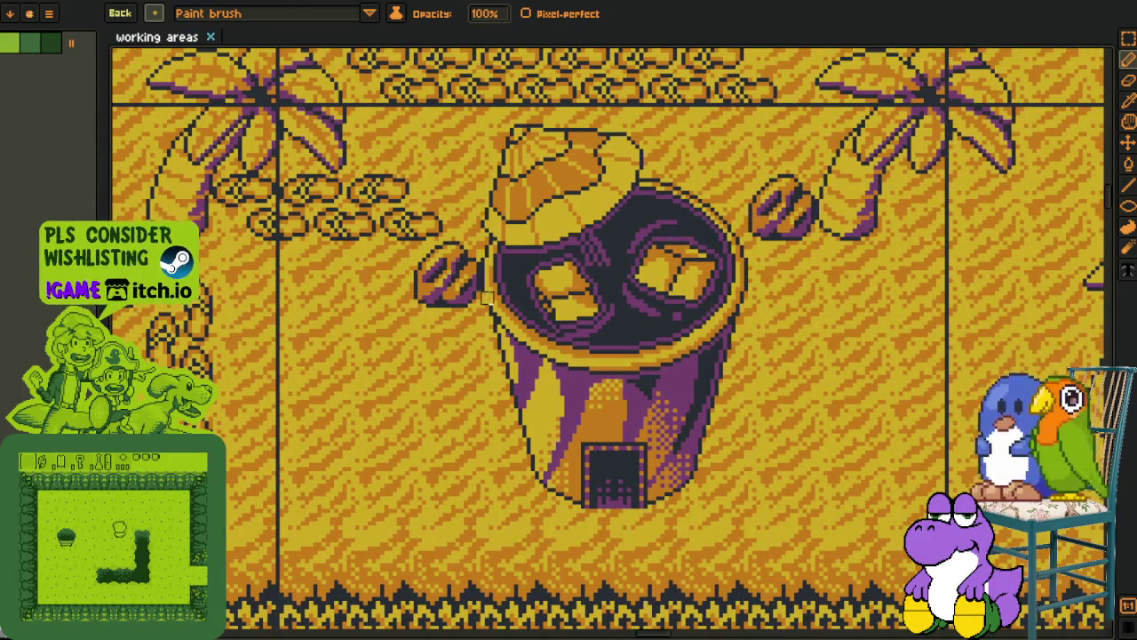
pyautogui.moveTo(420, 256)
pyautogui.mouseDown()
pyautogui.moveTo(472, 253)
pyautogui.moveTo(701, 302)
pyautogui.mouseUp()
pyautogui.scroll(-3, 701, 311)
pyautogui.scroll(-3, 704, 329)
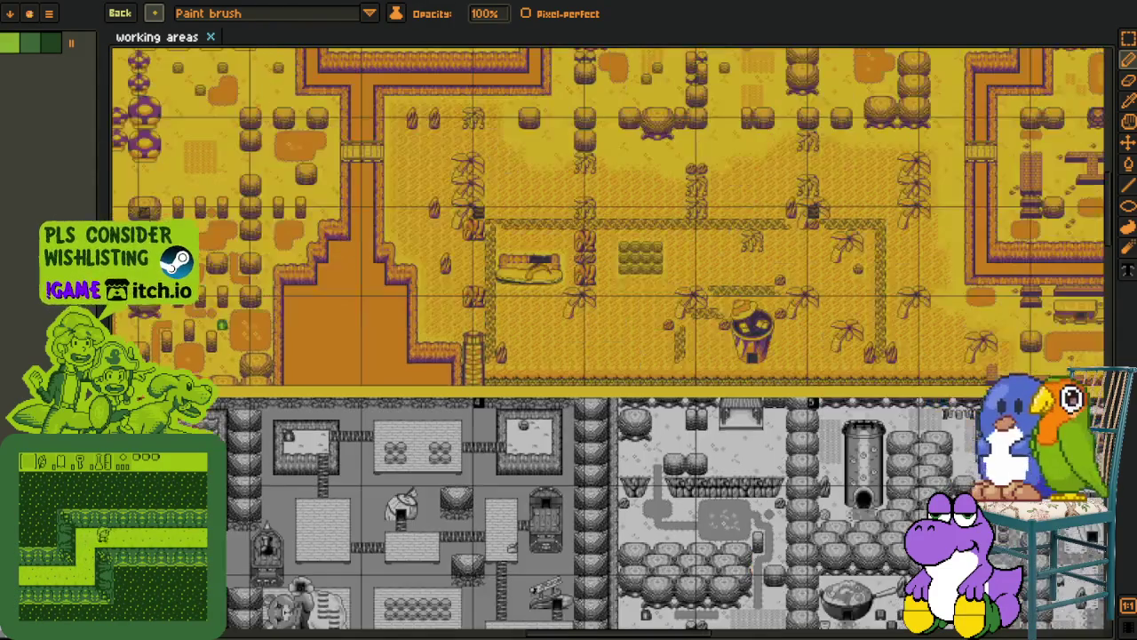
pyautogui.scroll(-3, 704, 329)
pyautogui.scroll(-2, 704, 329)
pyautogui.scroll(1, 705, 329)
pyautogui.scroll(-2, 611, 313)
pyautogui.hscroll(3, 563, 234)
pyautogui.hscroll(3, 622, 311)
pyautogui.scroll(3, 811, 445)
pyautogui.hscroll(3, 811, 444)
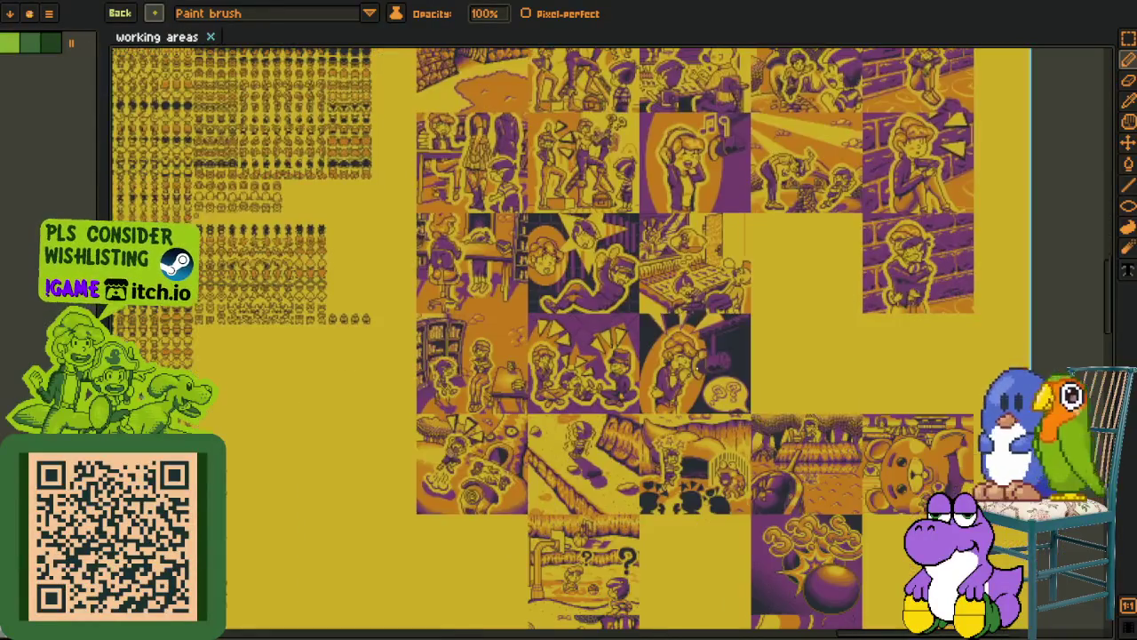
# Scroll up and down through the working areas illustration sheet
pyautogui.scroll(-5, 800, 427)
pyautogui.hscroll(3, 782, 408)
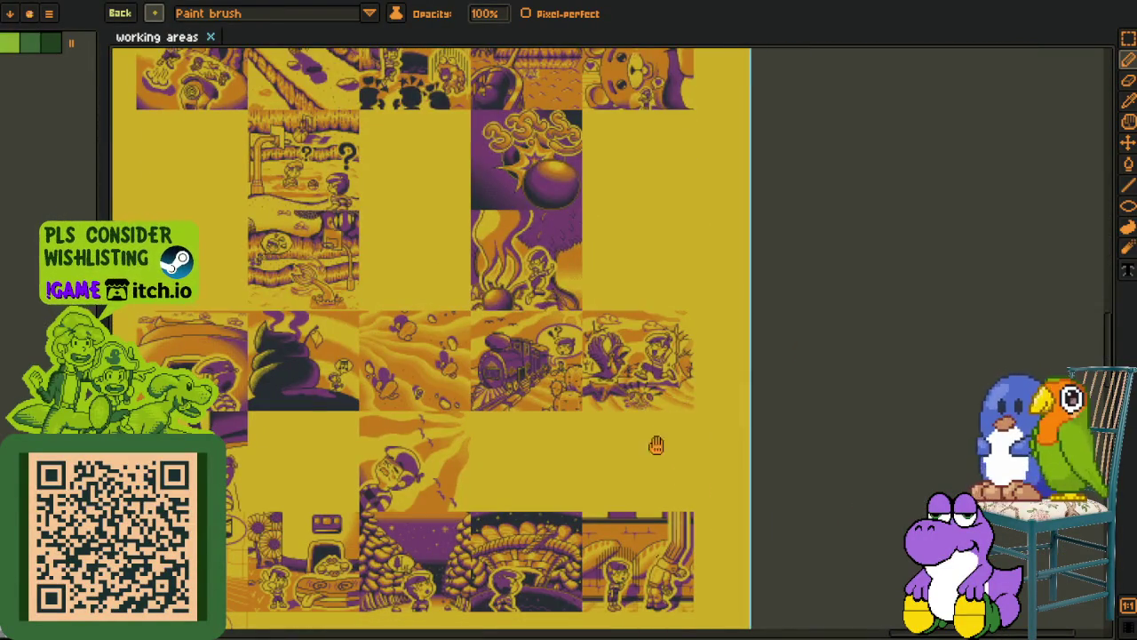
pyautogui.scroll(-5, 655, 445)
pyautogui.scroll(-2, 646, 346)
pyautogui.scroll(-5, 646, 346)
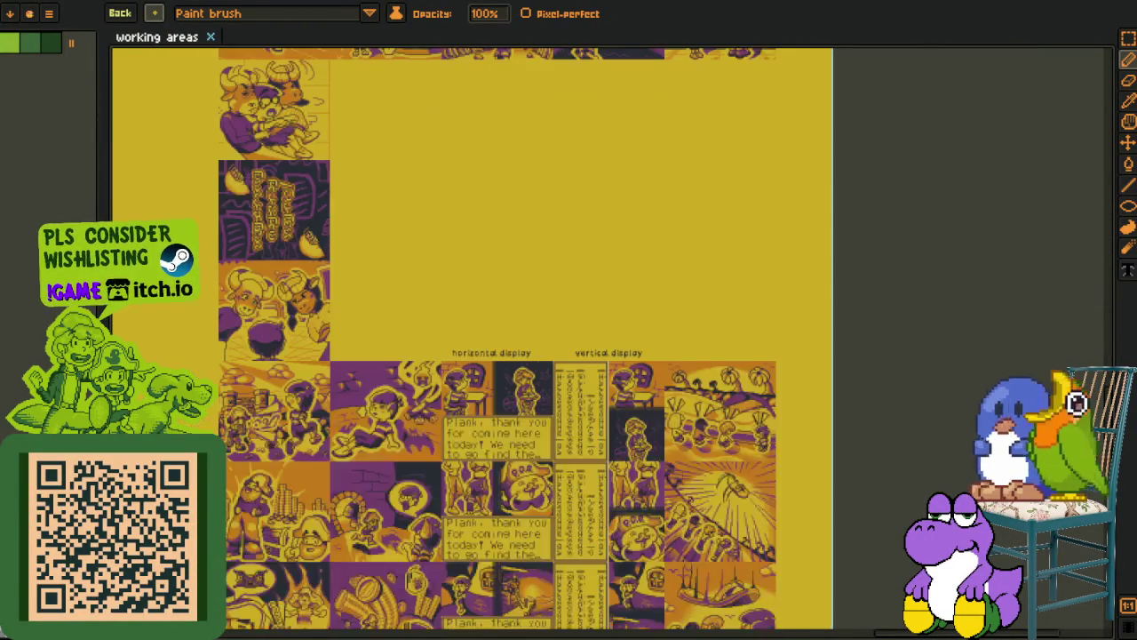
pyautogui.scroll(2, 759, 450)
pyautogui.scroll(2, 759, 451)
pyautogui.scroll(3, 759, 450)
pyautogui.scroll(2, 711, 577)
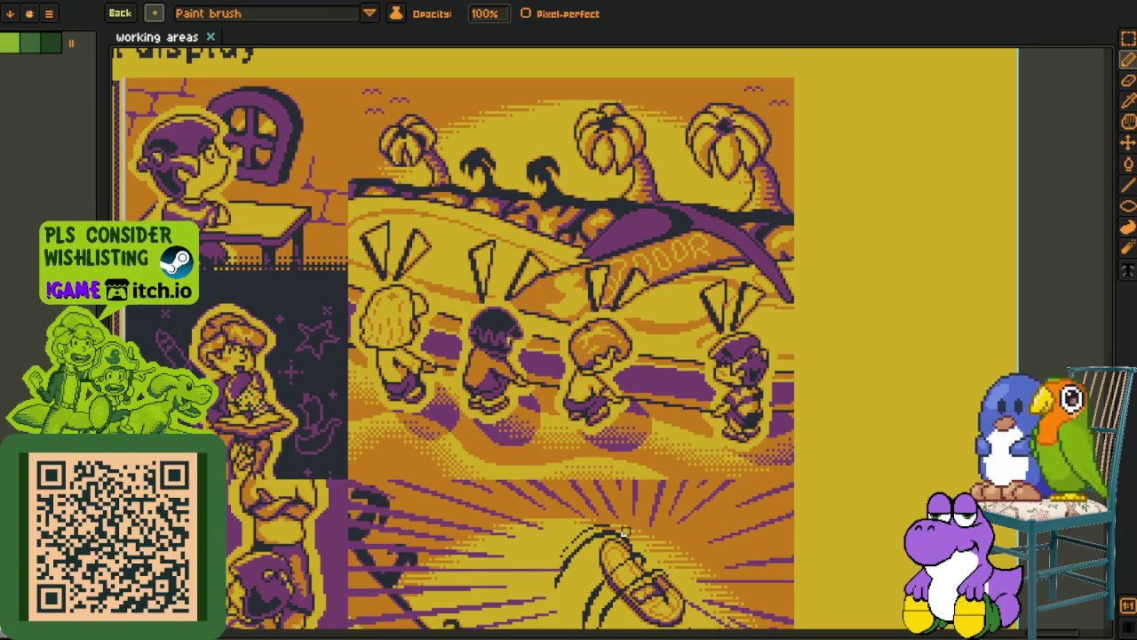
# Scroll further down the sheet, then dock it right of the night-sky sprite
pyautogui.scroll(-2, 624, 533)
pyautogui.scroll(-4, 657, 386)
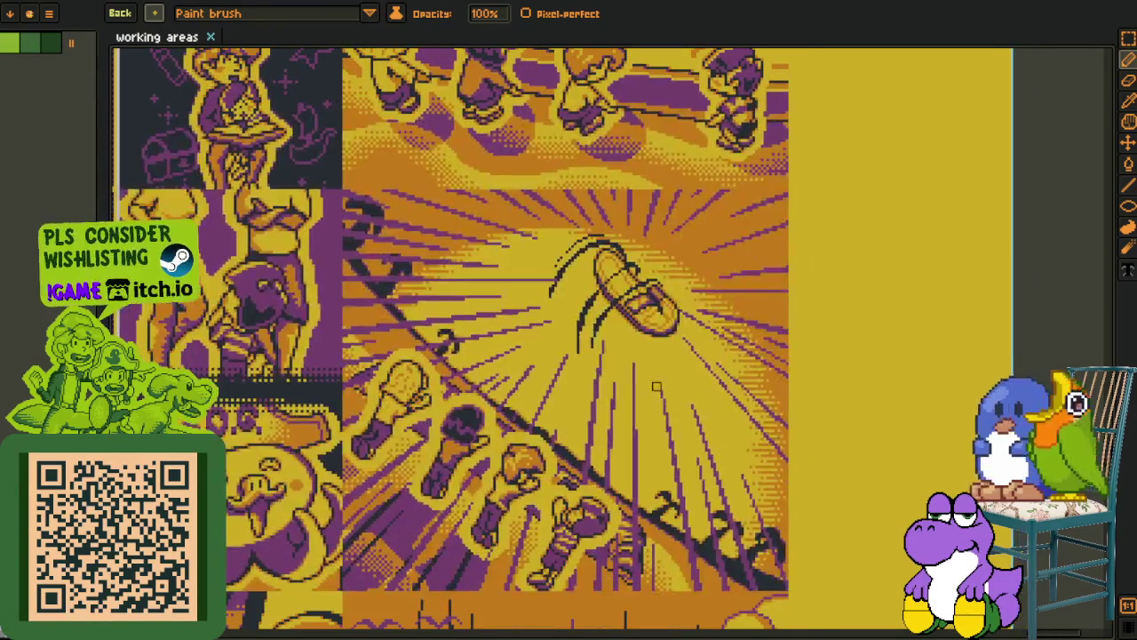
pyautogui.scroll(-3, 672, 414)
pyautogui.scroll(-1, 673, 414)
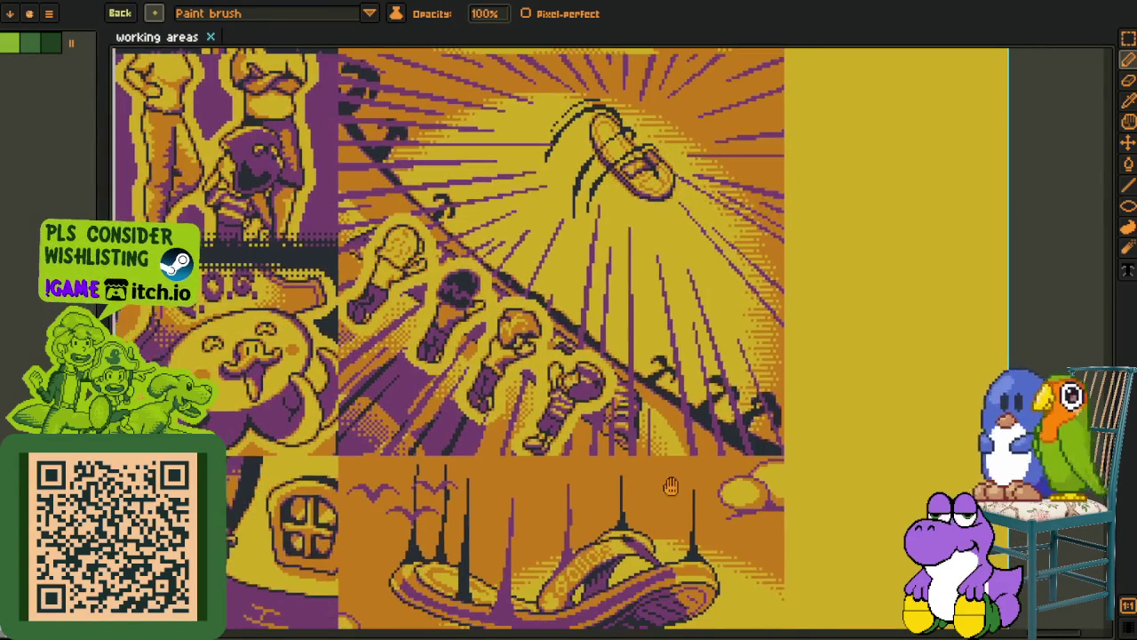
pyautogui.scroll(-3, 662, 391)
pyautogui.scroll(-1, 657, 379)
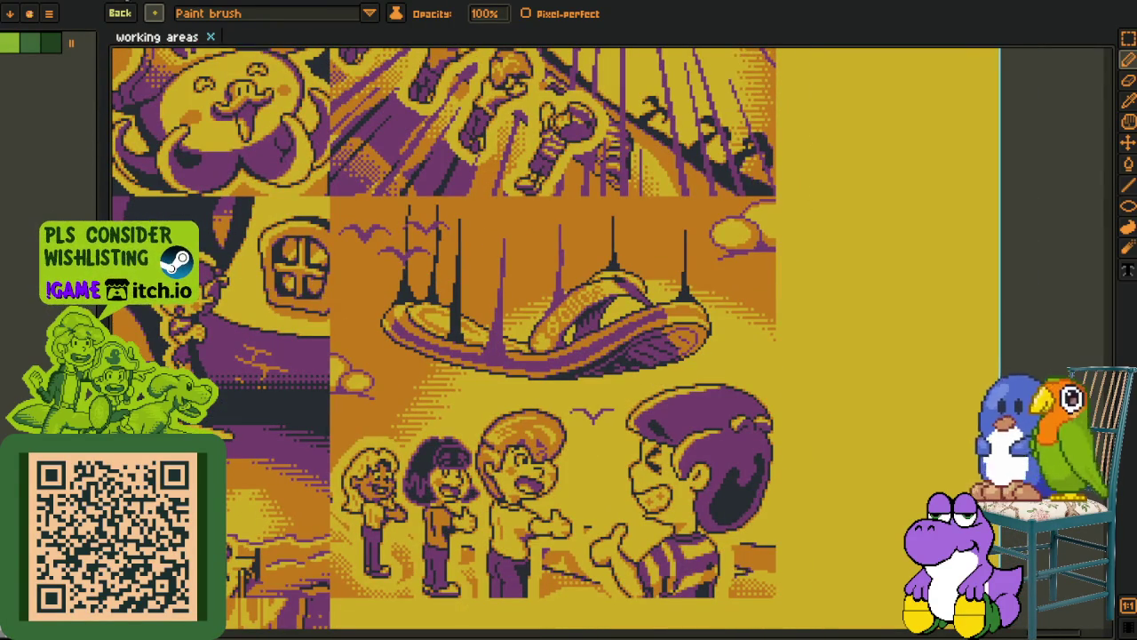
pyautogui.moveTo(151, 37); pyautogui.dragTo(762, 256)
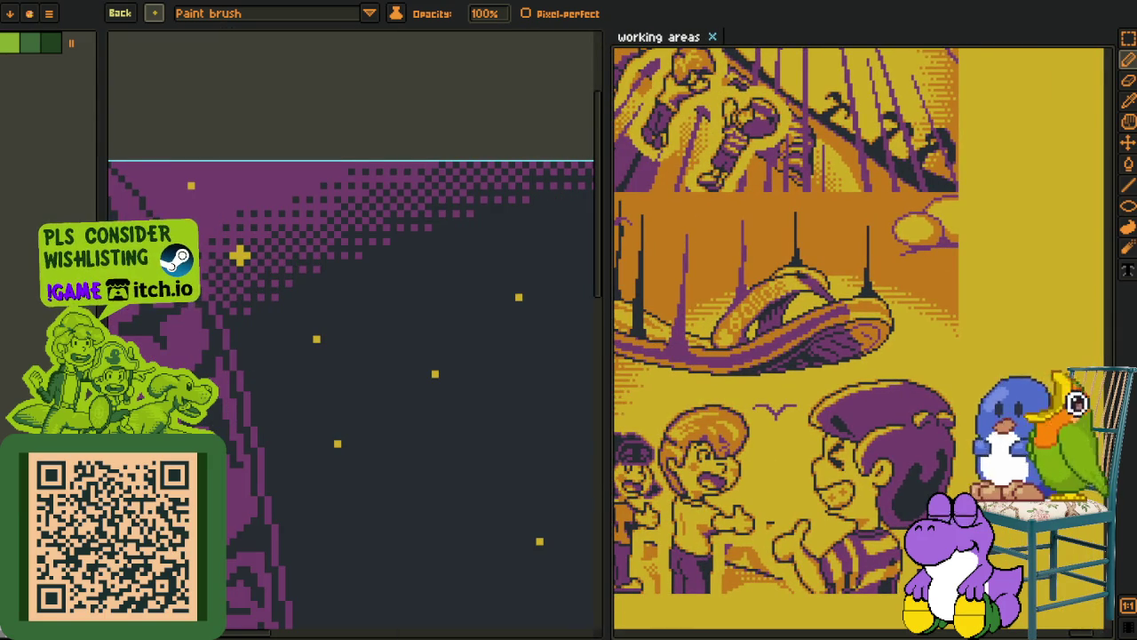
# Widen the night-sky canvas beside the docked reference sheet
pyautogui.scroll(-2, 751, 352)
pyautogui.scroll(-1, 751, 353)
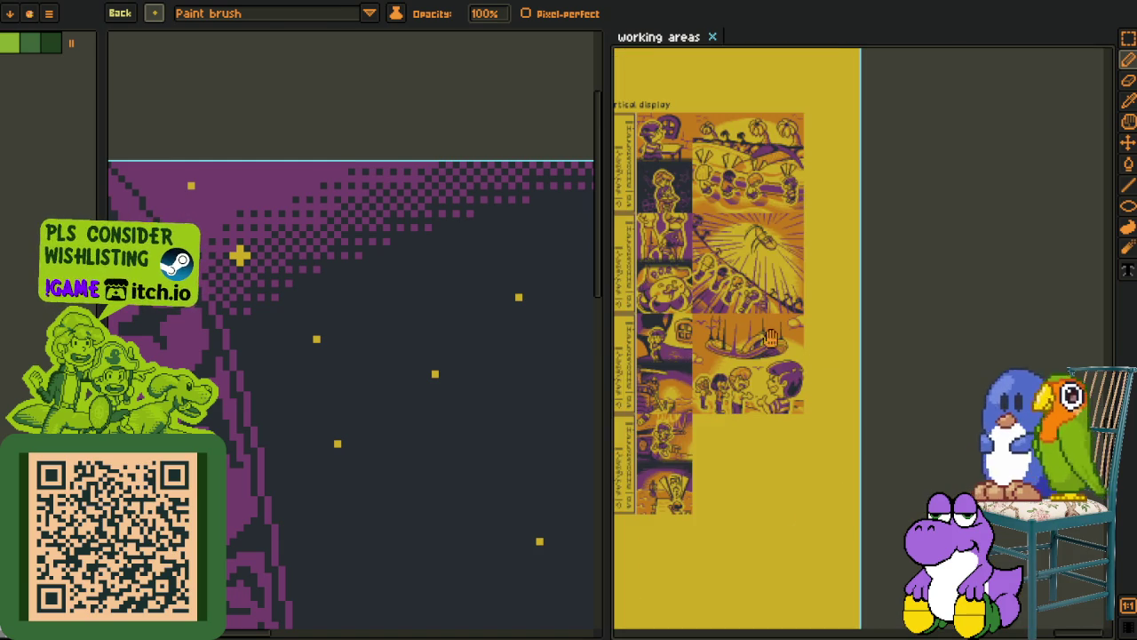
pyautogui.scroll(2, 770, 337)
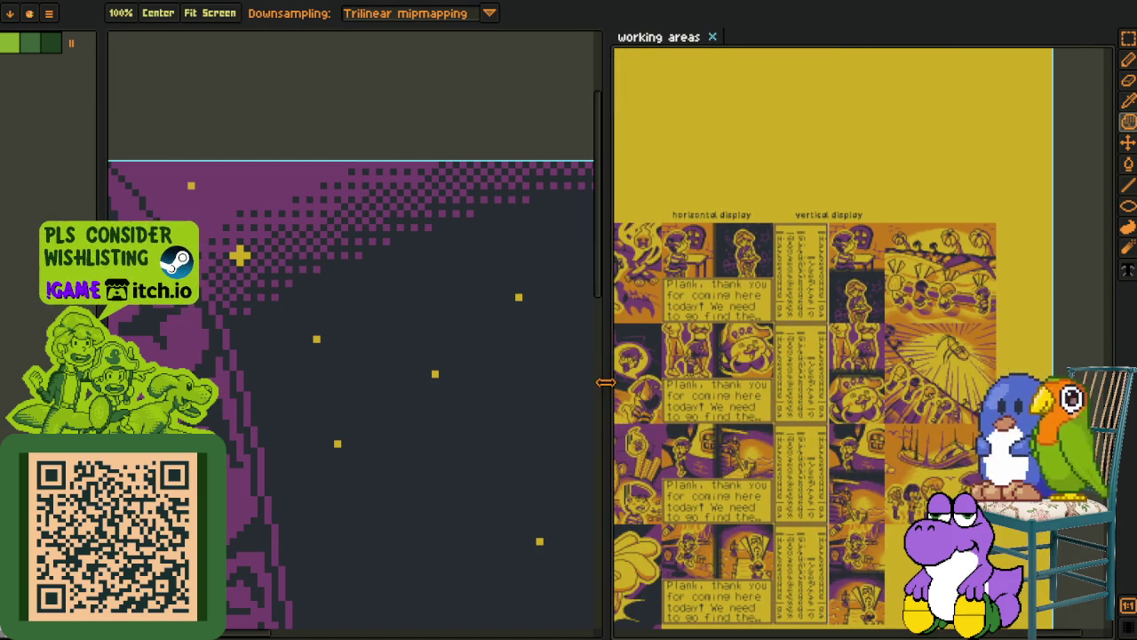
pyautogui.moveTo(605, 382); pyautogui.dragTo(777, 381)
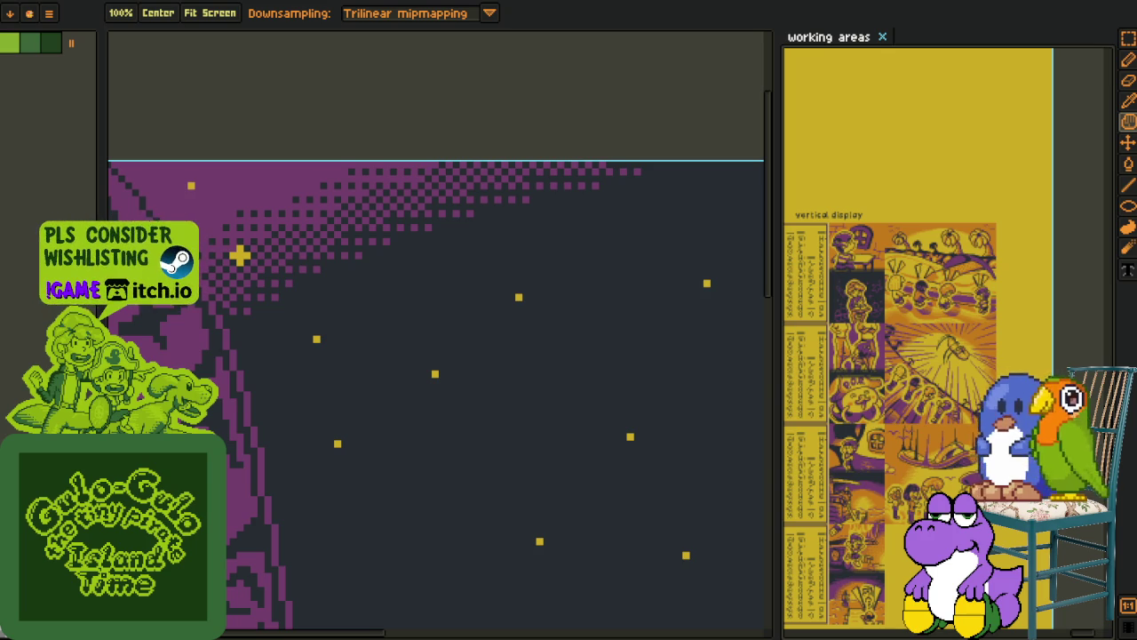
pyautogui.press('b')
pyautogui.moveTo(350, 310); pyautogui.dragTo(251, 278)
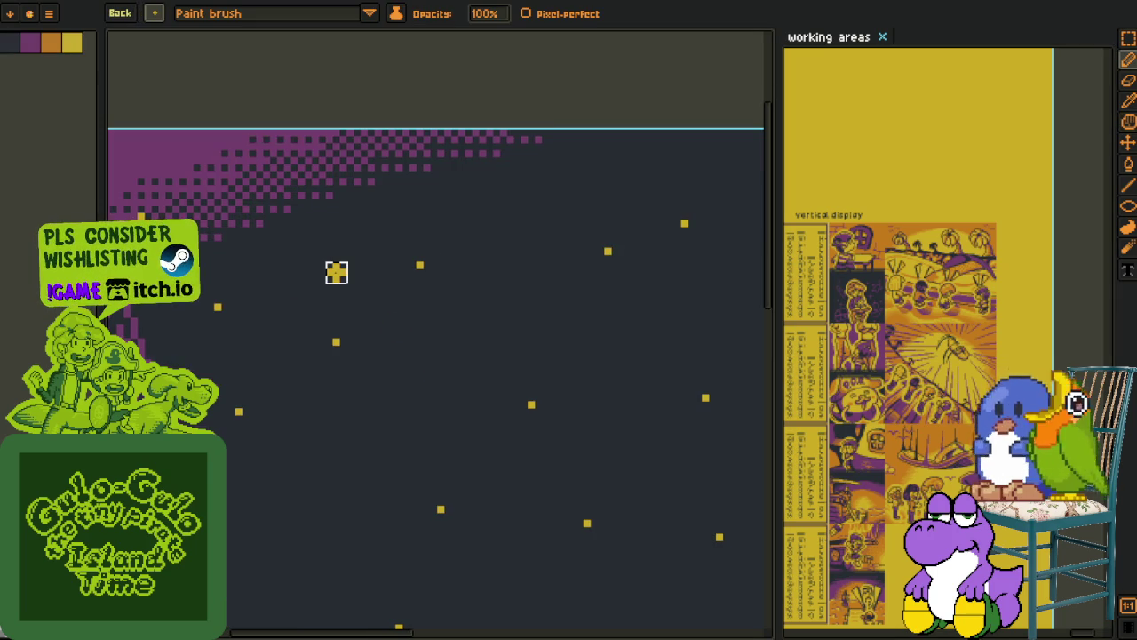
# Stamp four plus-shaped yellow stars across the night sky
pyautogui.click(316, 266)
pyautogui.click(496, 188)
pyautogui.scroll(-1, 365, 480)
pyautogui.scroll(-1, 347, 432)
pyautogui.moveTo(346, 432); pyautogui.dragTo(240, 354)
pyautogui.click(404, 441)
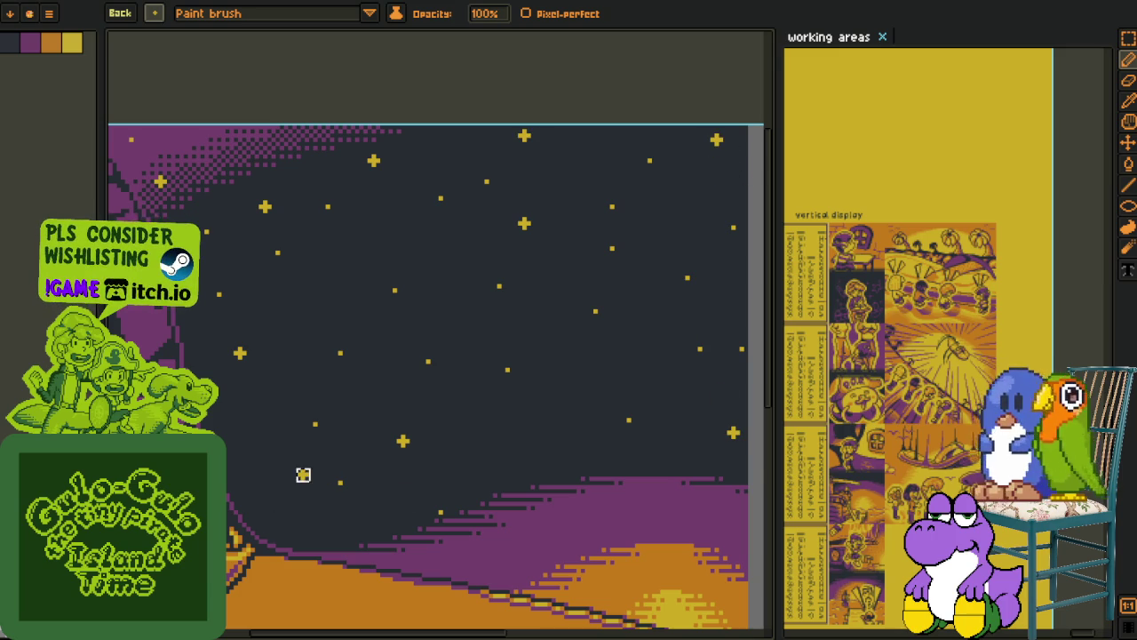
pyautogui.click(295, 508)
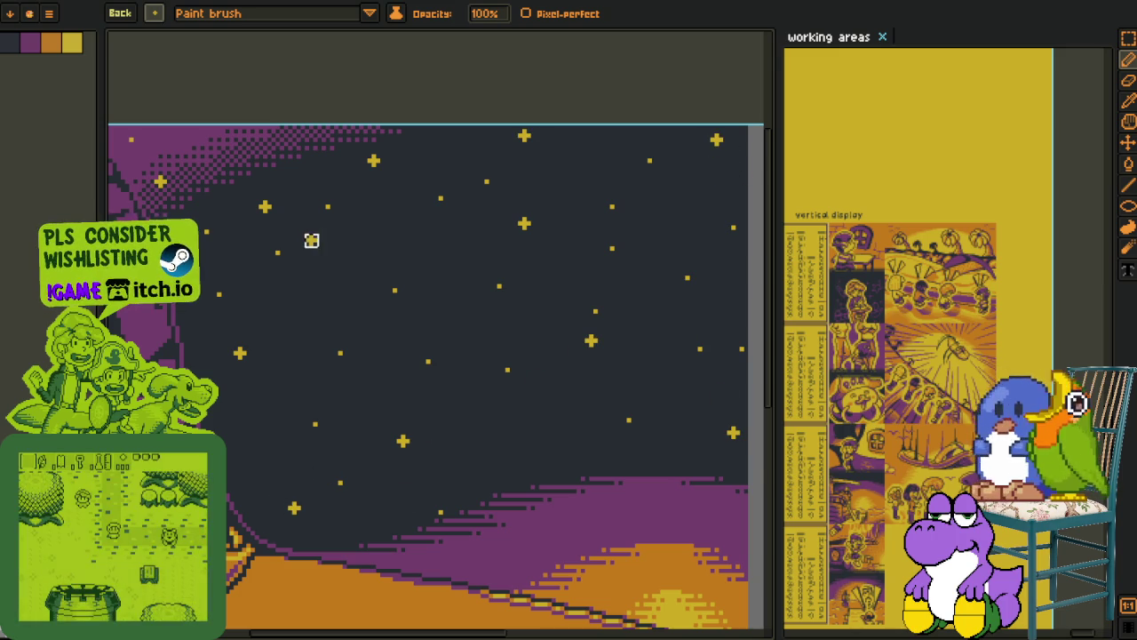
# Nudge the night-sky view and check the brush presets list
pyautogui.press('h')
pyautogui.moveTo(272, 219); pyautogui.dragTo(298, 275)
pyautogui.press('b')
pyautogui.click(142, 16)
pyautogui.click(318, 96)
pyautogui.press('i')
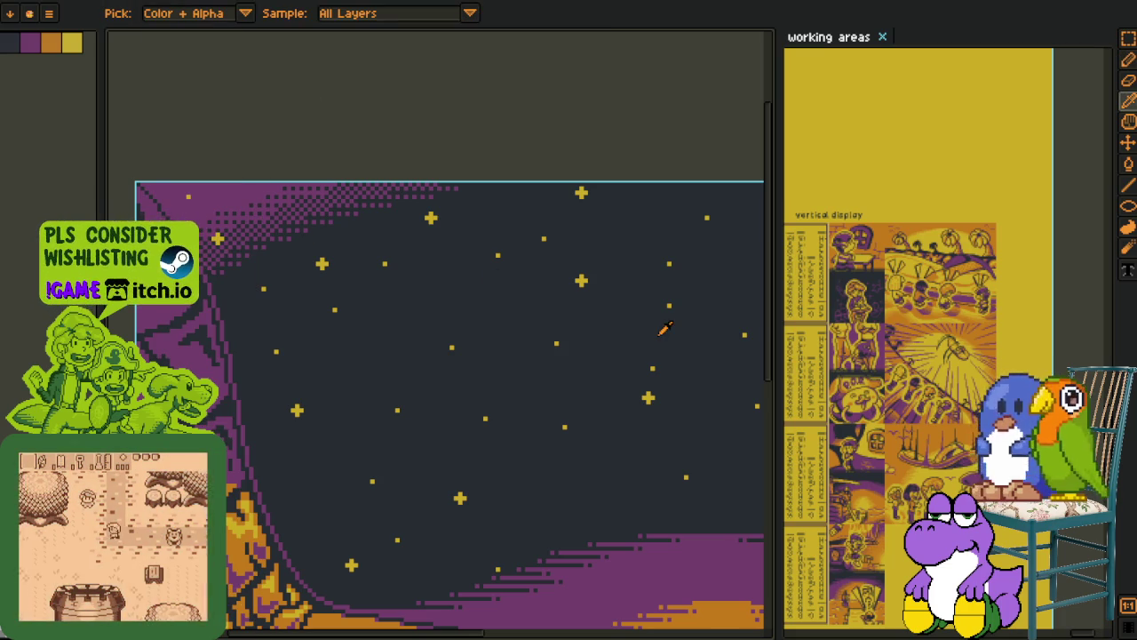
pyautogui.press('h')
pyautogui.scroll(-3, 949, 238)
pyautogui.scroll(-3, 937, 277)
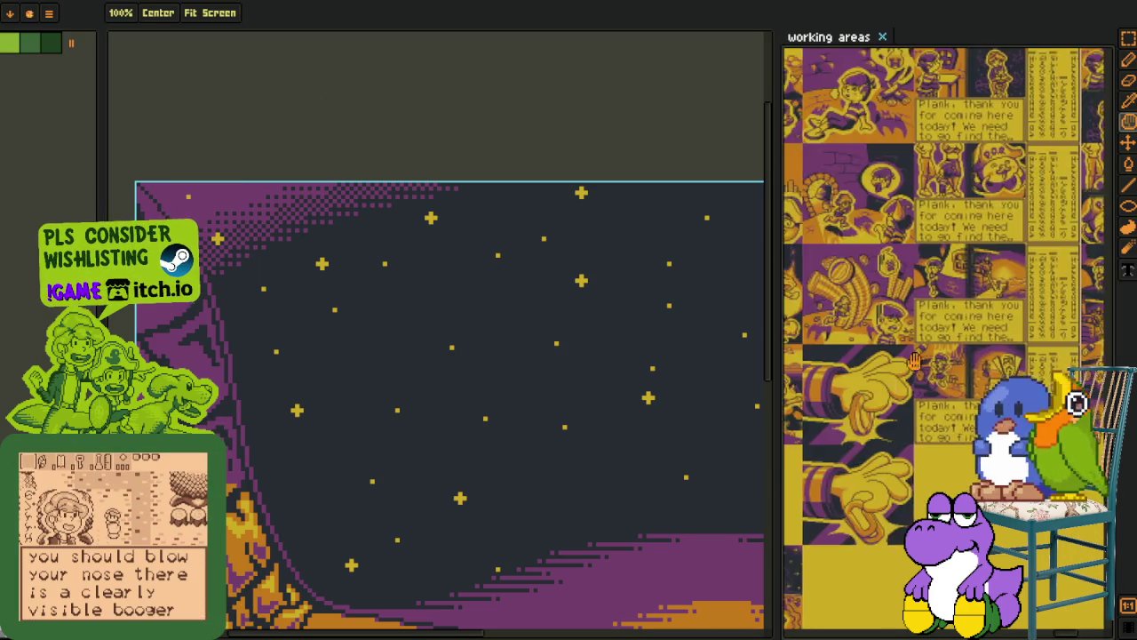
pyautogui.scroll(-3, 926, 317)
pyautogui.scroll(-3, 915, 355)
pyautogui.scroll(3, 905, 396)
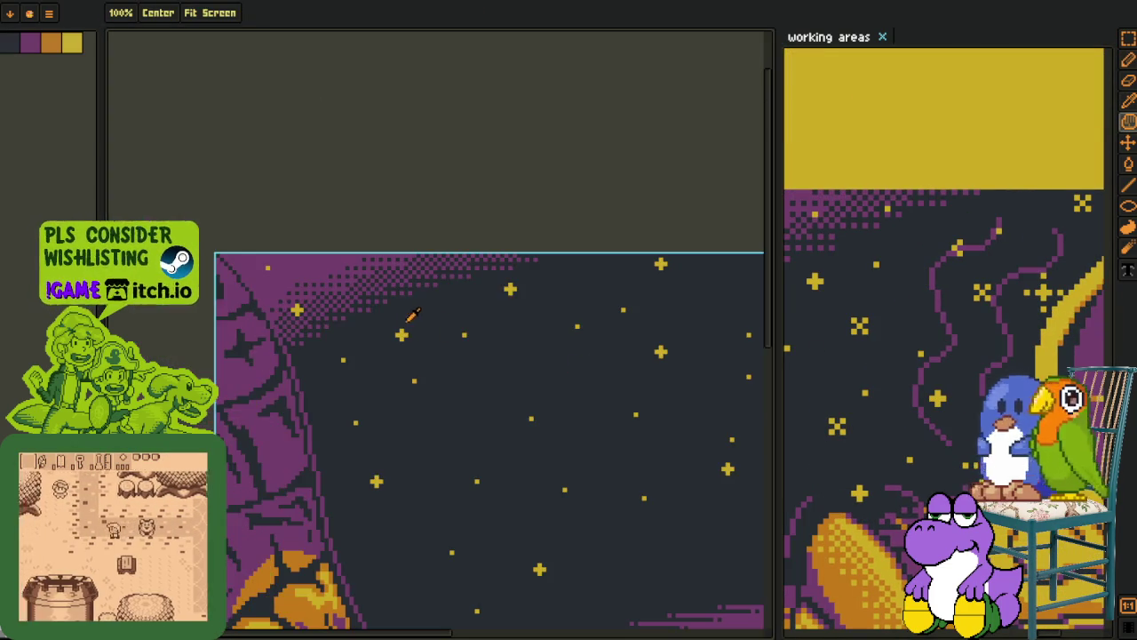
# Zoom into the sky and place a single yellow pixel with the 1-pixel pencil
pyautogui.scroll(2, 414, 329)
pyautogui.scroll(2, 360, 338)
pyautogui.scroll(2, 361, 338)
pyautogui.press('i')
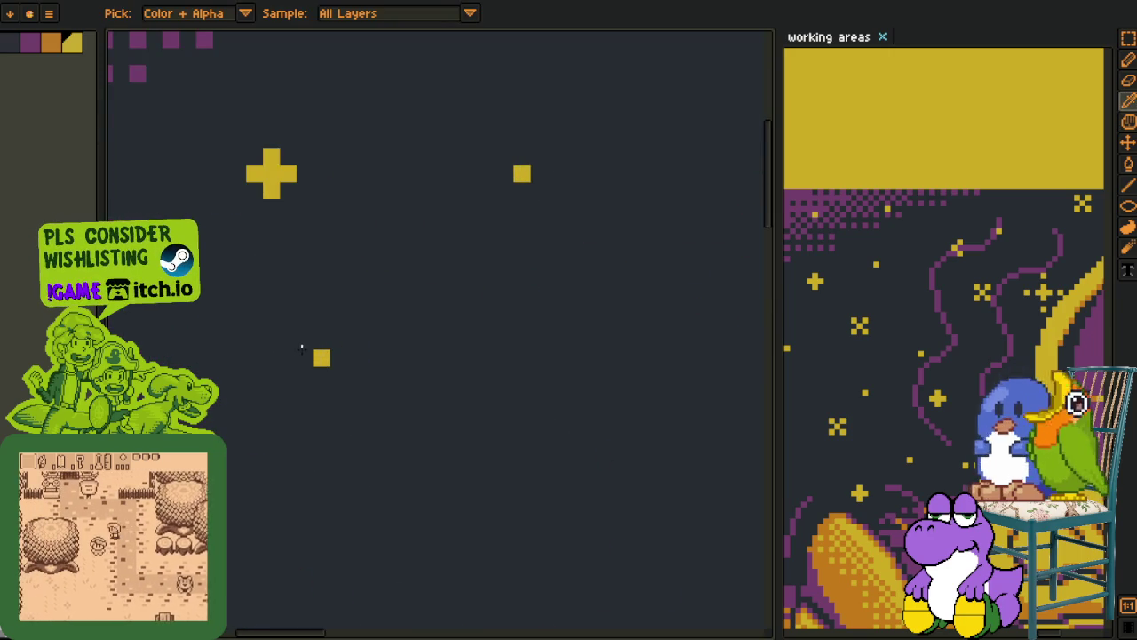
pyautogui.press('b')
pyautogui.click(297, 347)
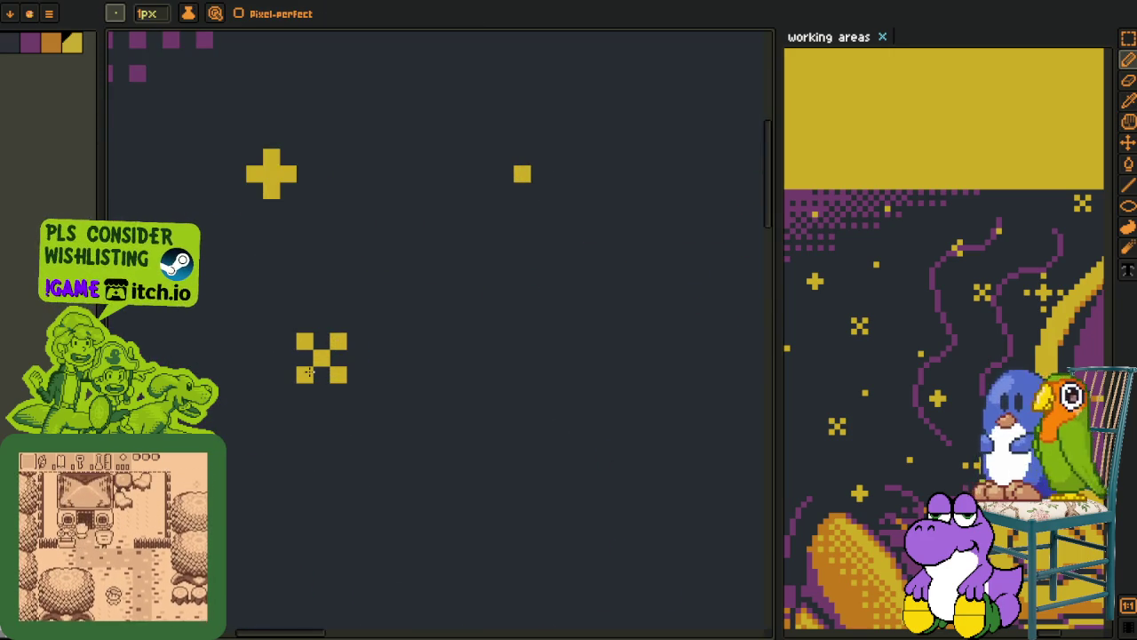
# Turn the checker-pattern star into a brush and stamp two copies into the sky
pyautogui.press('r')
pyautogui.moveTo(294, 329); pyautogui.dragTo(351, 387)
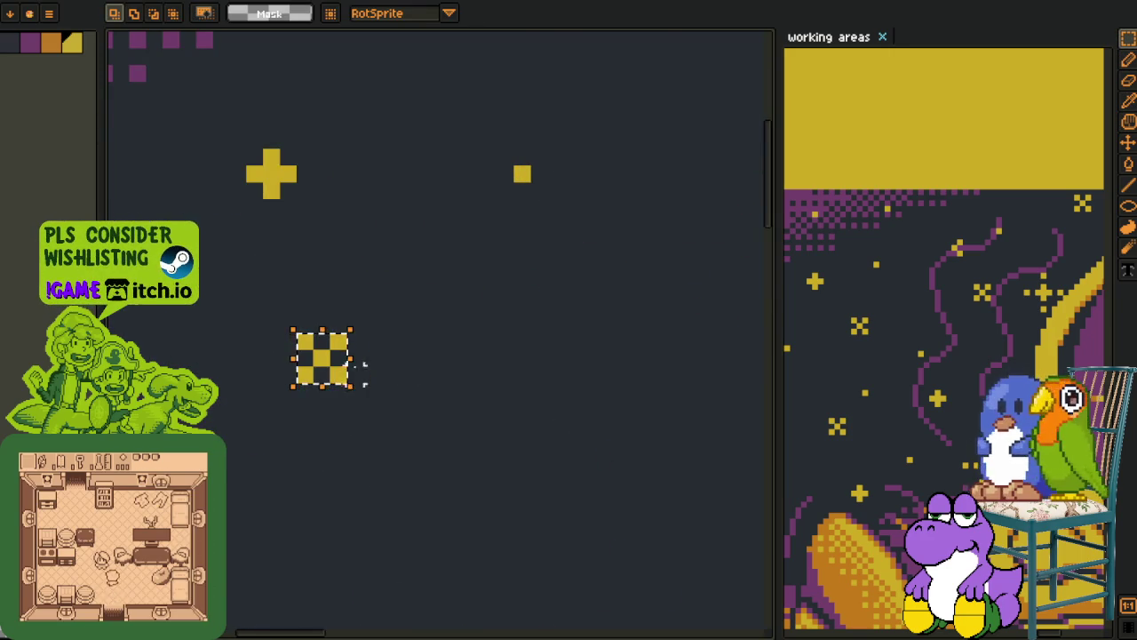
pyautogui.hotkey('ctrl', 'b')
pyautogui.scroll(-2, 452, 386)
pyautogui.click(520, 431)
pyautogui.click(326, 186)
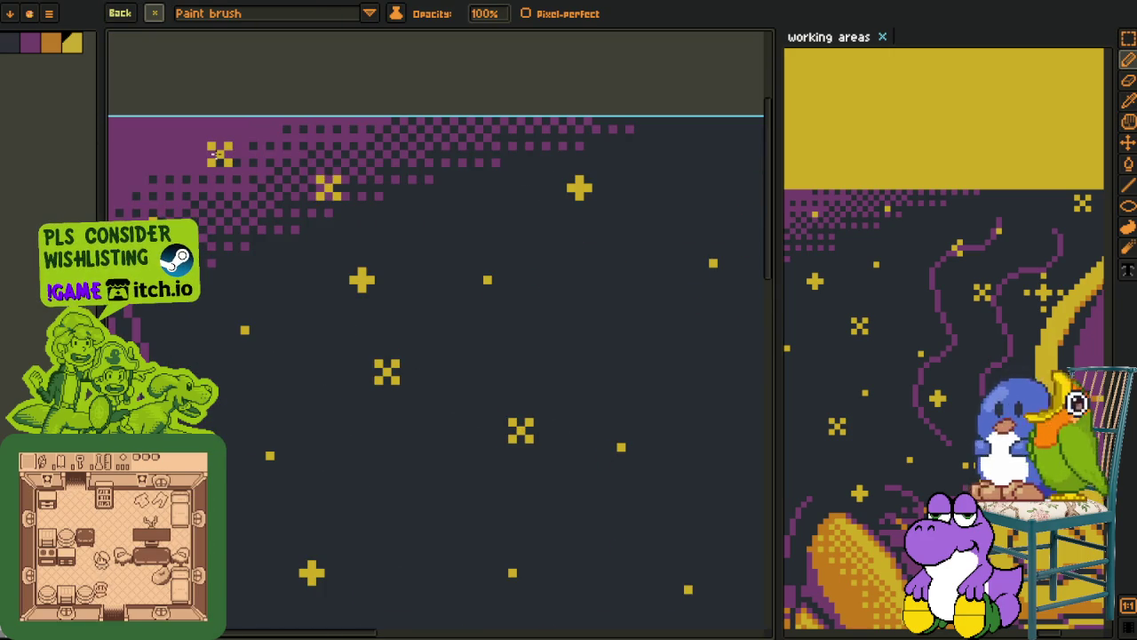
pyautogui.scroll(-2, 217, 155)
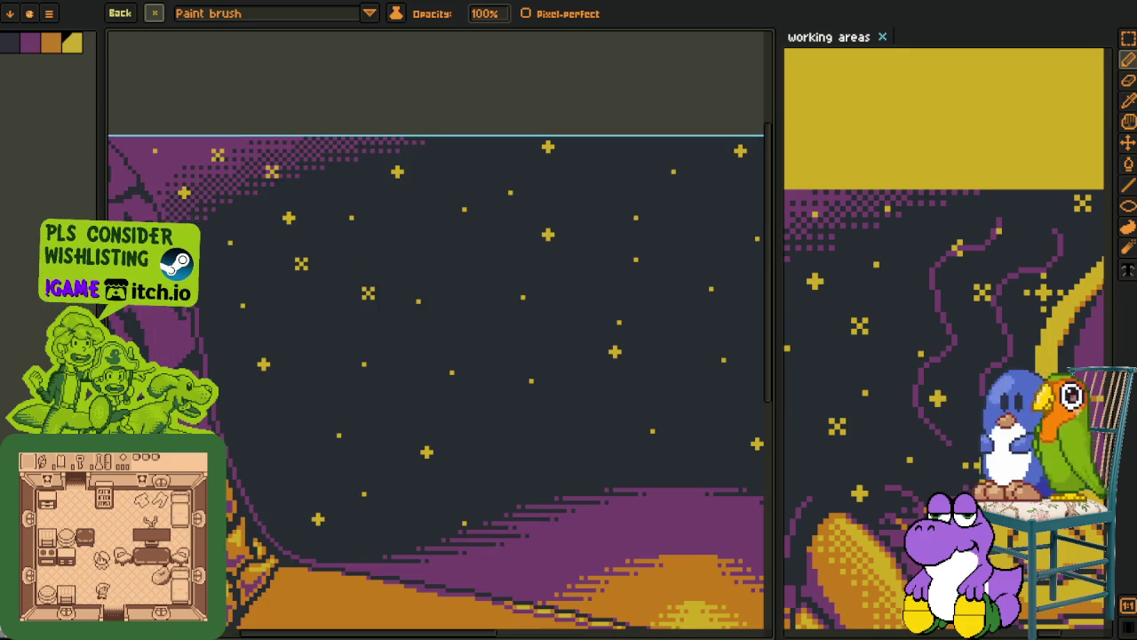
pyautogui.scroll(-2, 359, 266)
pyautogui.scroll(-1, 366, 269)
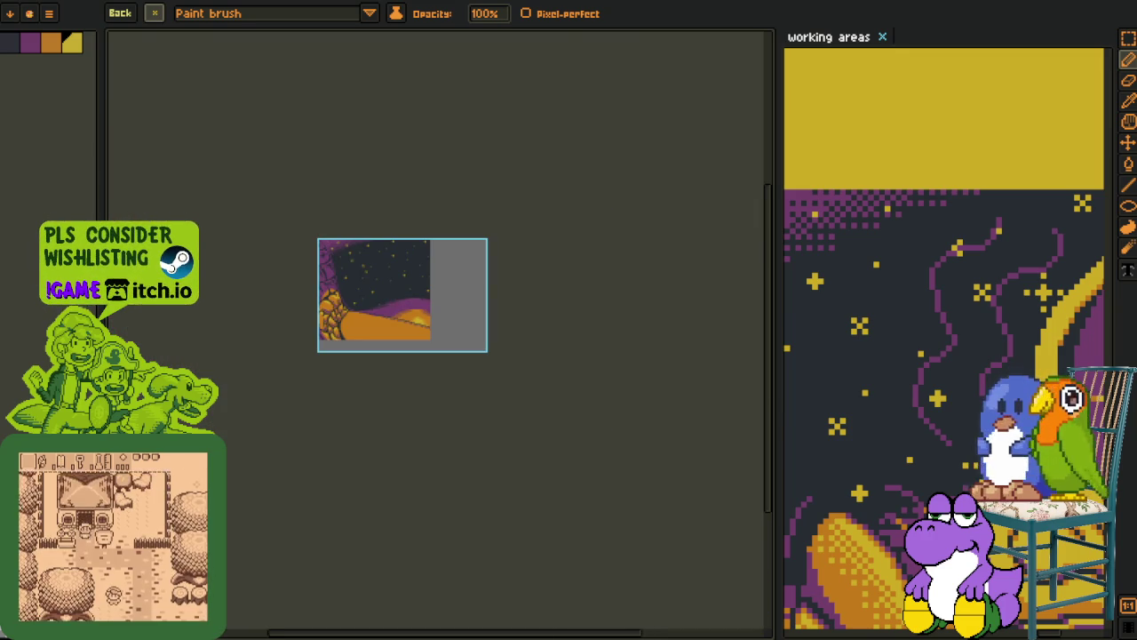
pyautogui.scroll(2, 385, 259)
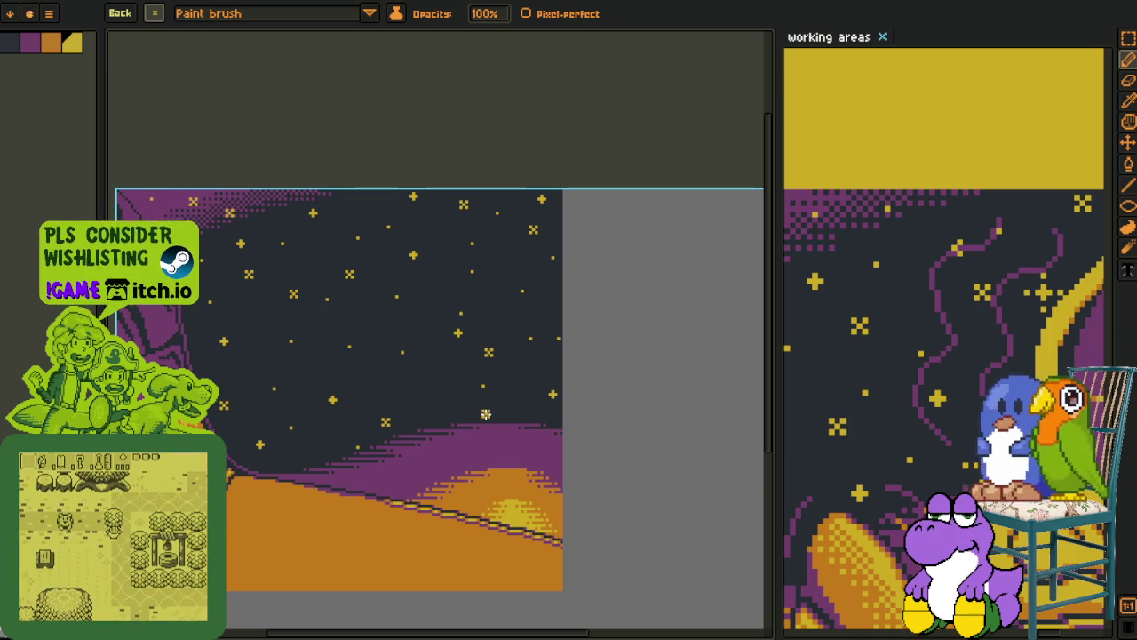
pyautogui.scroll(-2, 486, 414)
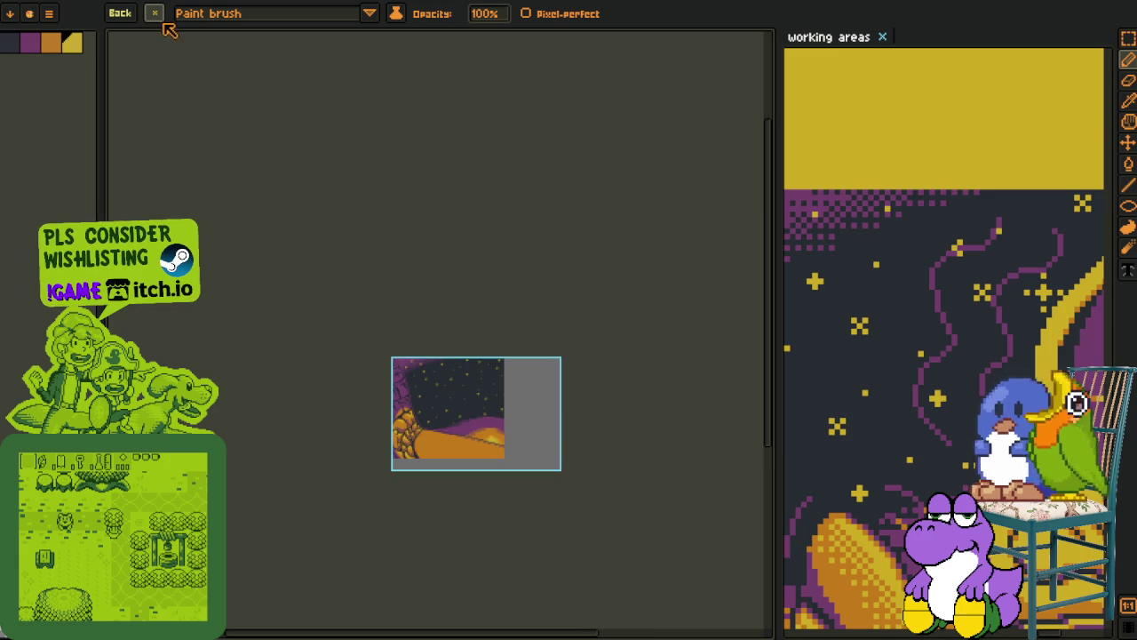
# Add yellow pixels right, below and left of the cross star to form a sparkle
pyautogui.click(167, 25)
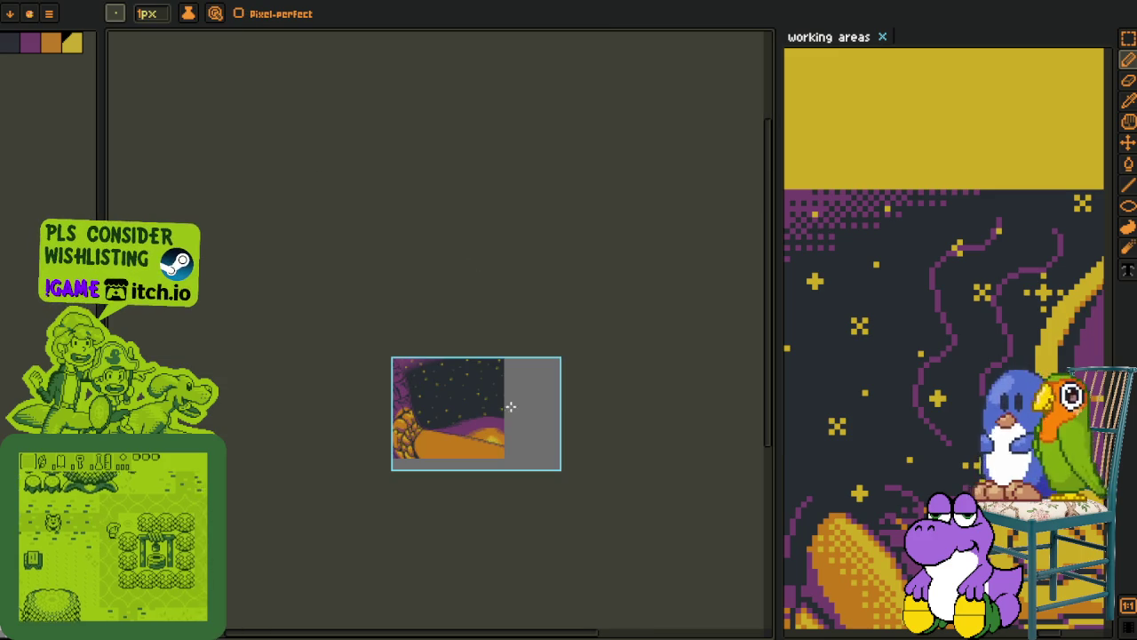
pyautogui.scroll(5, 508, 406)
pyautogui.press('o')
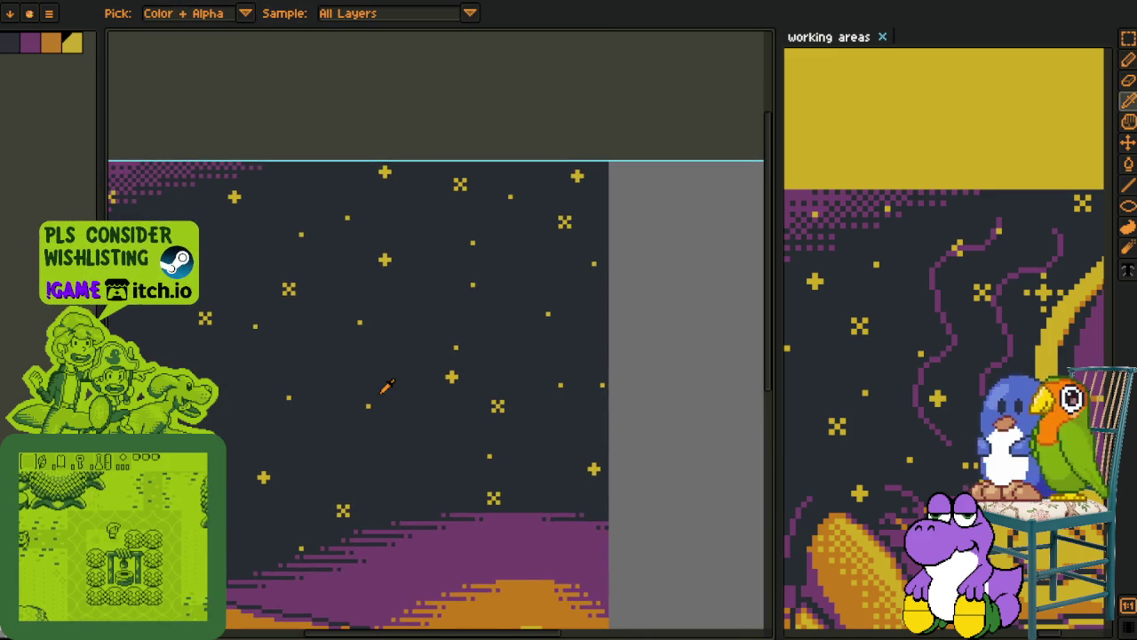
pyautogui.scroll(2, 444, 400)
pyautogui.scroll(2, 442, 355)
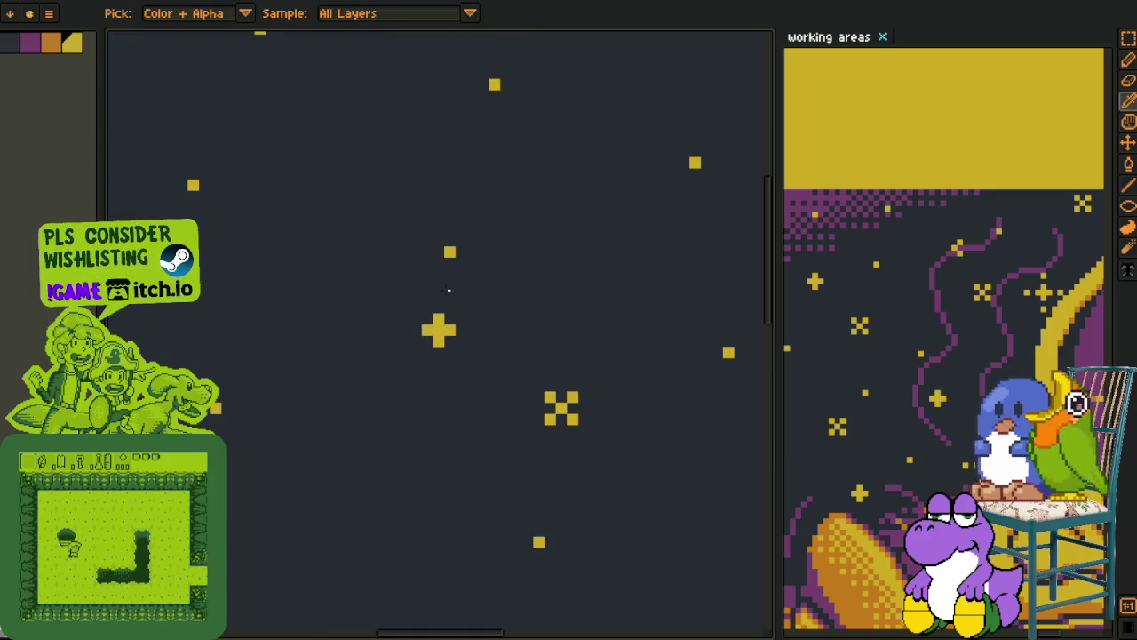
pyautogui.press('b')
pyautogui.click(470, 329)
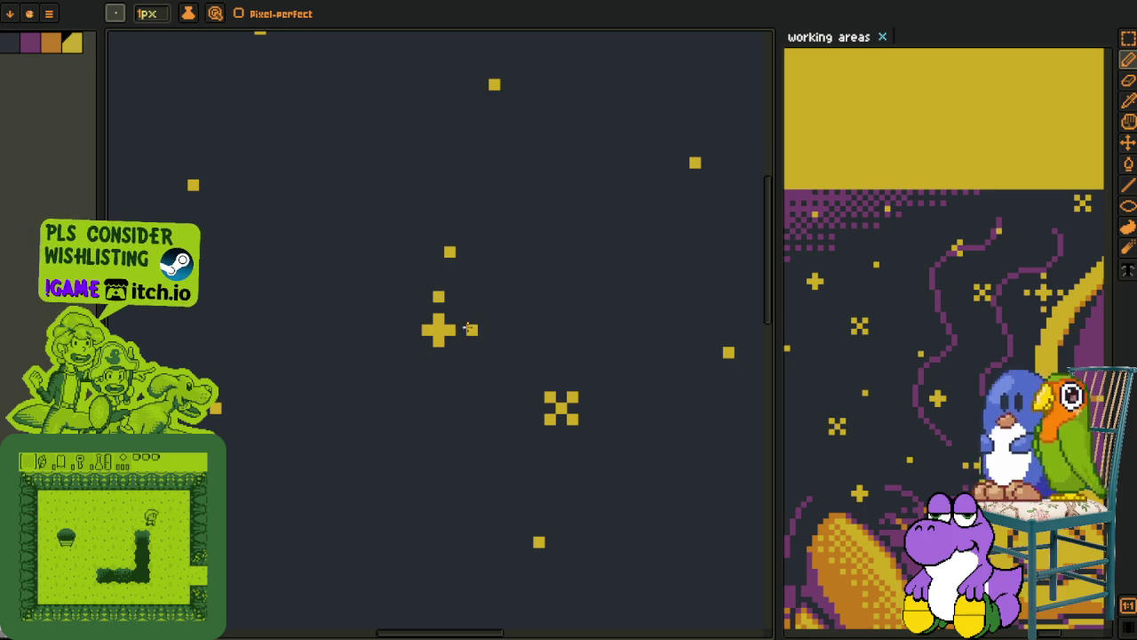
pyautogui.click(438, 364)
pyautogui.click(405, 330)
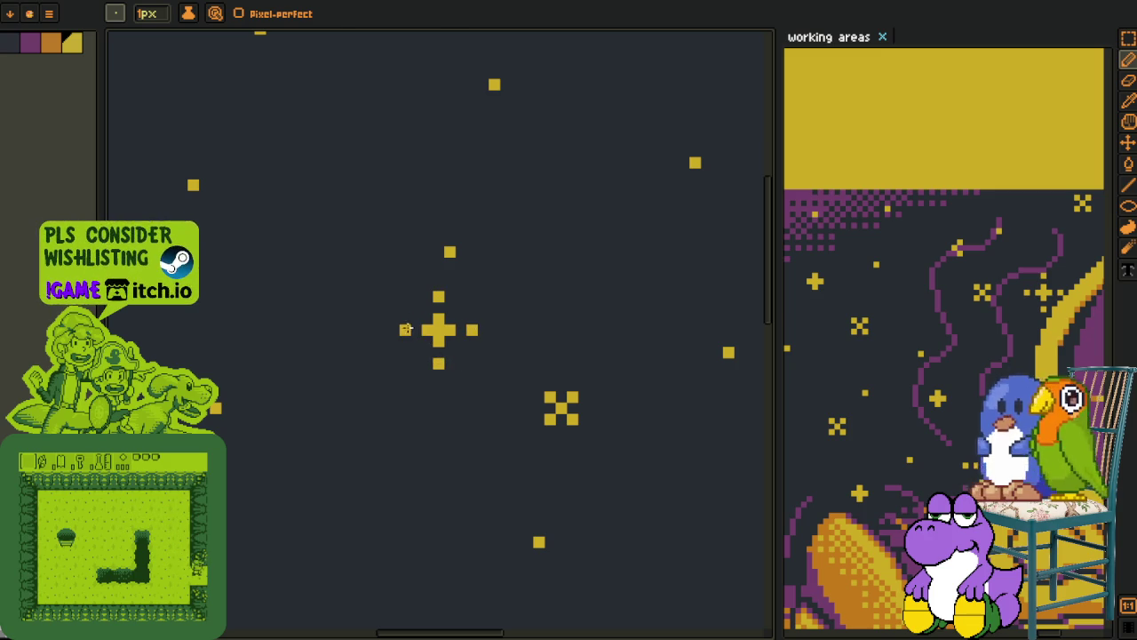
# Select the new sparkle star and duplicate it across the night sky
pyautogui.press('r')
pyautogui.moveTo(405, 298); pyautogui.dragTo(472, 368)
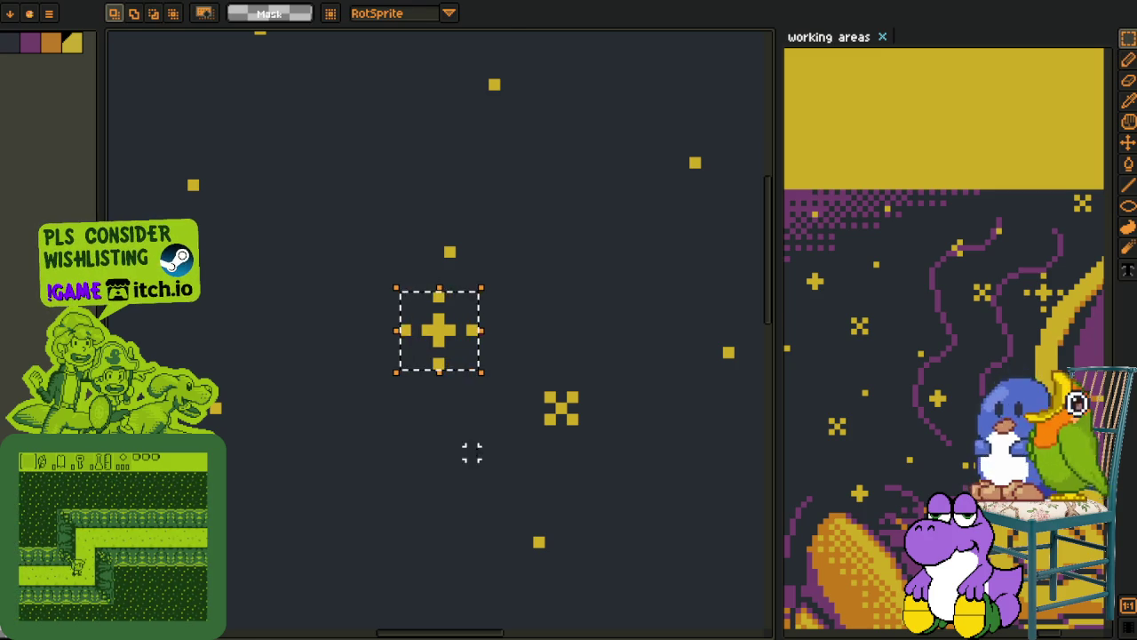
pyautogui.press('b')
pyautogui.scroll(-2, 455, 483)
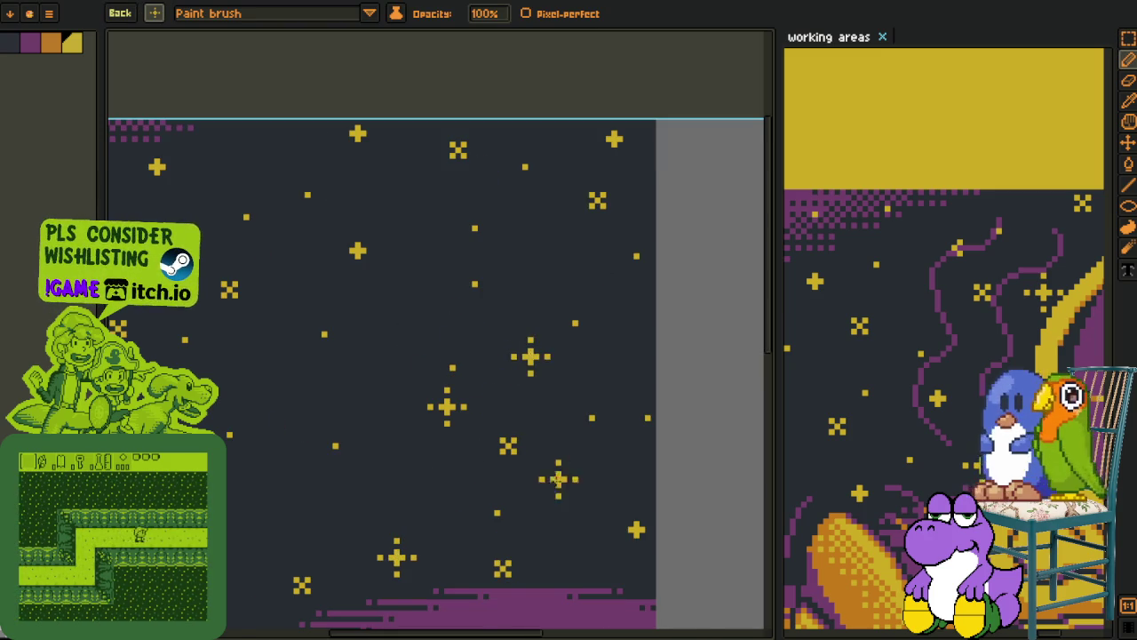
pyautogui.scroll(-3, 467, 516)
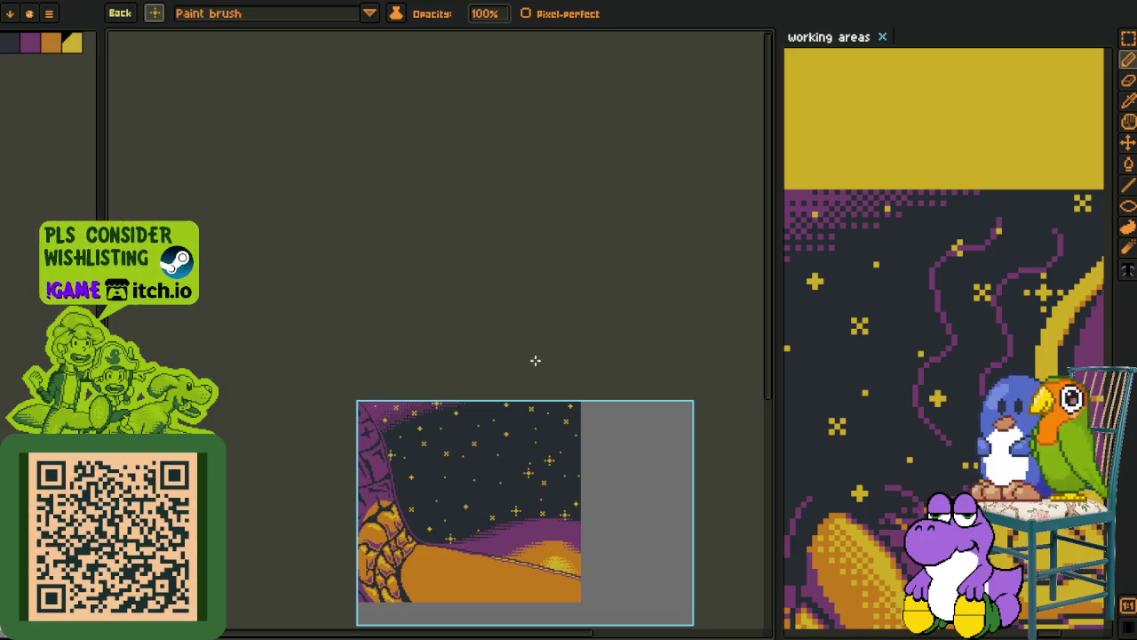
pyautogui.scroll(-1, 498, 351)
pyautogui.scroll(1, 468, 334)
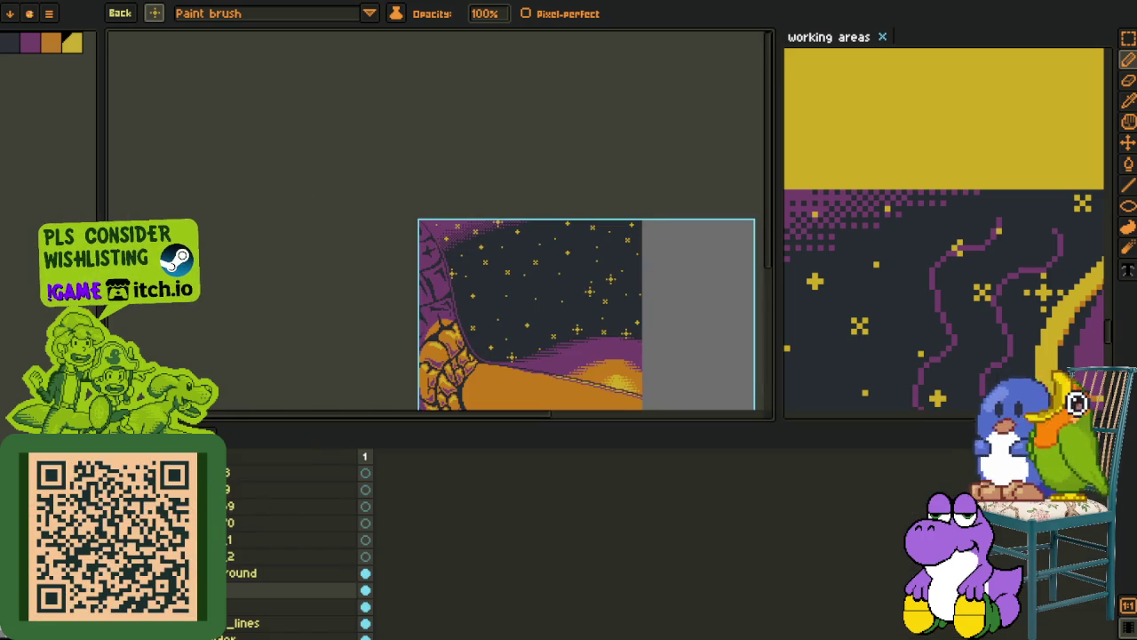
# Pan and zoom the view to frame the two characters and the sky
pyautogui.press('o')
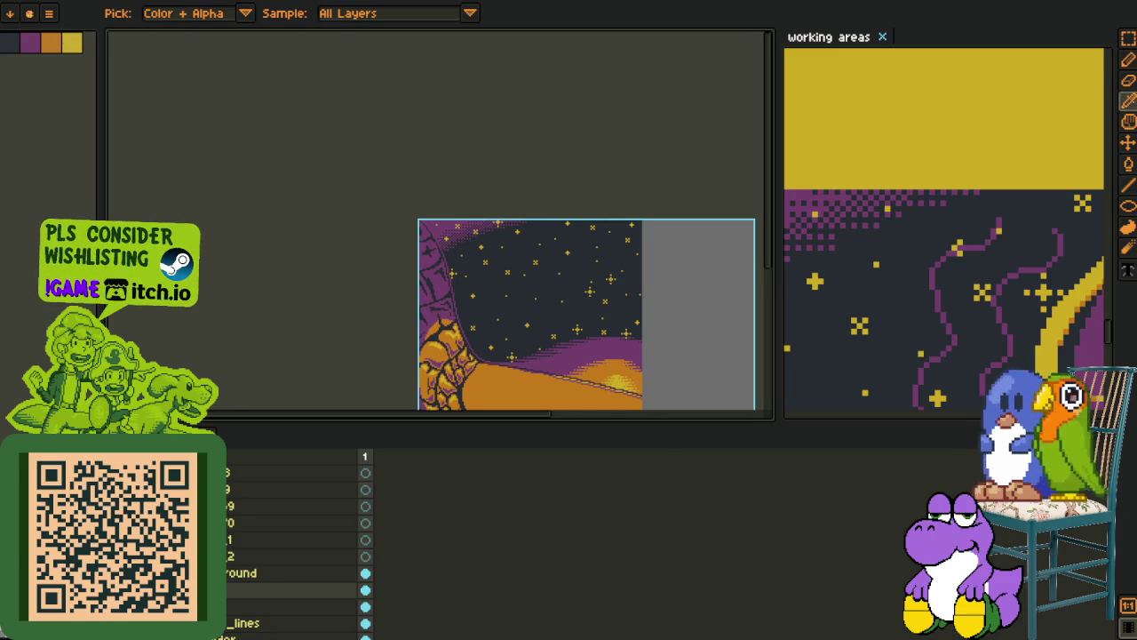
pyautogui.press('p')
pyautogui.moveTo(588, 338)
pyautogui.mouseDown()
pyautogui.moveTo(545, 252)
pyautogui.moveTo(524, 239)
pyautogui.mouseUp()
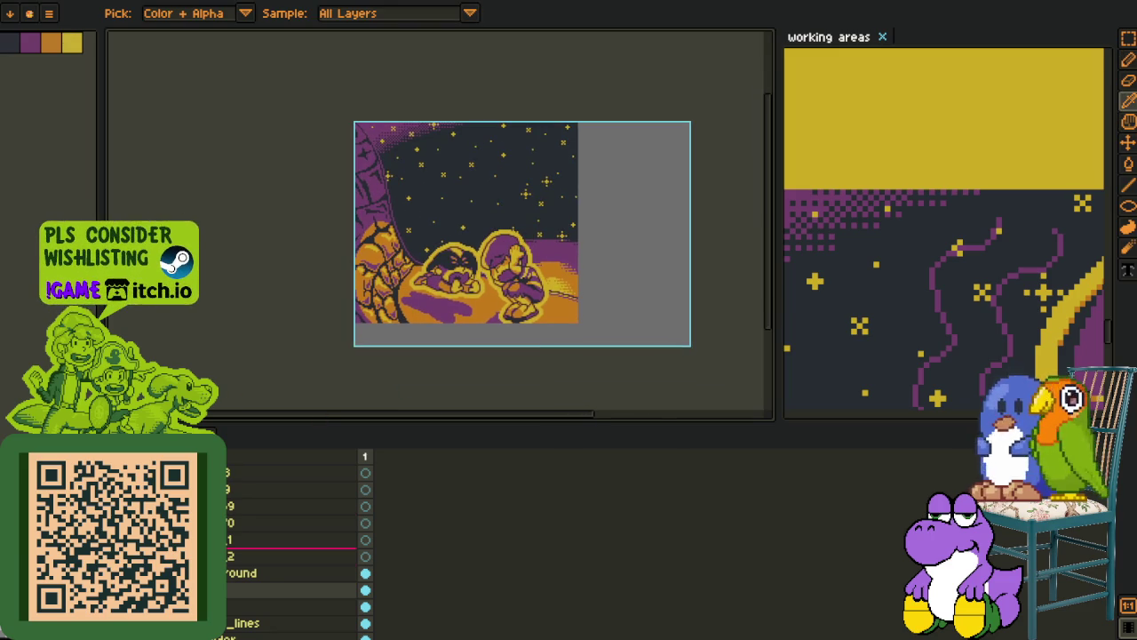
pyautogui.rightClick(222, 533)
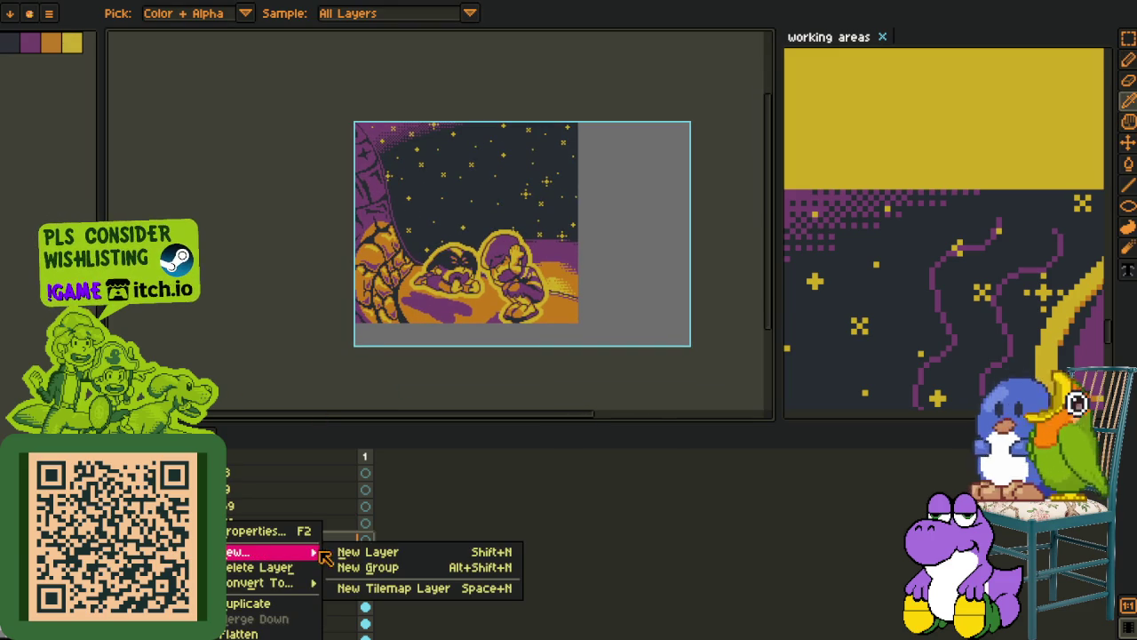
pyautogui.press('Escape')
pyautogui.press('Tab')
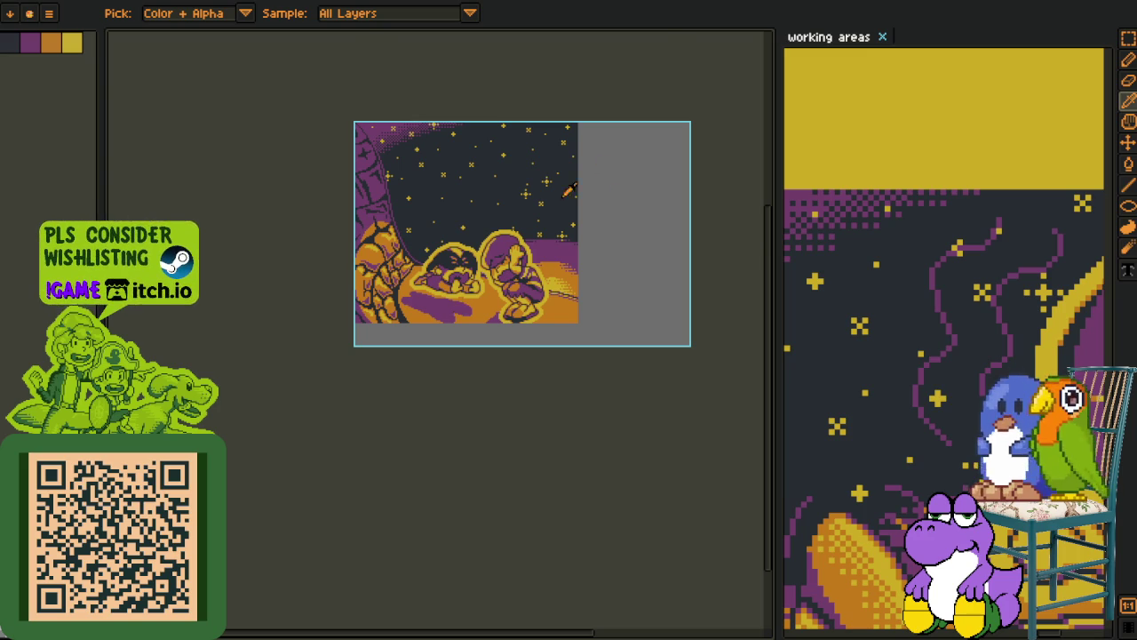
pyautogui.scroll(5, 569, 190)
pyautogui.moveTo(568, 190); pyautogui.dragTo(568, 341)
pyautogui.press('Tab')
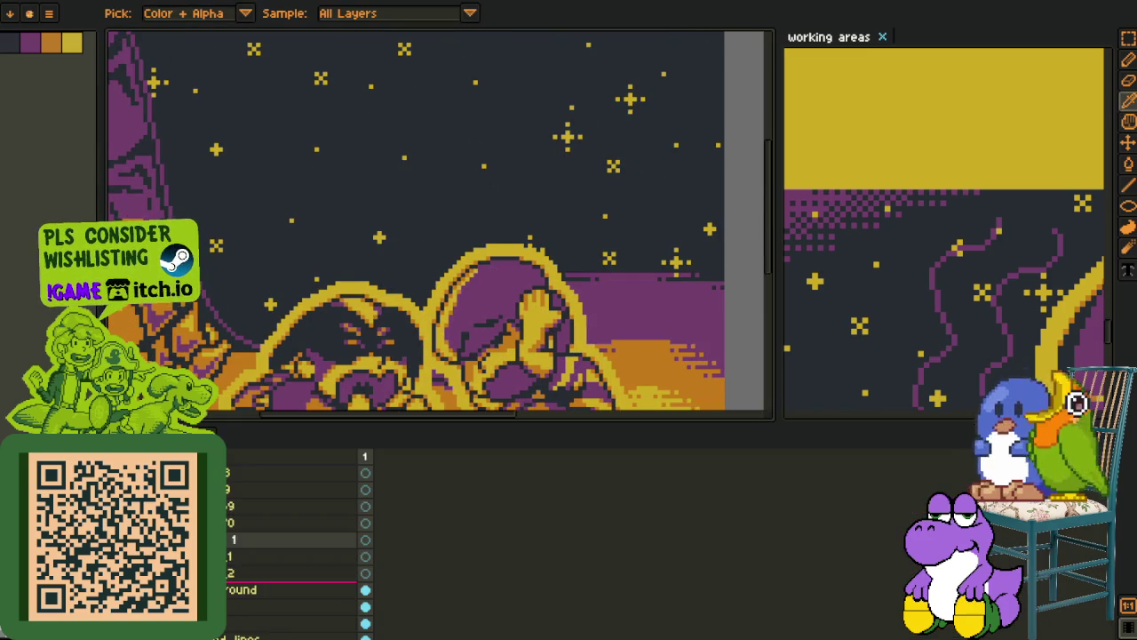
# Move the moon layer near the top of the stack, then the _lines layer above it
pyautogui.scroll(-1, 293, 542)
pyautogui.scroll(-1, 293, 541)
pyautogui.scroll(-1, 293, 542)
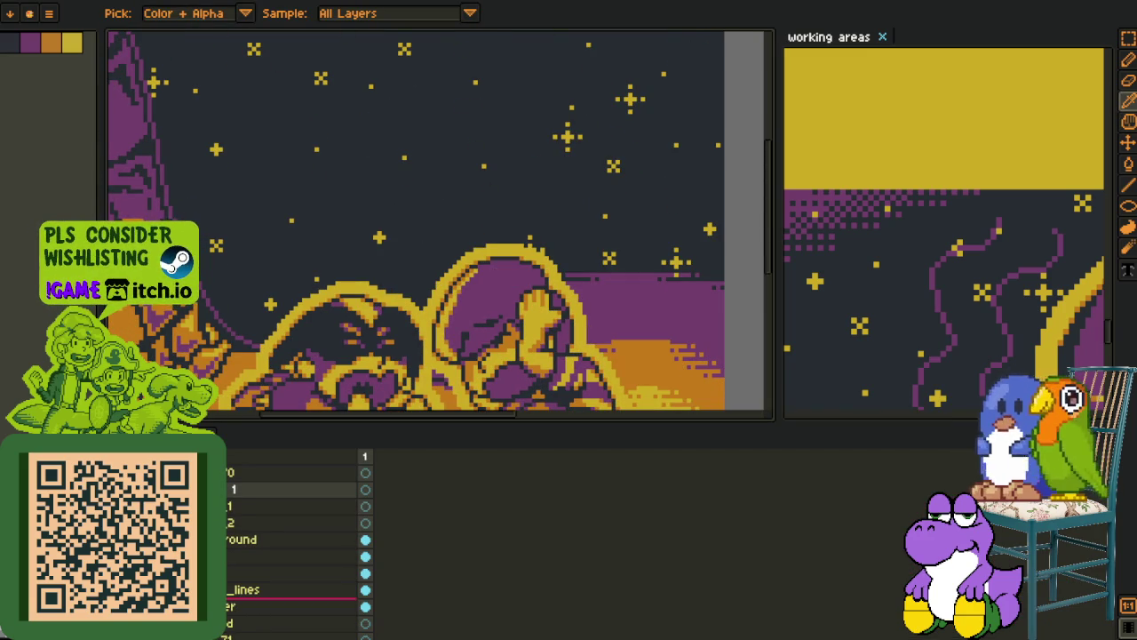
pyautogui.moveTo(293, 606); pyautogui.dragTo(293, 488)
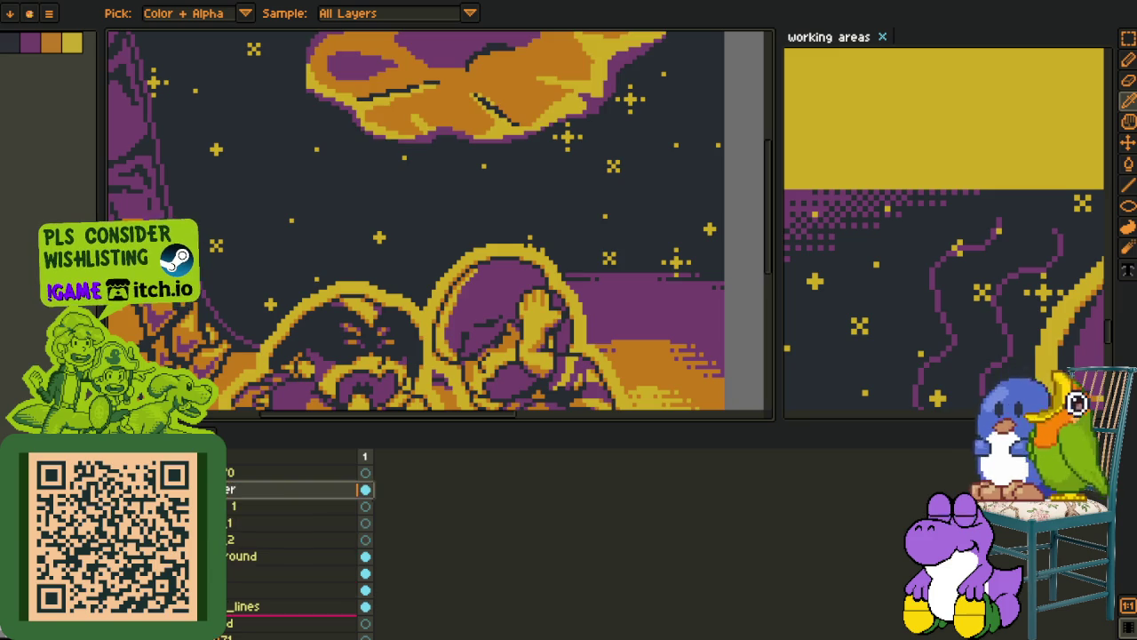
pyautogui.click(293, 623)
pyautogui.moveTo(245, 606); pyautogui.dragTo(251, 492)
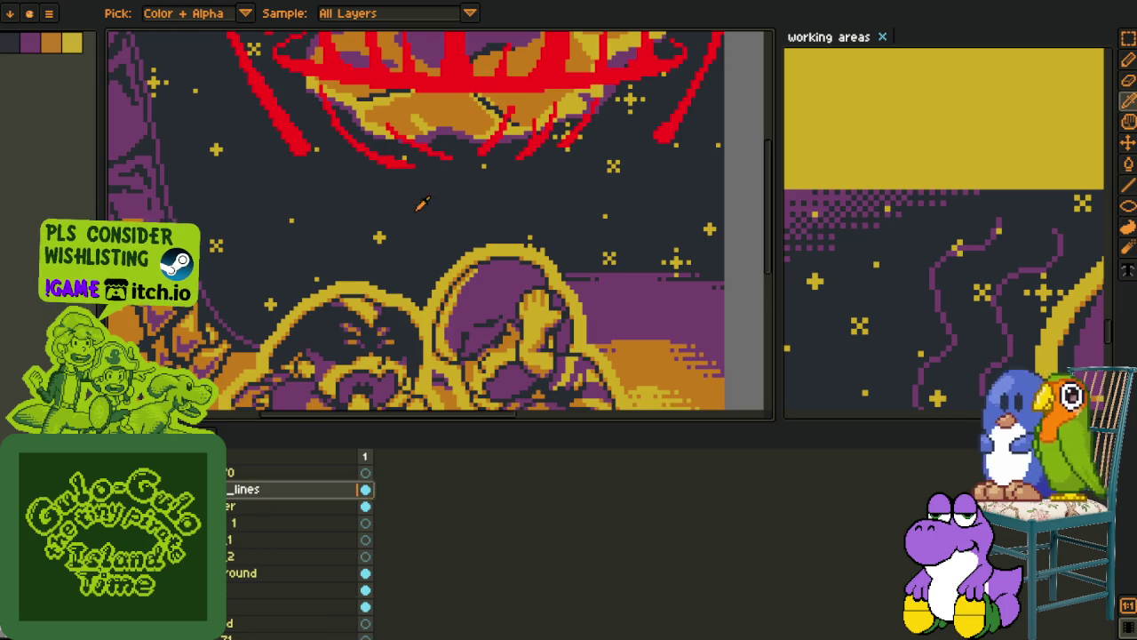
pyautogui.scroll(-1, 422, 204)
pyautogui.scroll(-1, 422, 203)
pyautogui.scroll(-1, 429, 296)
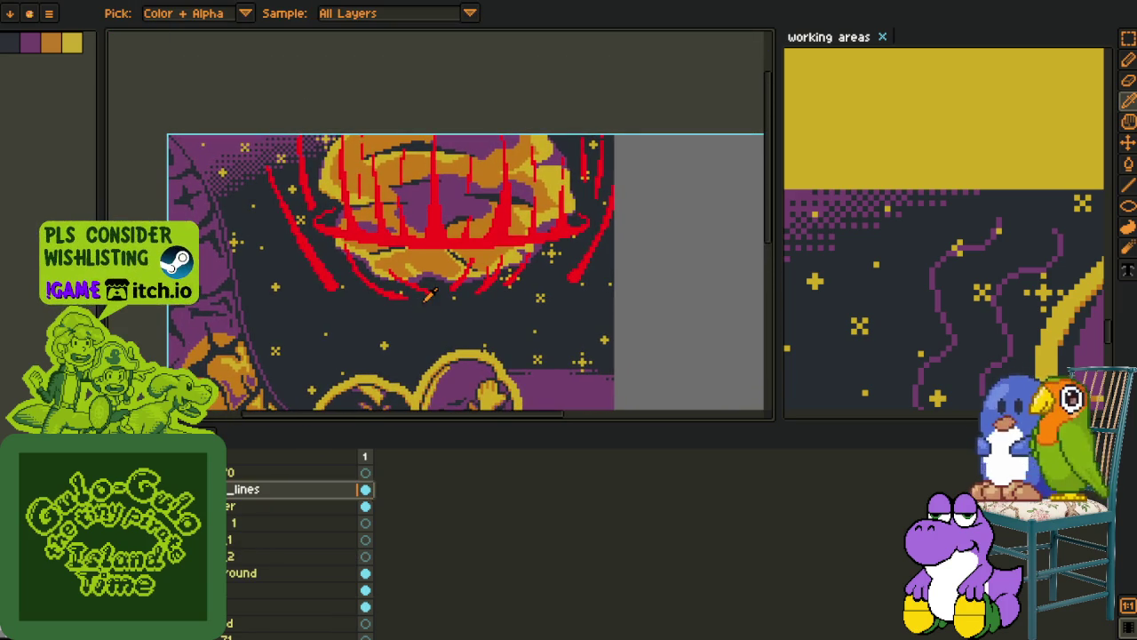
# Select the empty sky above the characters, reorder a layer, and clear the selection
pyautogui.scroll(-1, 431, 302)
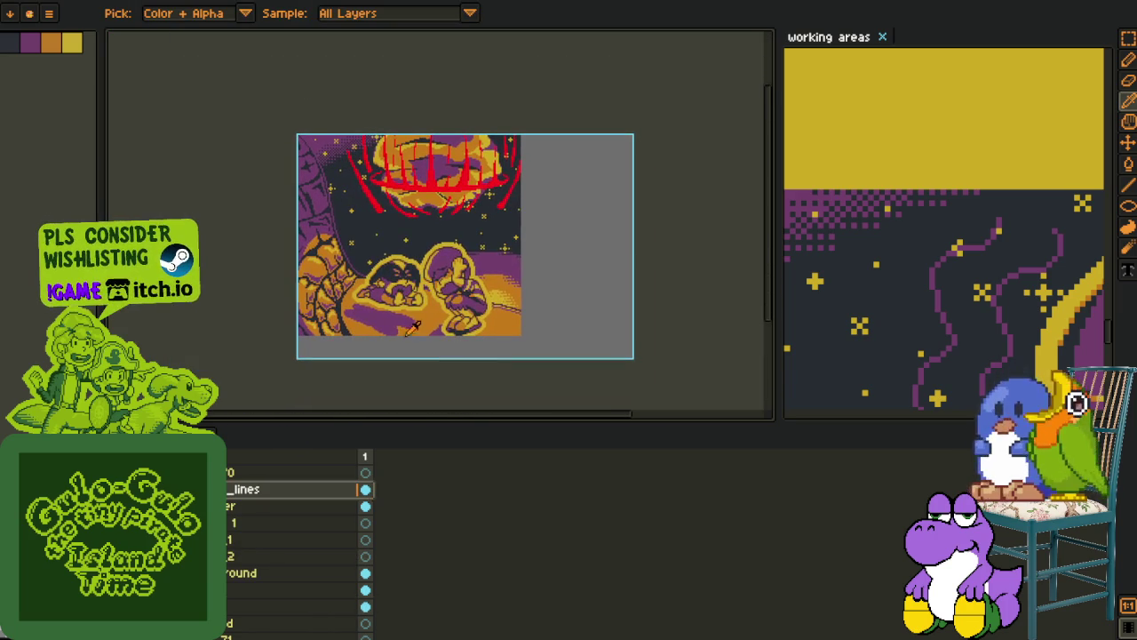
pyautogui.scroll(1, 434, 237)
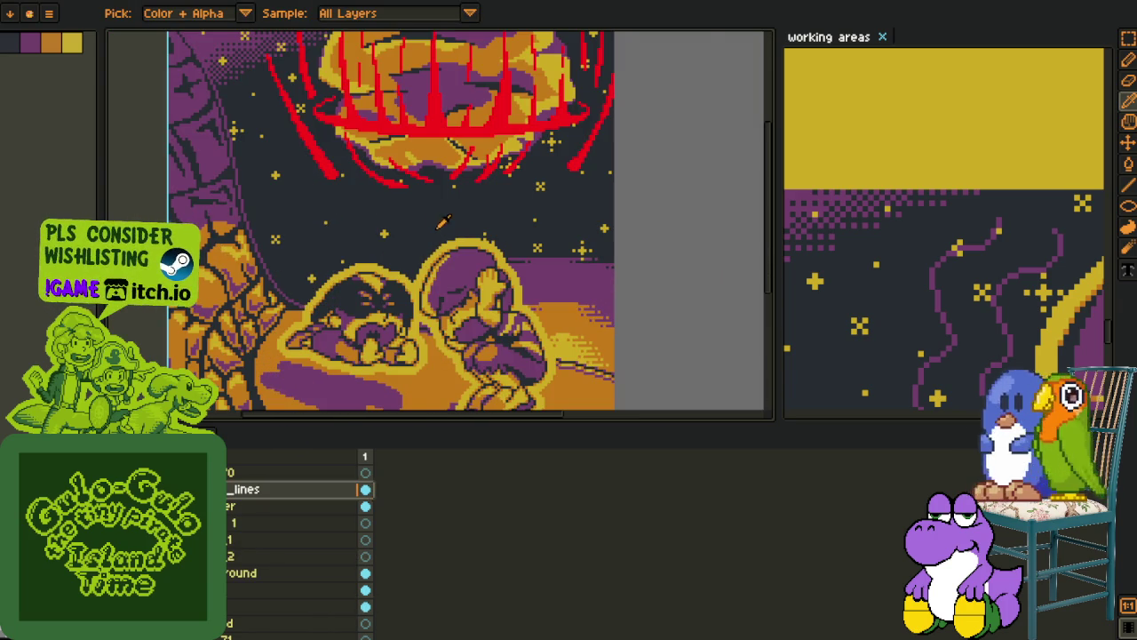
pyautogui.press('m')
pyautogui.scroll(1, 443, 221)
pyautogui.moveTo(304, 180); pyautogui.dragTo(521, 231)
pyautogui.scroll(-1, 490, 263)
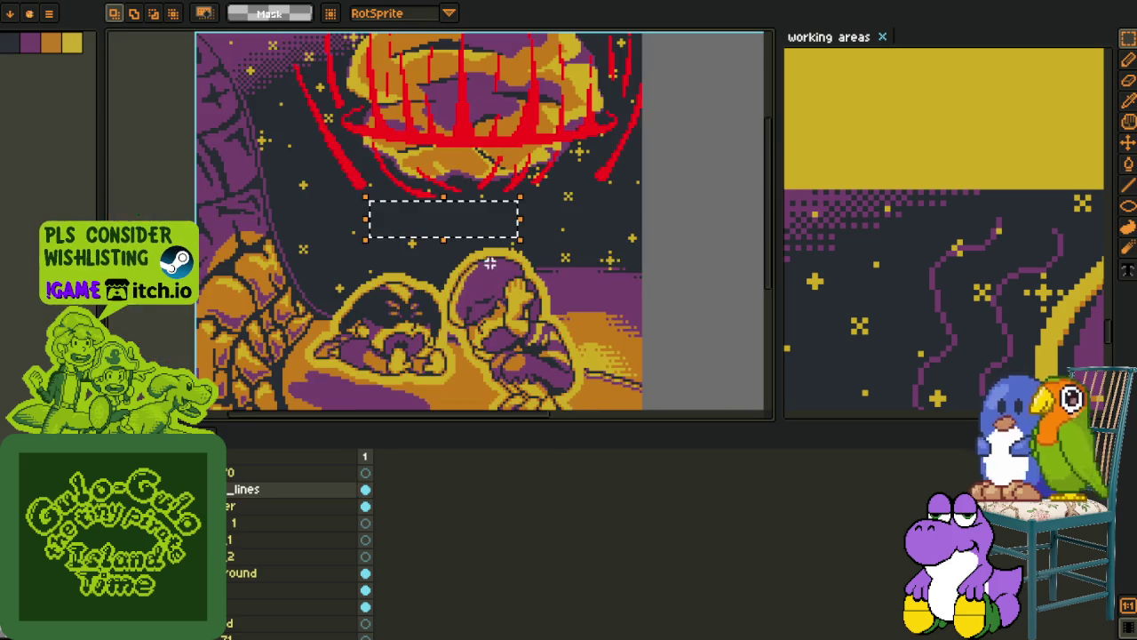
pyautogui.scroll(-2, 293, 533)
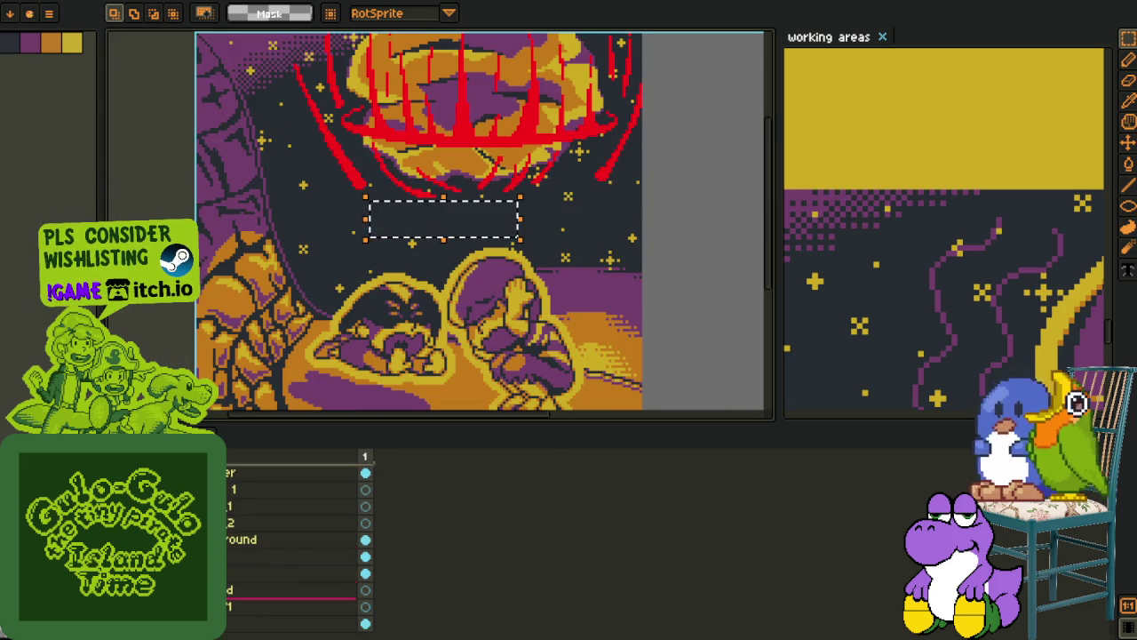
pyautogui.moveTo(294, 598); pyautogui.dragTo(293, 549)
pyautogui.hotkey('ctrl', 'd')
# Stamp a new yellow star into the sky above the characters
pyautogui.scroll(1, 417, 231)
pyautogui.press('i')
pyautogui.scroll(1, 417, 231)
pyautogui.scroll(1, 427, 219)
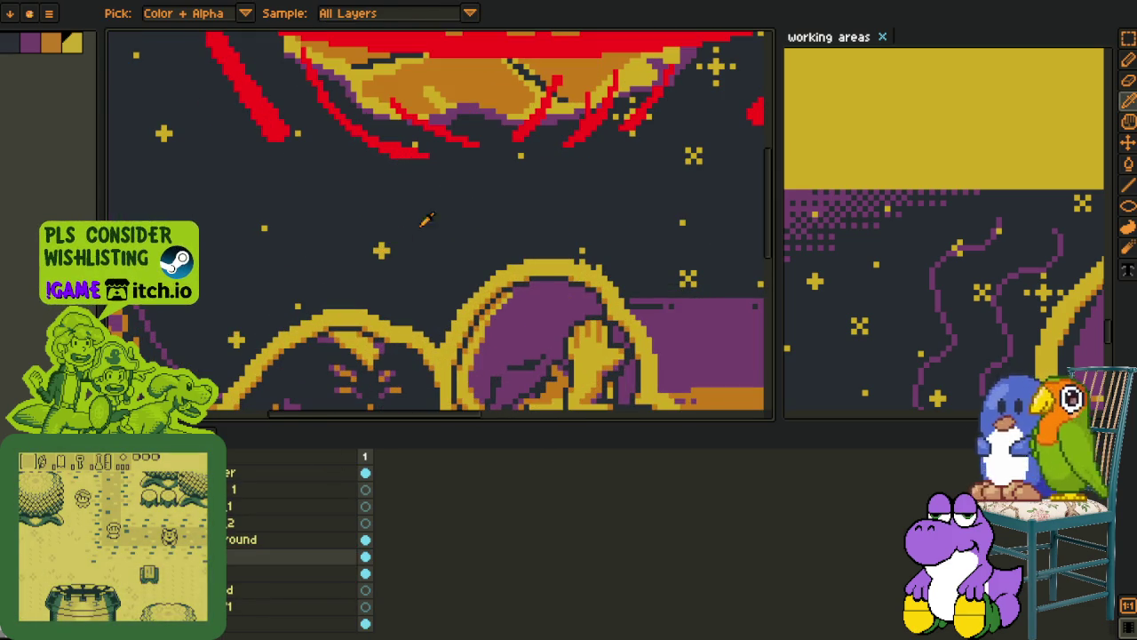
pyautogui.press('b')
pyautogui.click(509, 205)
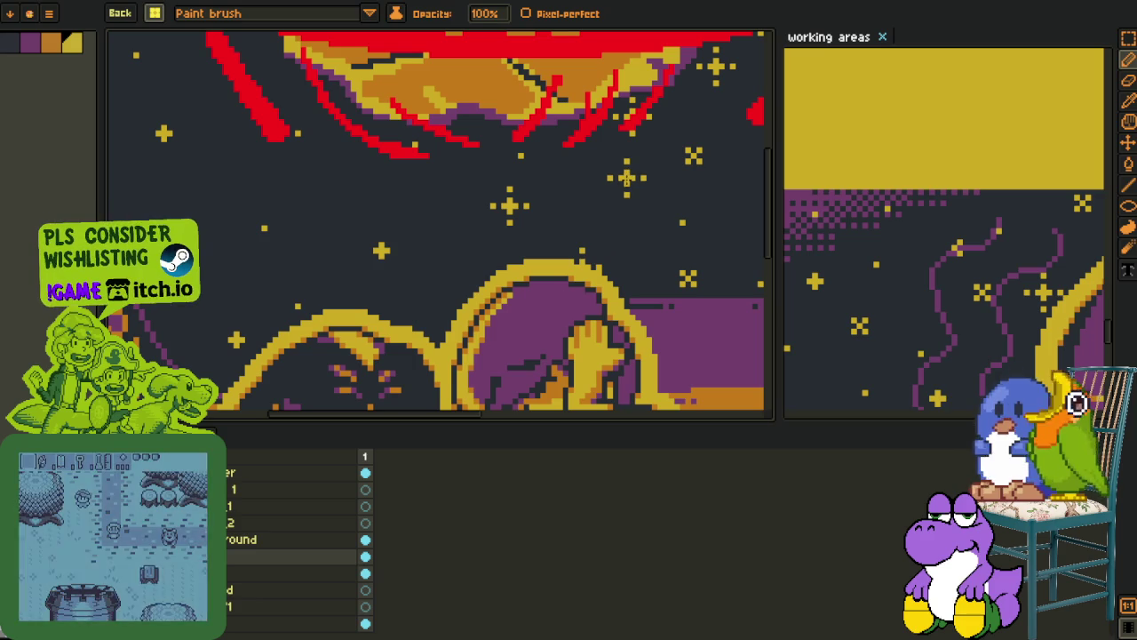
pyautogui.click(158, 10)
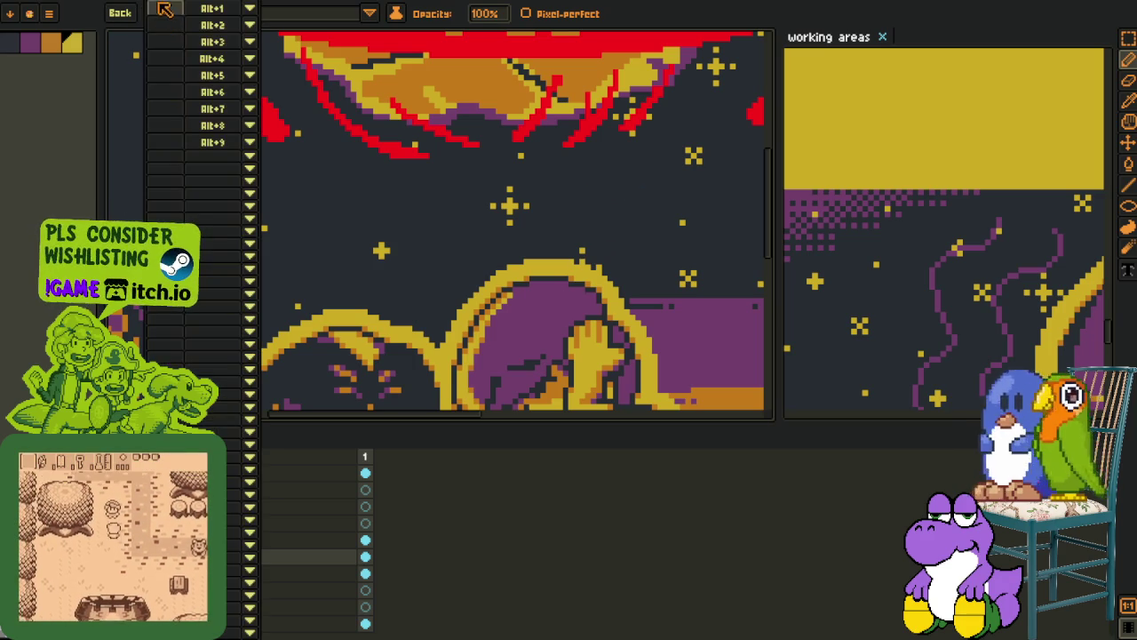
# Copy the small upper-right star and stamp another copy left of centre
pyautogui.press('m')
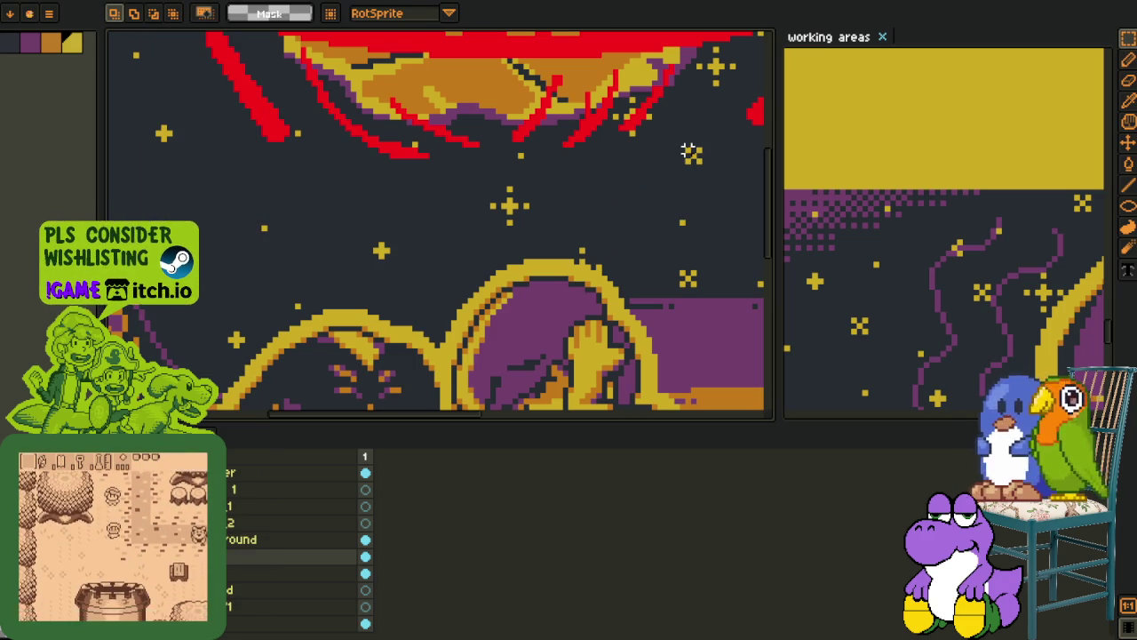
pyautogui.moveTo(680, 141); pyautogui.dragTo(712, 170)
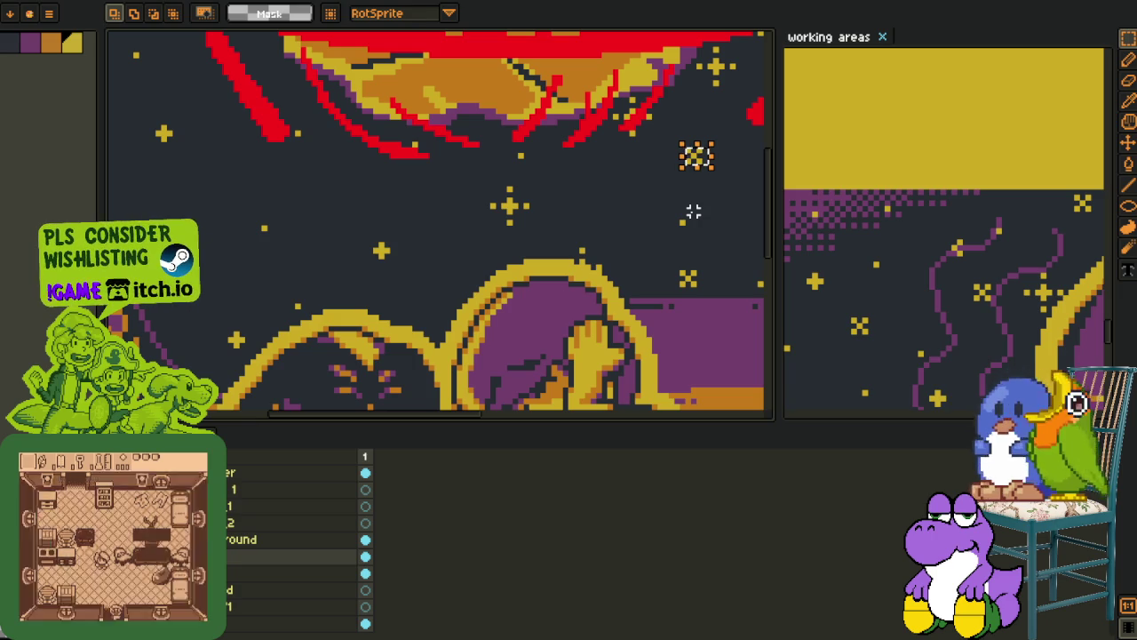
pyautogui.press('o')
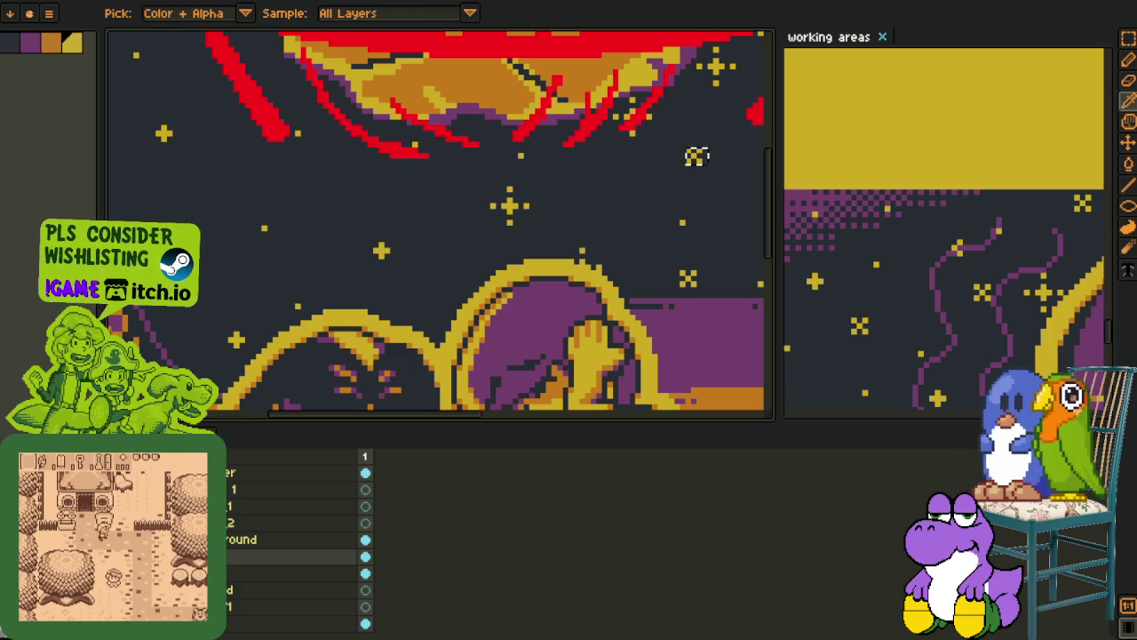
pyautogui.press('m')
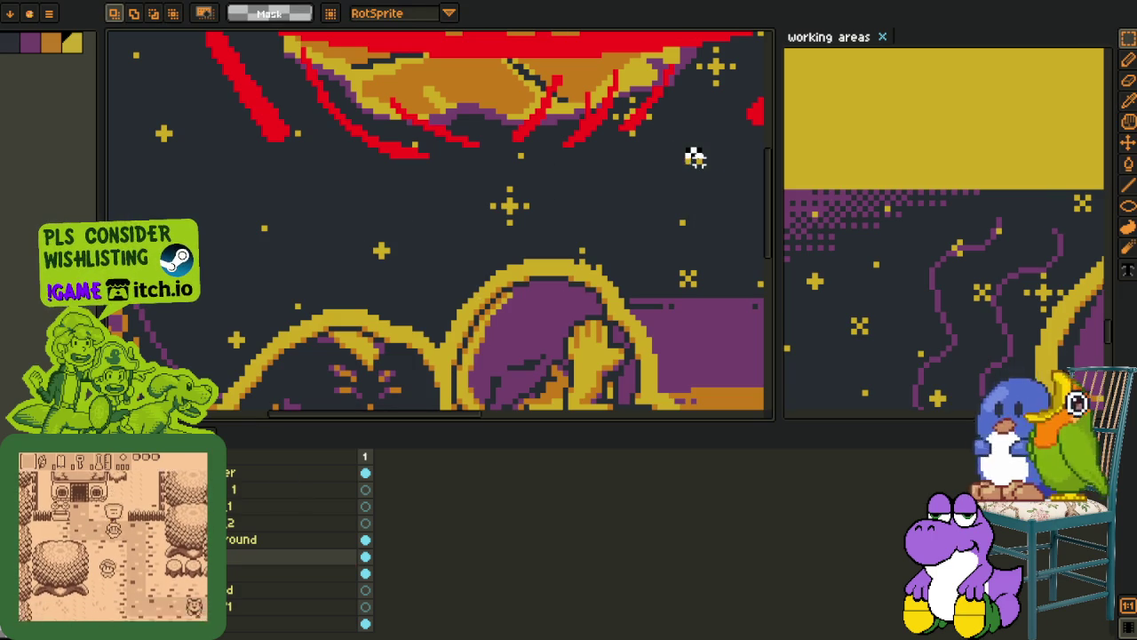
pyautogui.click(691, 172)
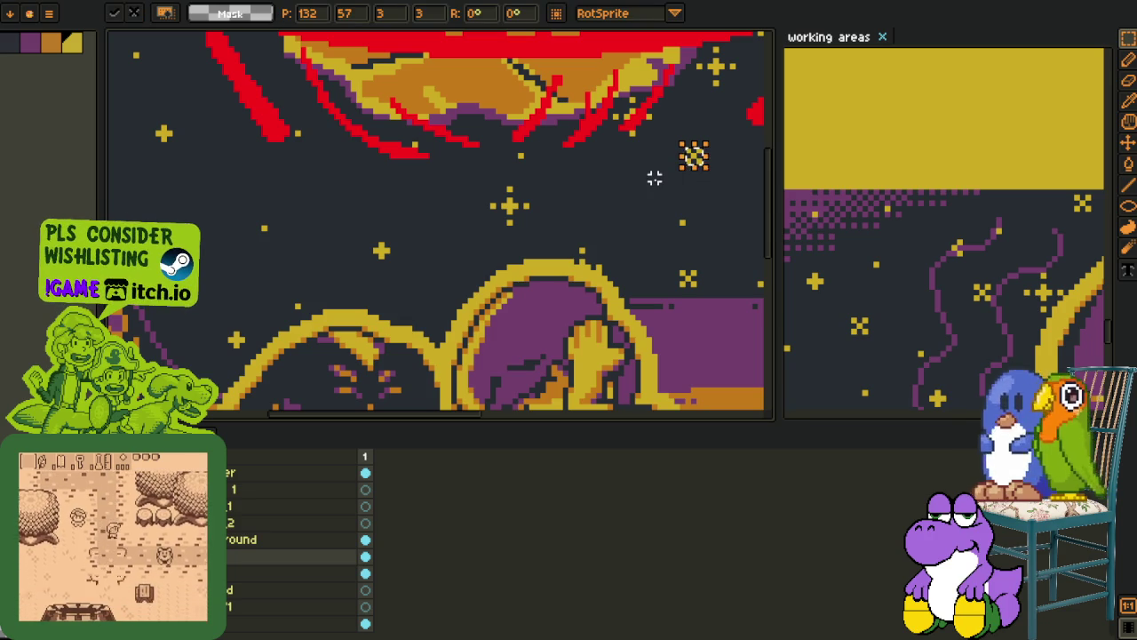
pyautogui.press('b')
pyautogui.click(337, 205)
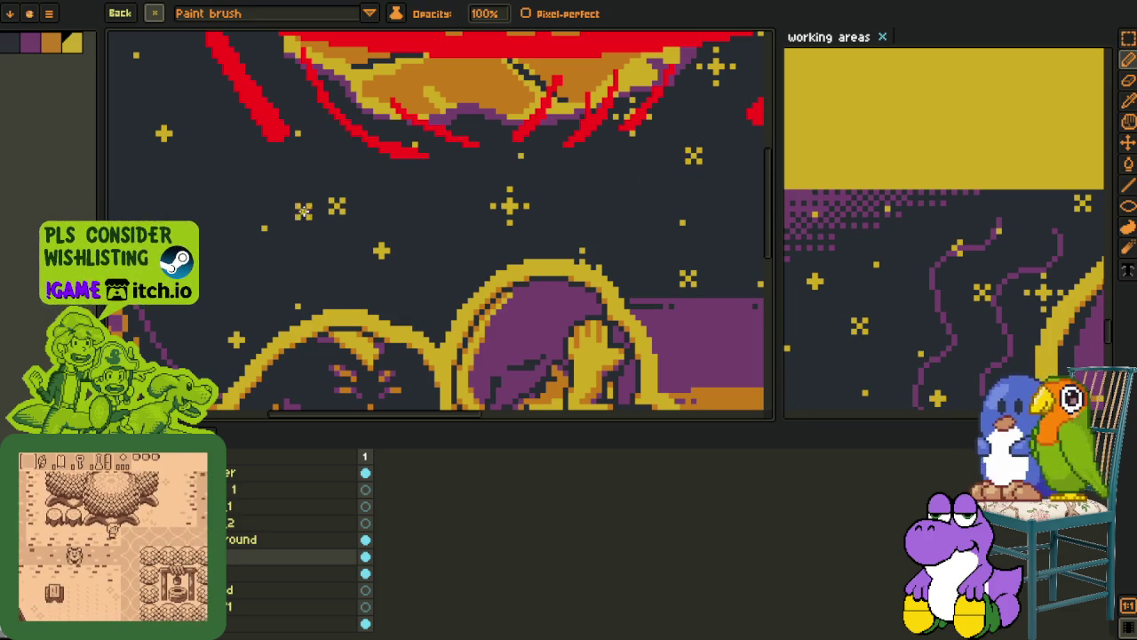
# Switch the brush to 1 pixel and select the leftover layer 1
pyautogui.scroll(3, 303, 209)
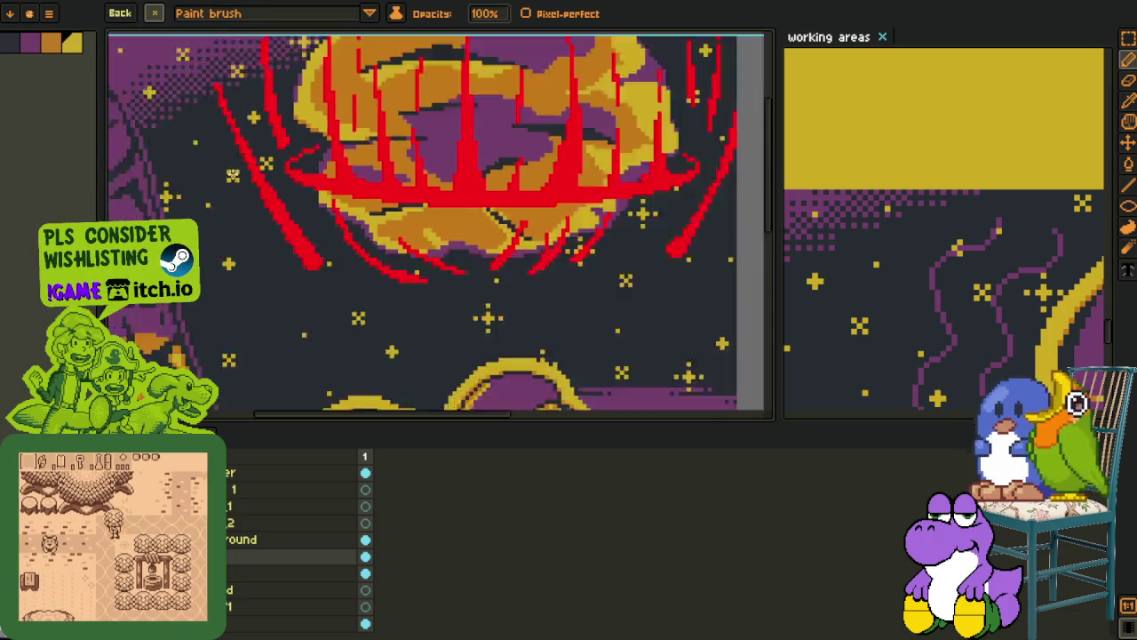
pyautogui.scroll(-3, 303, 209)
pyautogui.scroll(2, 303, 210)
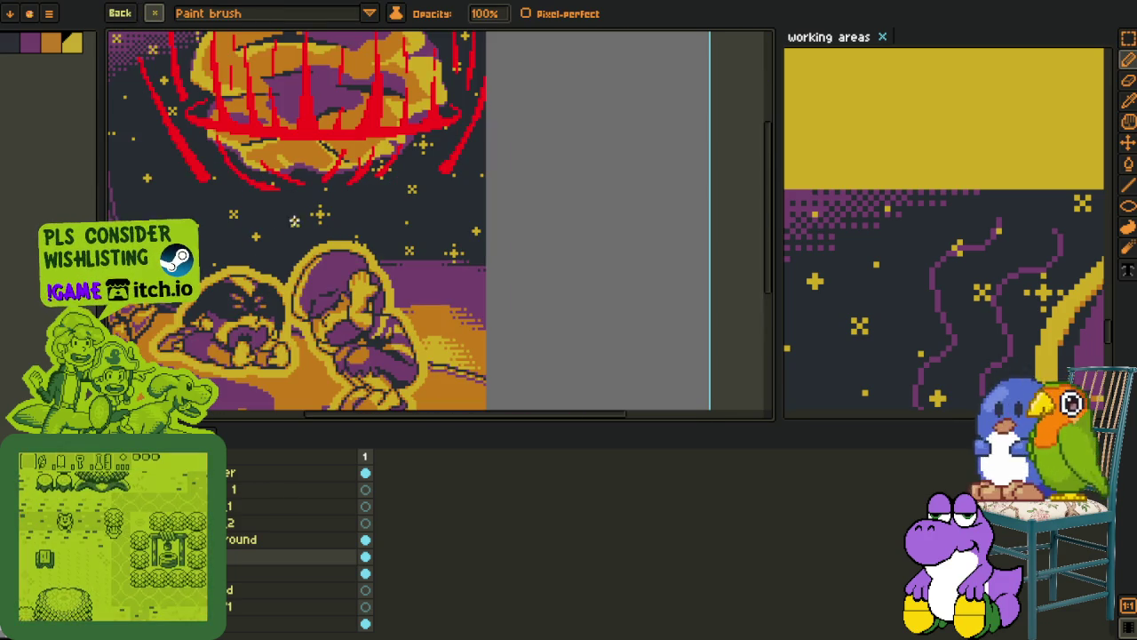
pyautogui.click(184, 13)
pyautogui.click(213, 13)
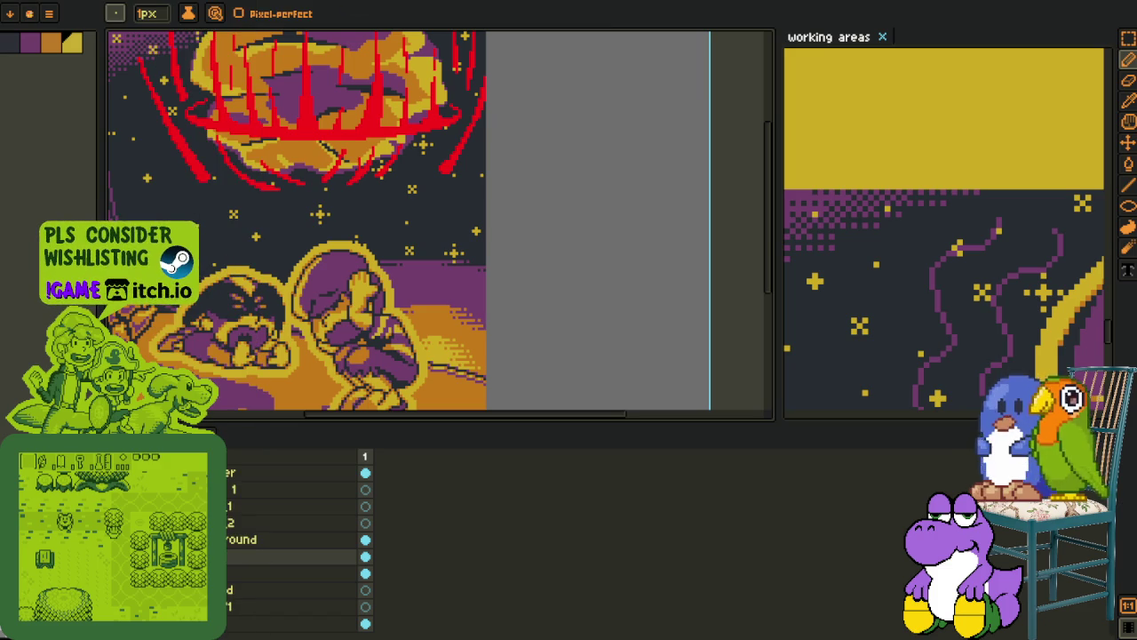
pyautogui.scroll(-1, 320, 315)
pyautogui.scroll(-1, 319, 315)
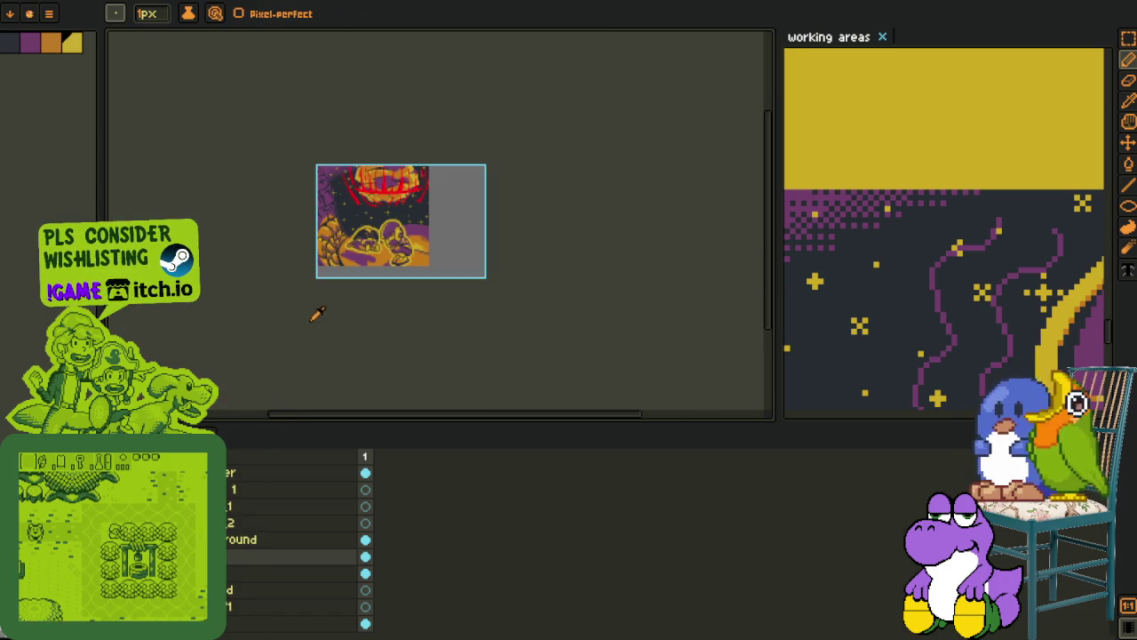
pyautogui.press('i')
pyautogui.scroll(3, 324, 318)
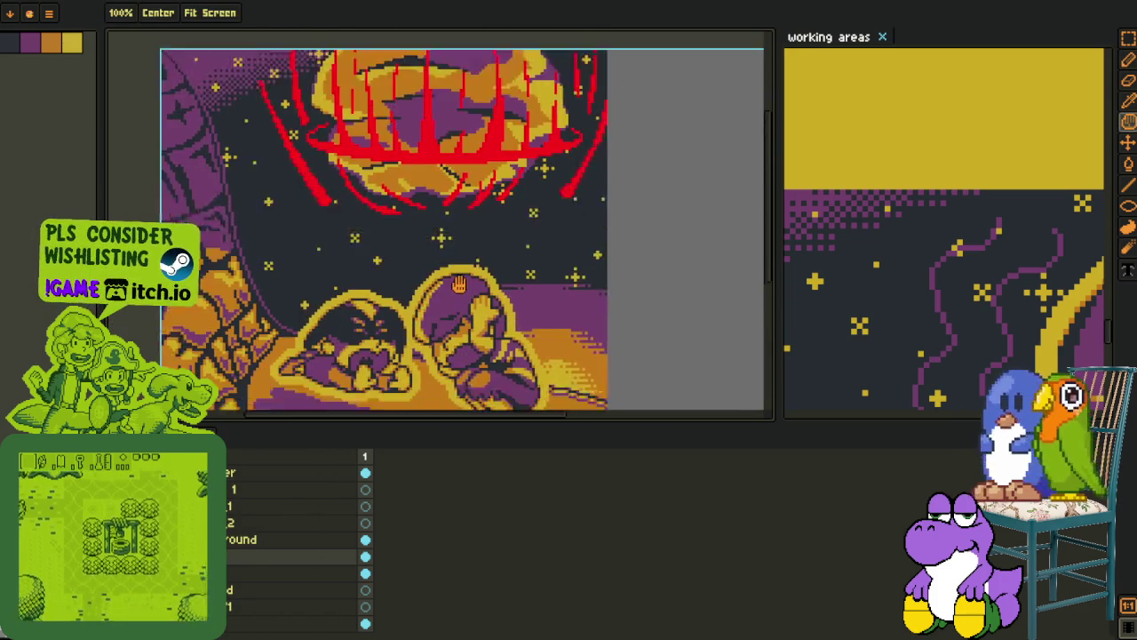
pyautogui.scroll(3, 229, 523)
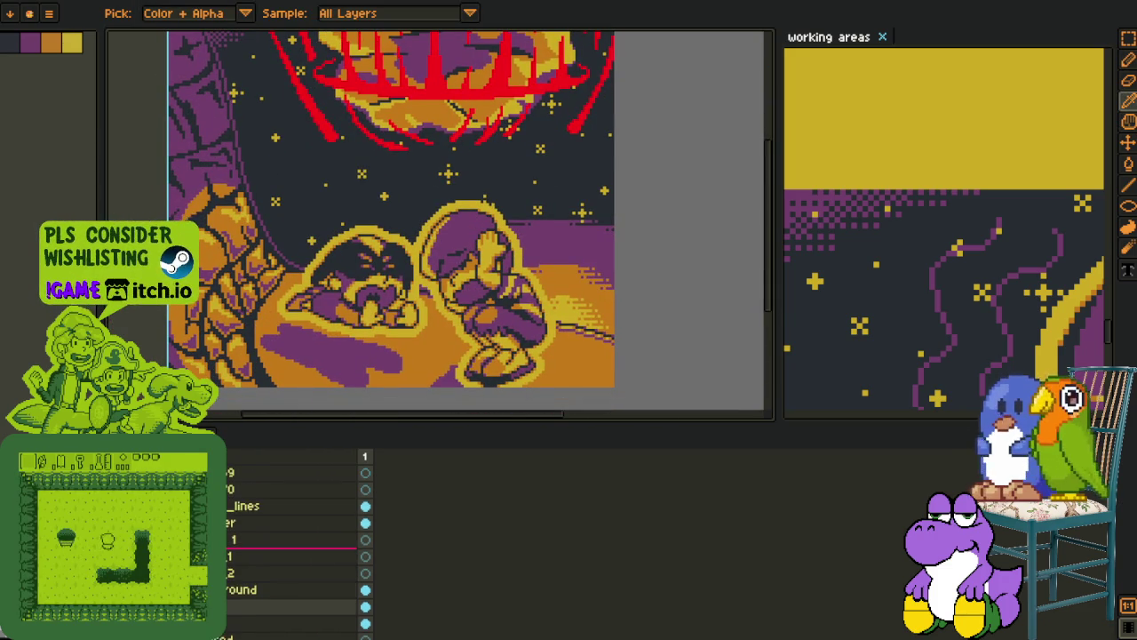
pyautogui.scroll(1, 229, 523)
pyautogui.click(229, 556)
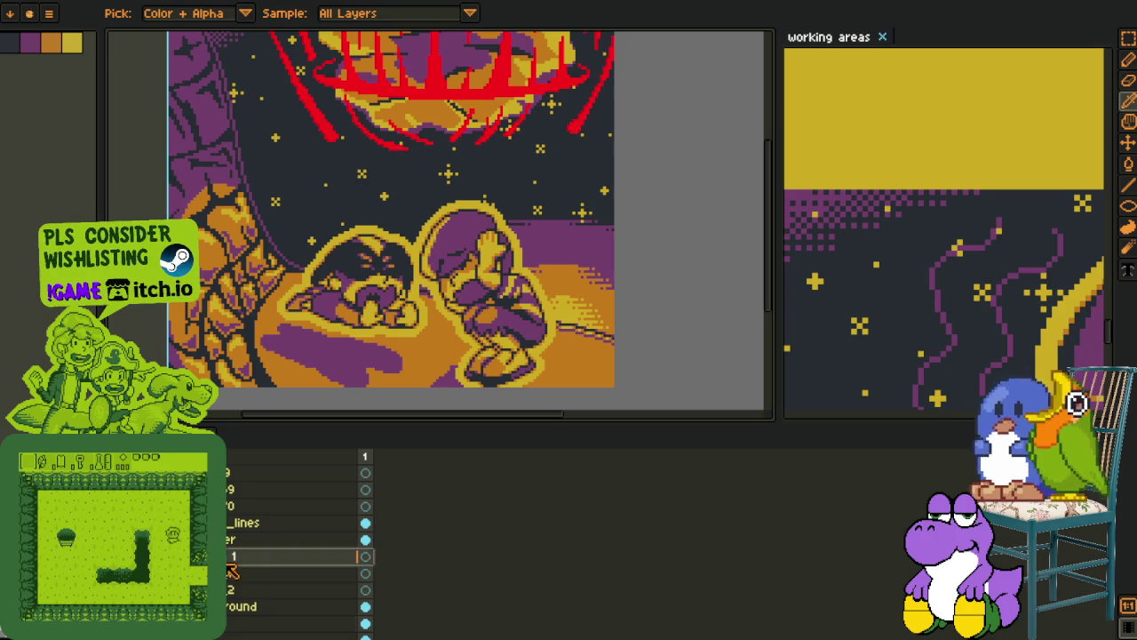
pyautogui.scroll(3, 490, 257)
pyautogui.scroll(2, 406, 243)
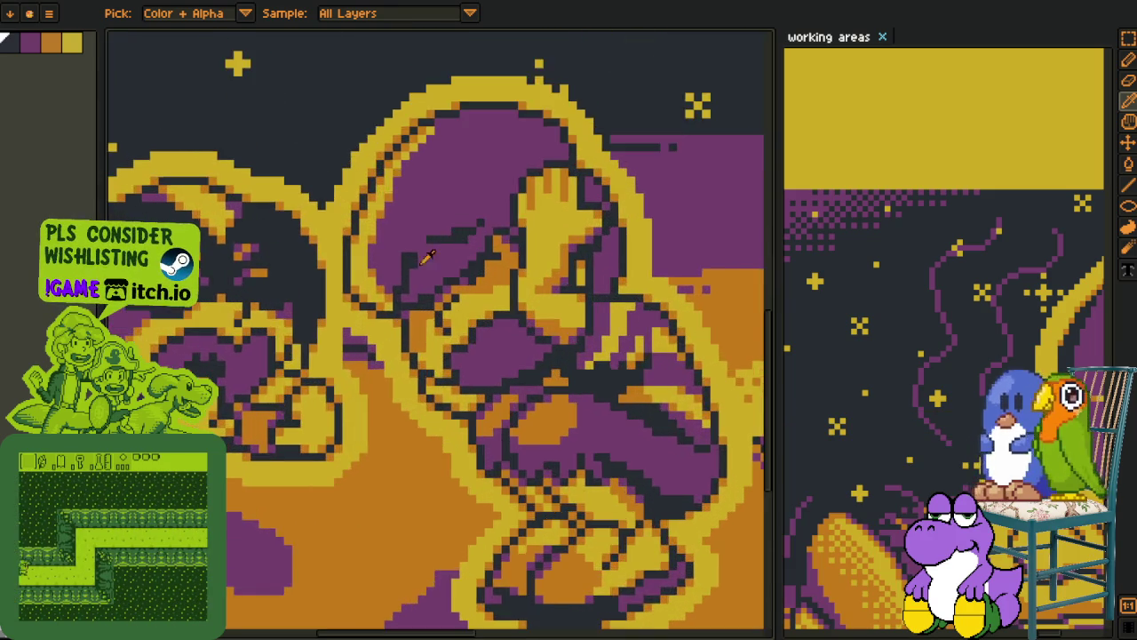
pyautogui.scroll(-1, 405, 243)
pyautogui.scroll(-1, 356, 324)
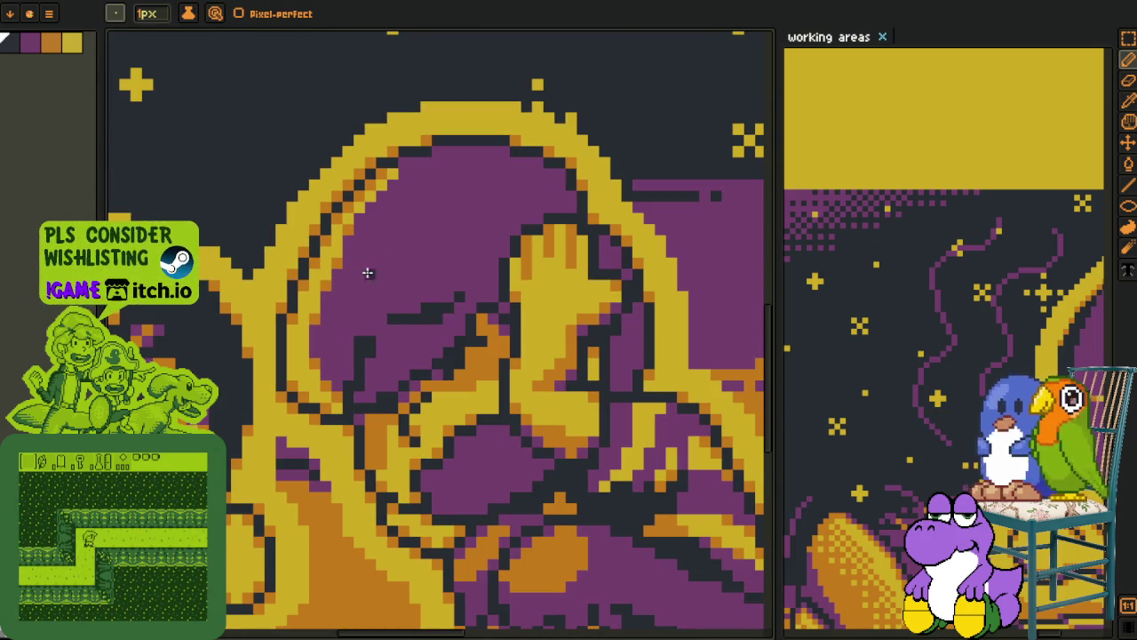
pyautogui.scroll(-2, 339, 283)
pyautogui.scroll(-1, 478, 472)
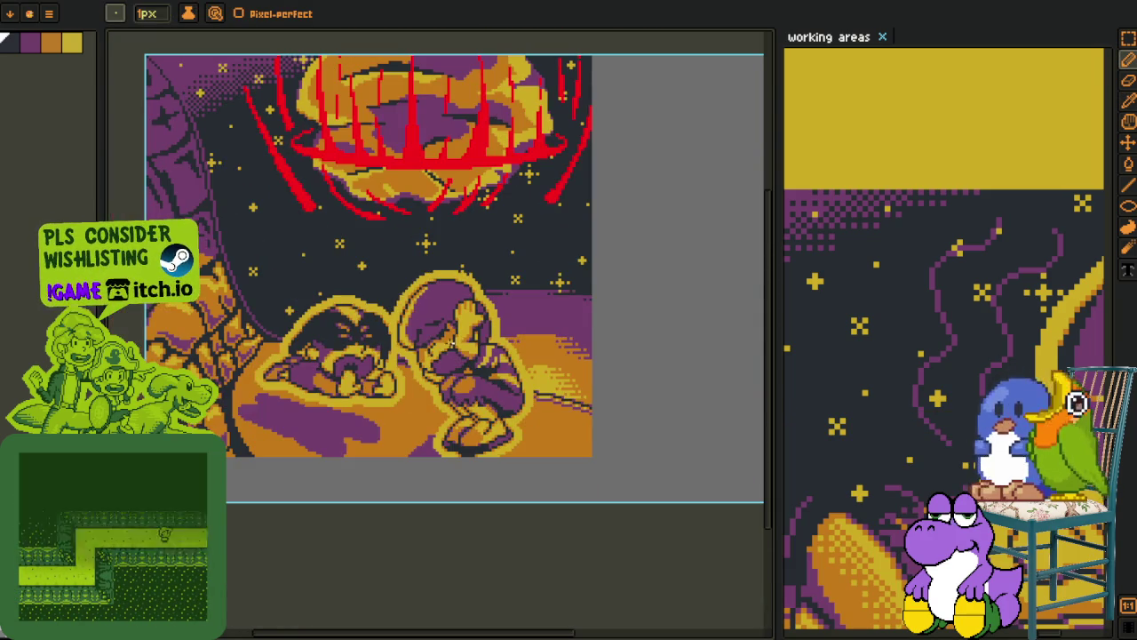
pyautogui.press('i')
pyautogui.scroll(1, 426, 321)
pyautogui.press('m')
pyautogui.moveTo(373, 277); pyautogui.dragTo(551, 392)
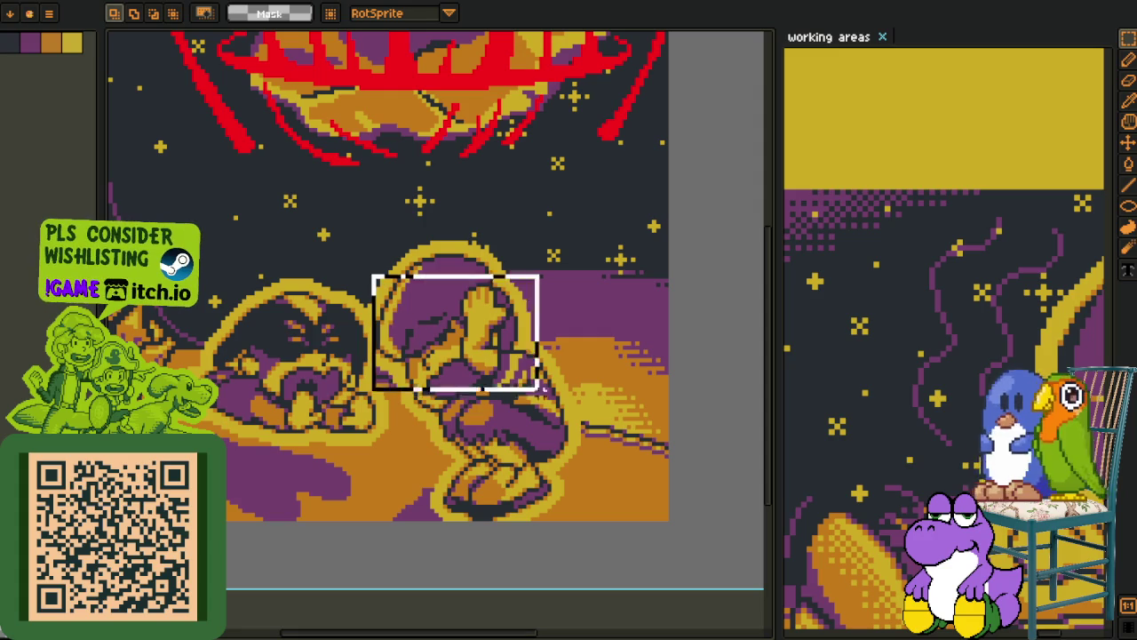
pyautogui.hotkey('ctrl', 'd')
pyautogui.scroll(-3, 599, 271)
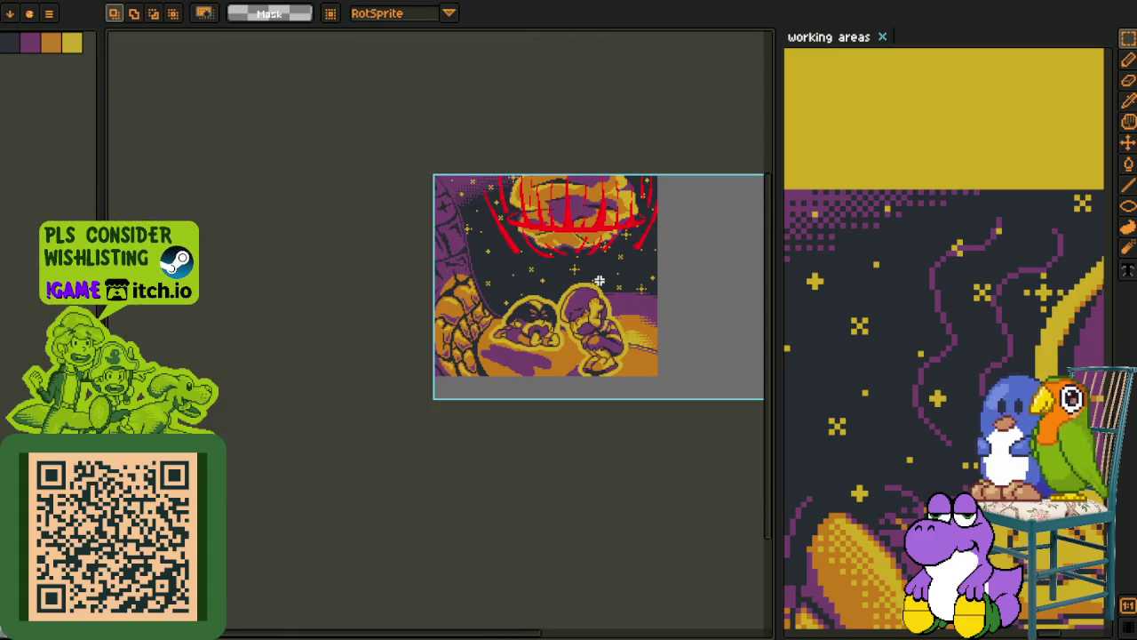
pyautogui.scroll(1, 599, 241)
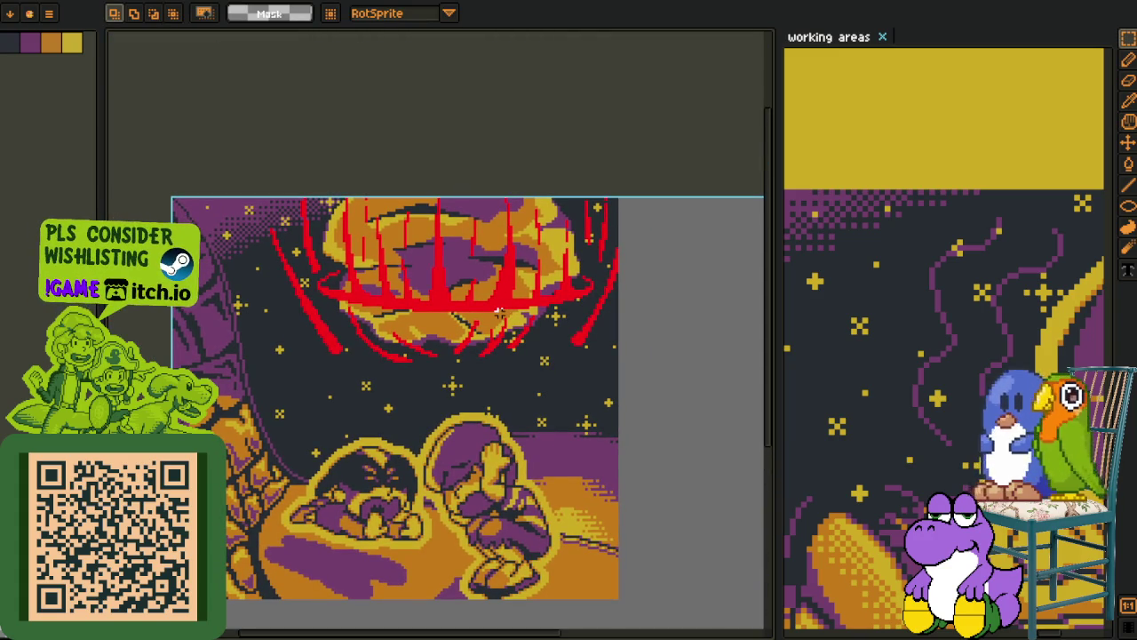
pyautogui.scroll(-2, 312, 299)
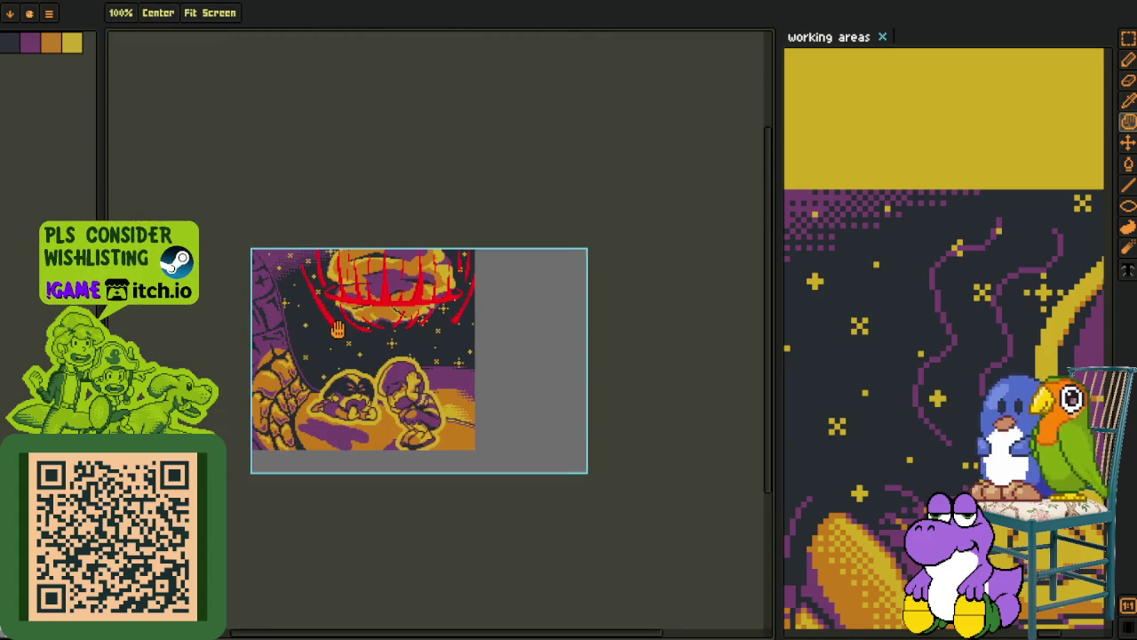
pyautogui.moveTo(355, 285); pyautogui.dragTo(391, 285)
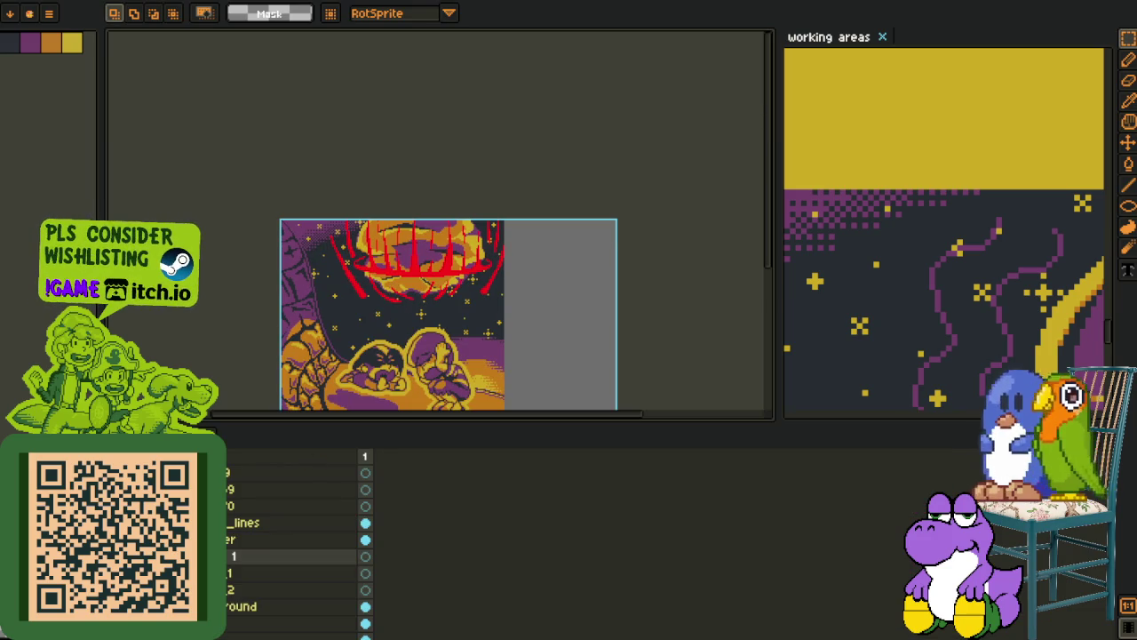
pyautogui.rightClick(236, 562)
# Delete layer 1 and duplicate the _lines layer into _lines Copy
pyautogui.click(280, 563)
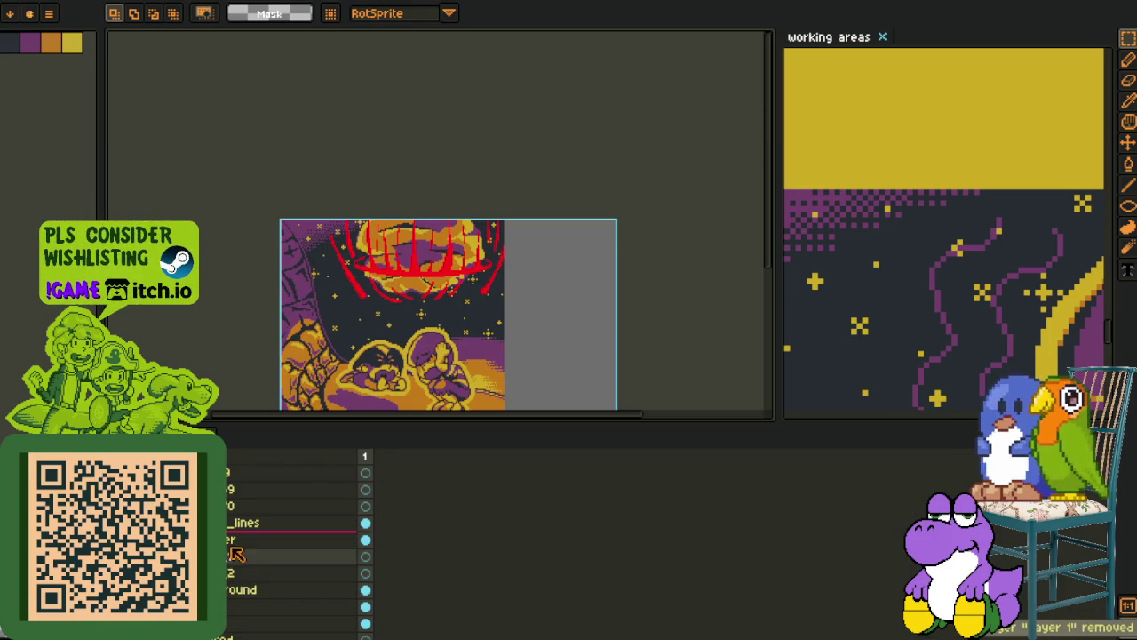
pyautogui.moveTo(250, 541); pyautogui.dragTo(250, 532)
pyautogui.rightClick(248, 531)
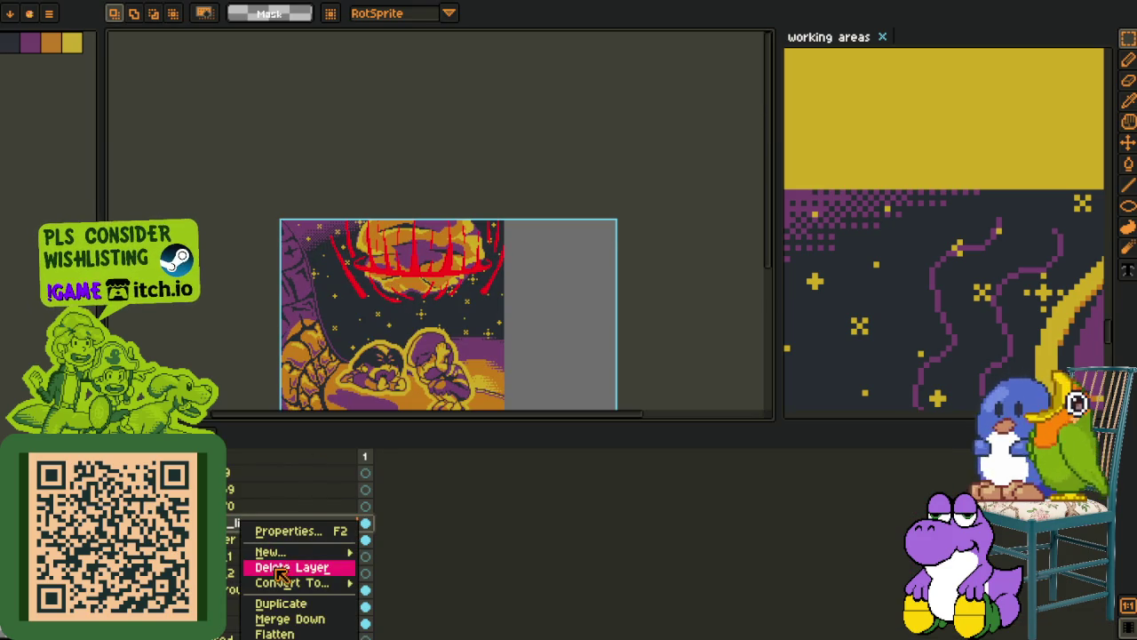
pyautogui.click(292, 601)
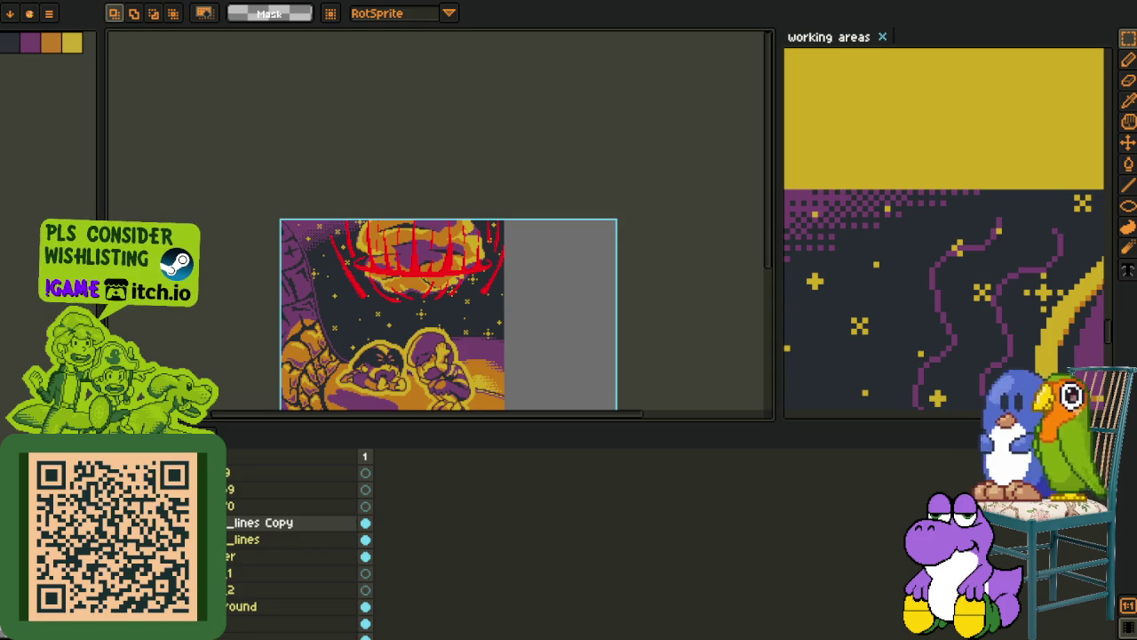
pyautogui.press('Tab')
# Replace the bright red #FF0000 strokes over the moon with a darker red
pyautogui.press('i')
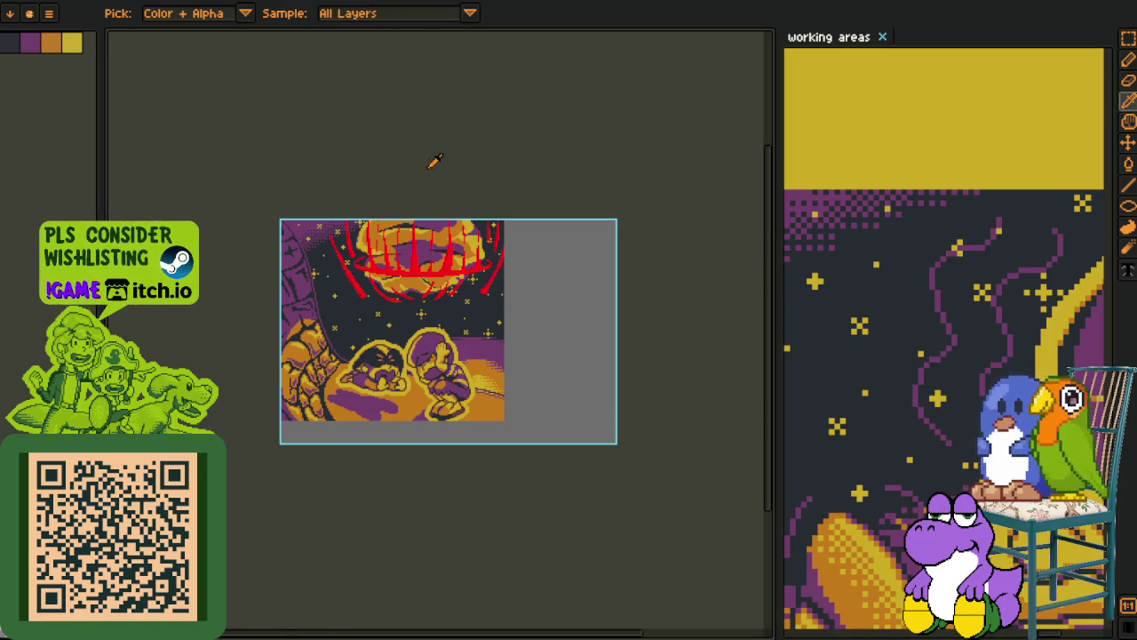
pyautogui.scroll(1, 434, 284)
pyautogui.scroll(1, 426, 313)
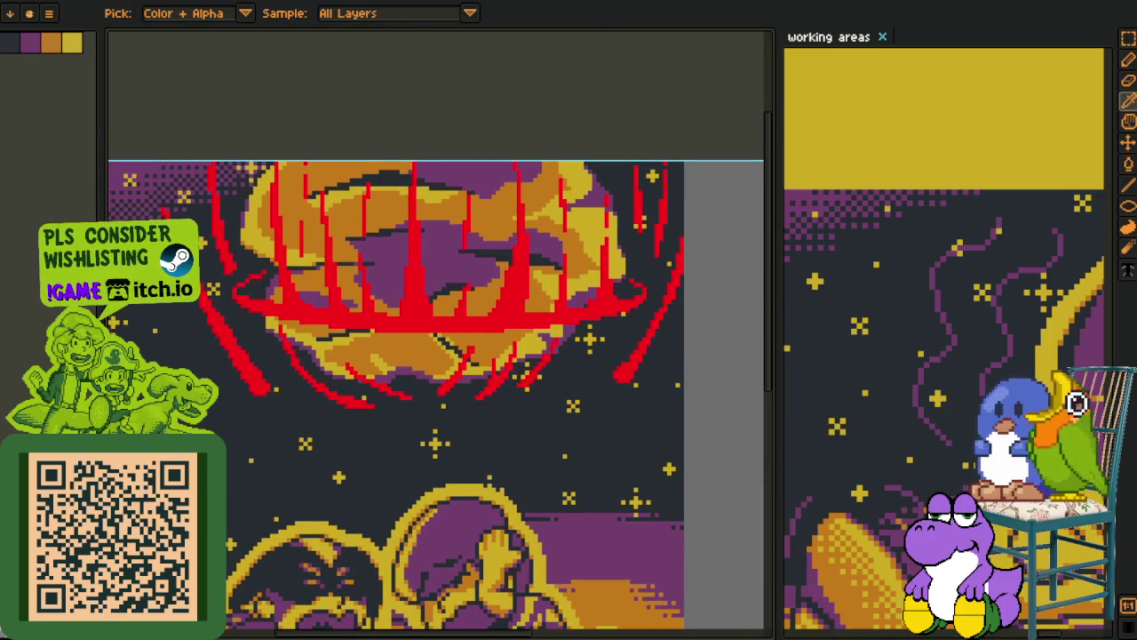
pyautogui.hotkey('shift', 'r')
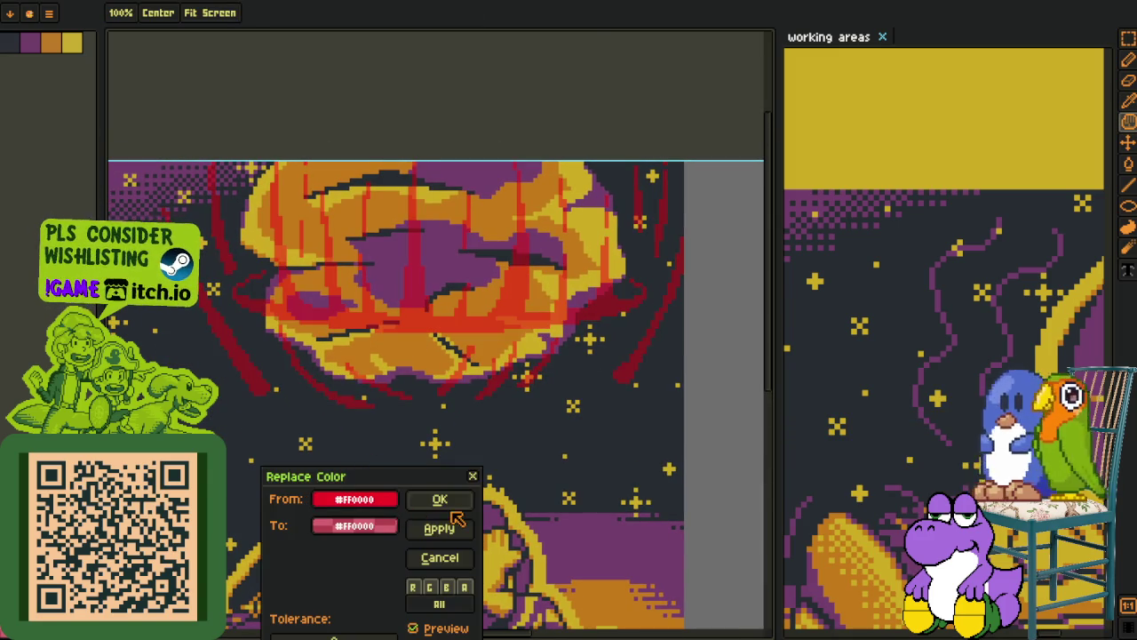
pyautogui.click(444, 502)
pyautogui.scroll(-2, 379, 233)
pyautogui.scroll(2, 377, 236)
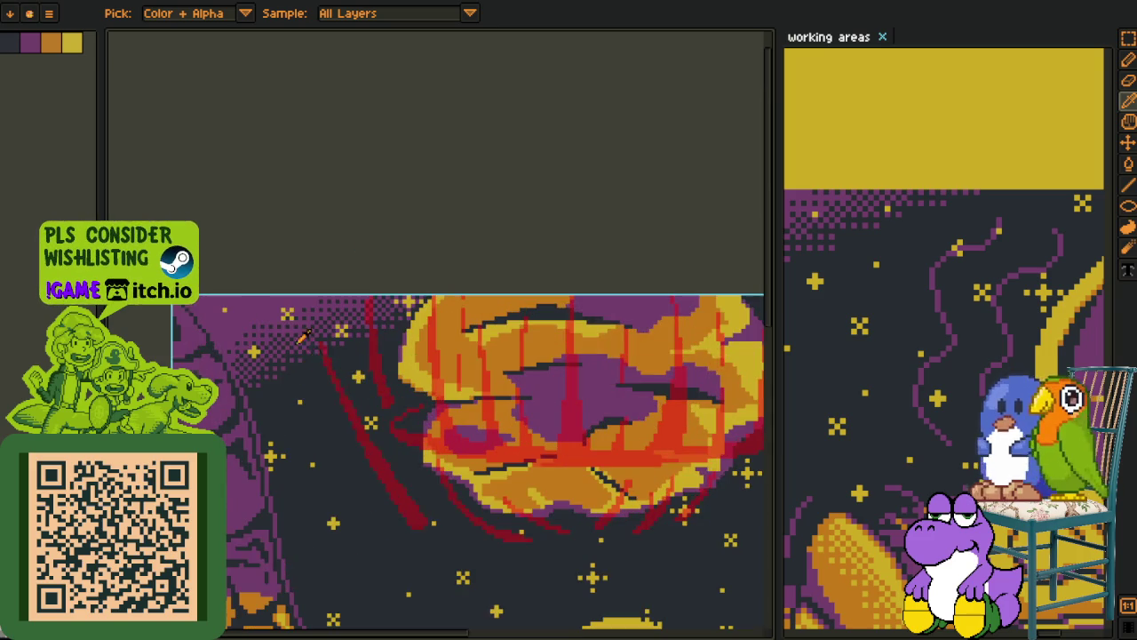
pyautogui.moveTo(305, 338); pyautogui.dragTo(244, 370)
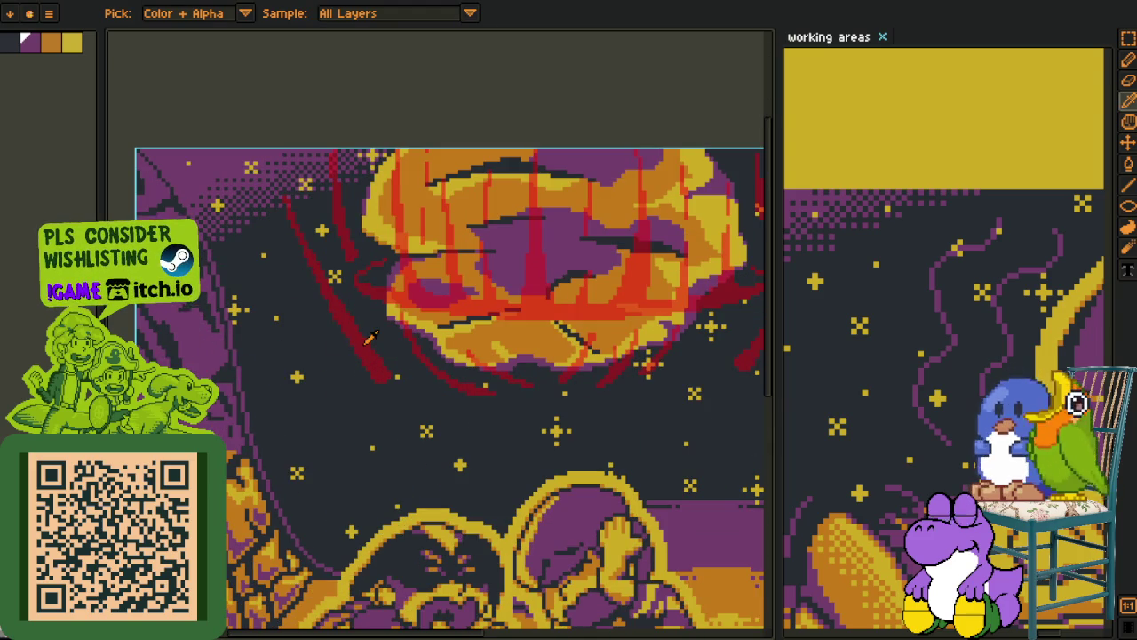
pyautogui.scroll(1, 370, 337)
# Fill the red diagonal stroke near the moon with purple
pyautogui.press('f')
pyautogui.click(344, 309)
pyautogui.press('space')
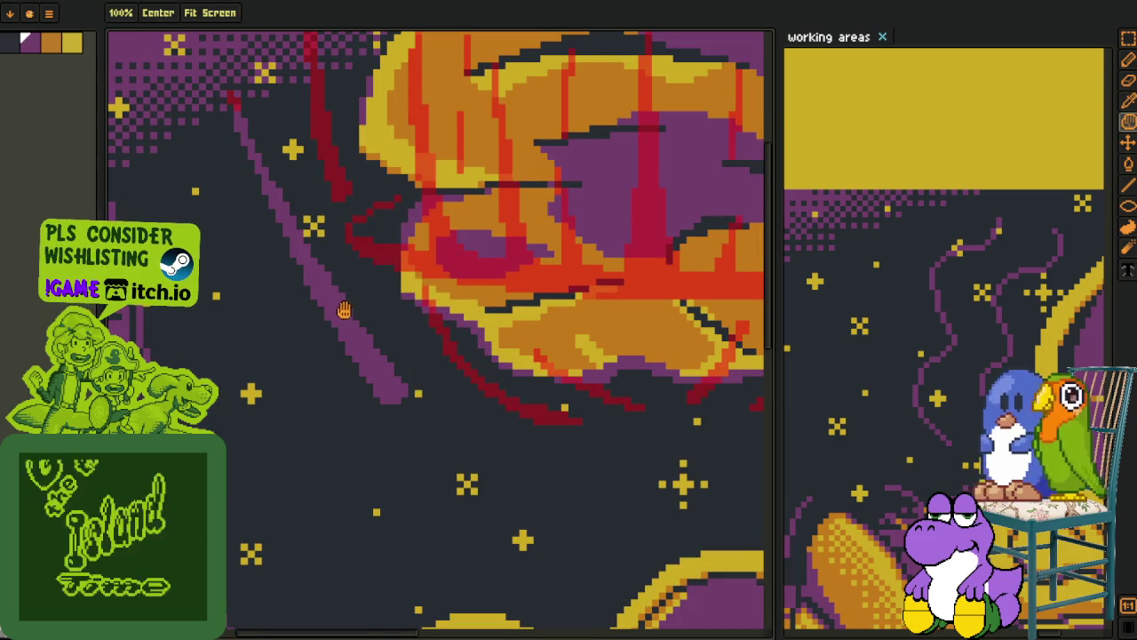
pyautogui.moveTo(343, 309); pyautogui.dragTo(341, 327)
pyautogui.scroll(1, 323, 250)
pyautogui.scroll(1, 324, 250)
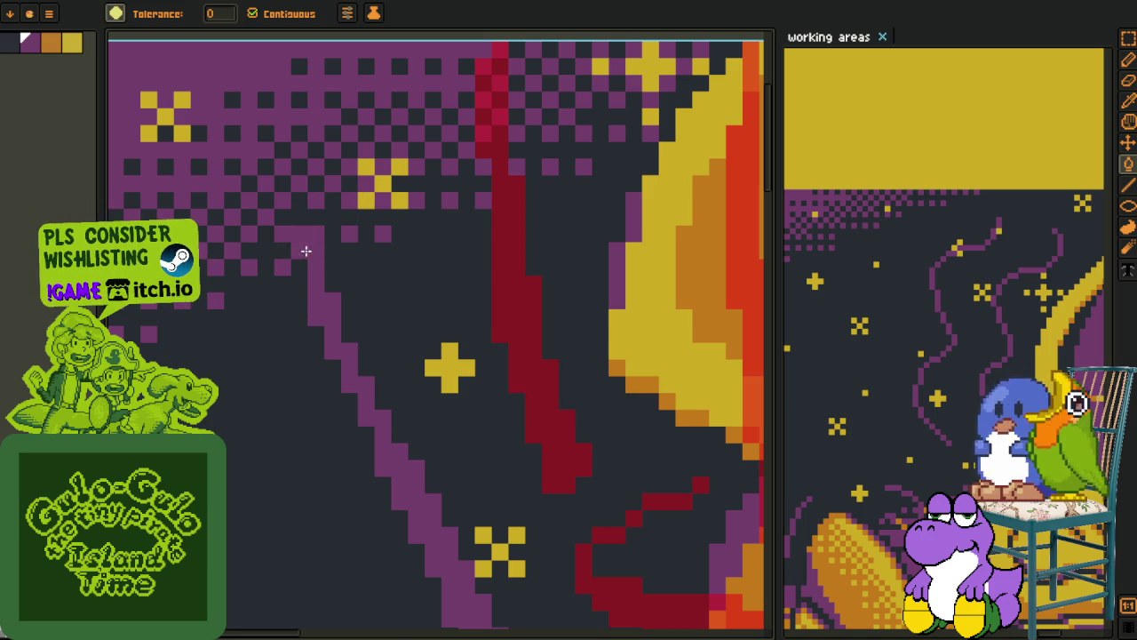
pyautogui.scroll(-1, 306, 251)
pyautogui.press('space')
pyautogui.moveTo(372, 311); pyautogui.dragTo(367, 317)
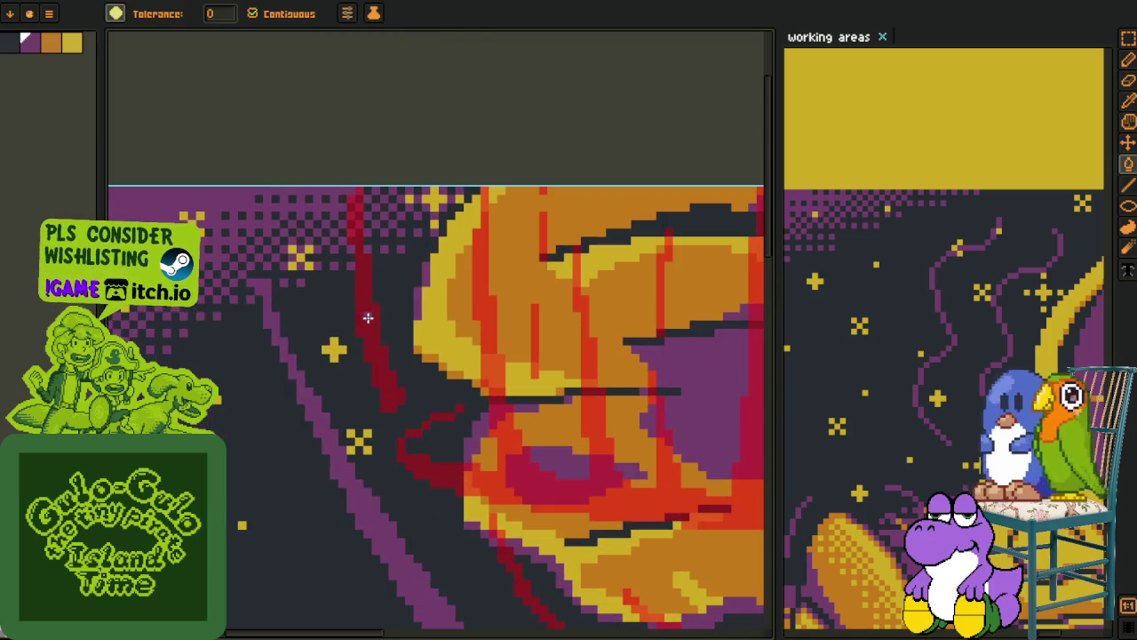
# Recolour the red stroke and the bottom of the red column a brighter red
pyautogui.click(368, 317)
pyautogui.scroll(1, 357, 241)
pyautogui.scroll(1, 356, 238)
pyautogui.press('space')
pyautogui.moveTo(350, 234); pyautogui.dragTo(344, 284)
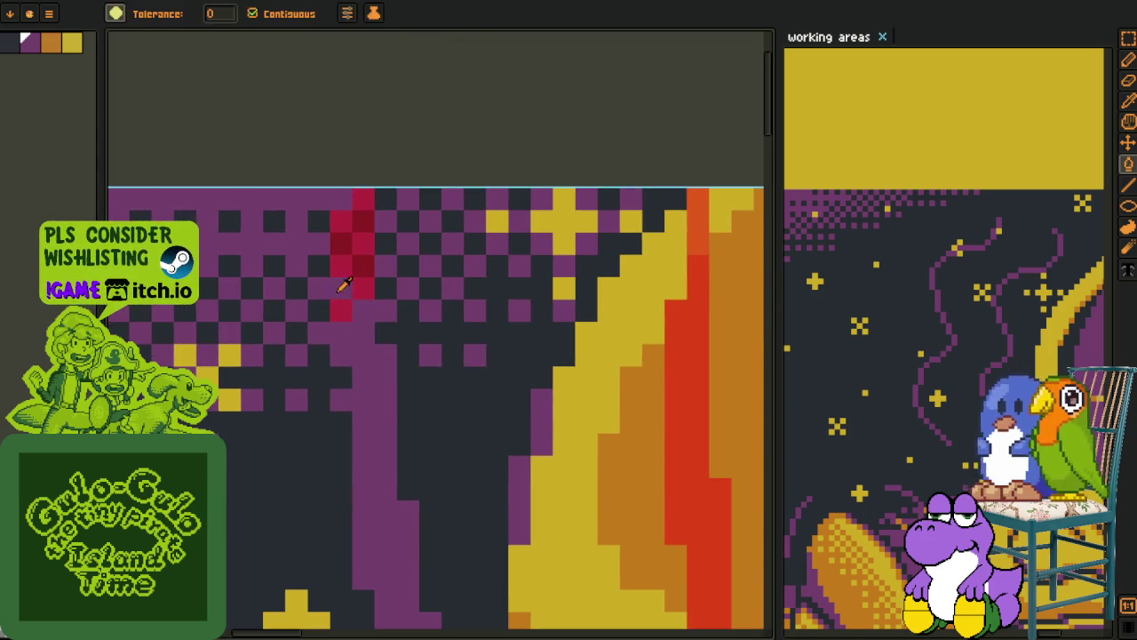
pyautogui.press('o')
pyautogui.press('b')
pyautogui.click(355, 288)
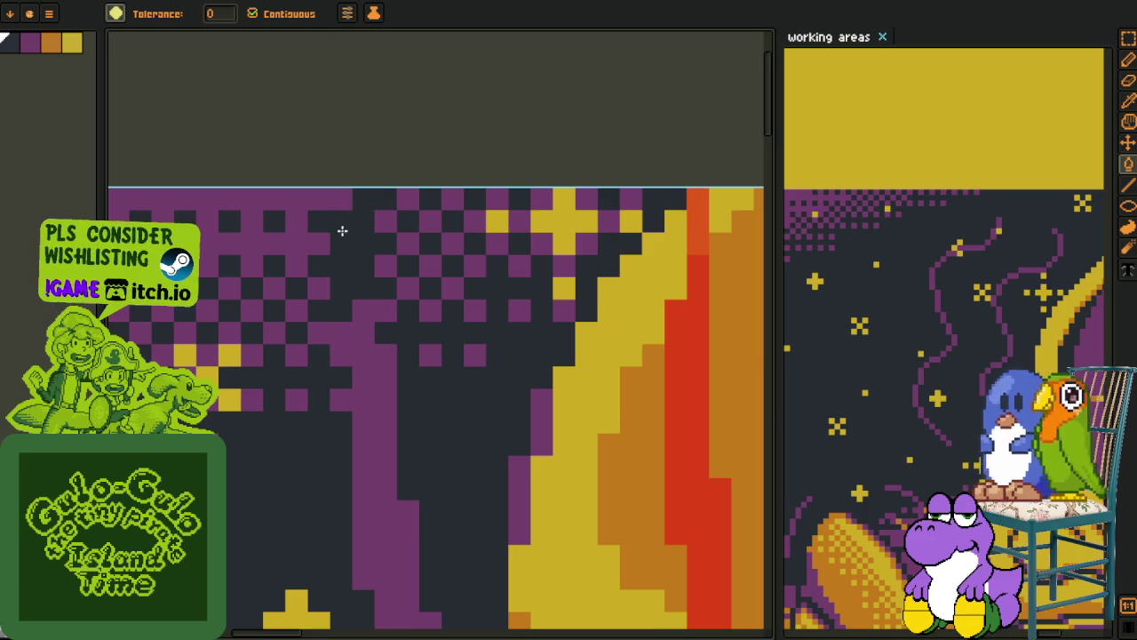
pyautogui.scroll(-2, 350, 267)
pyautogui.scroll(1, 355, 284)
# Undo the stray crimson pixels left at the top of the stroke
pyautogui.press('b')
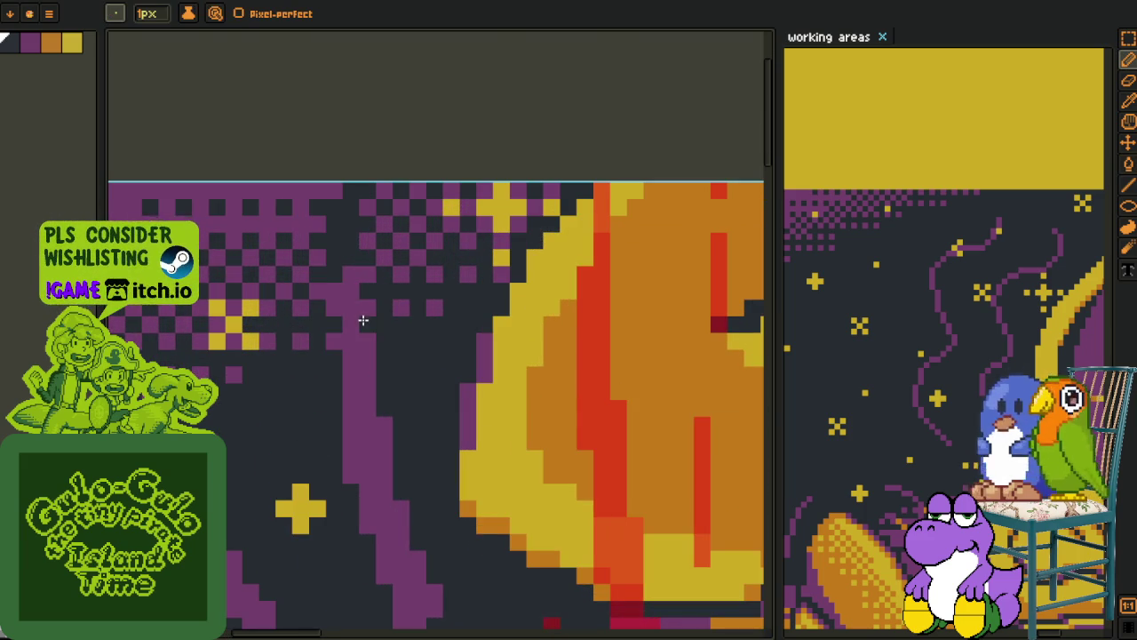
pyautogui.press('m')
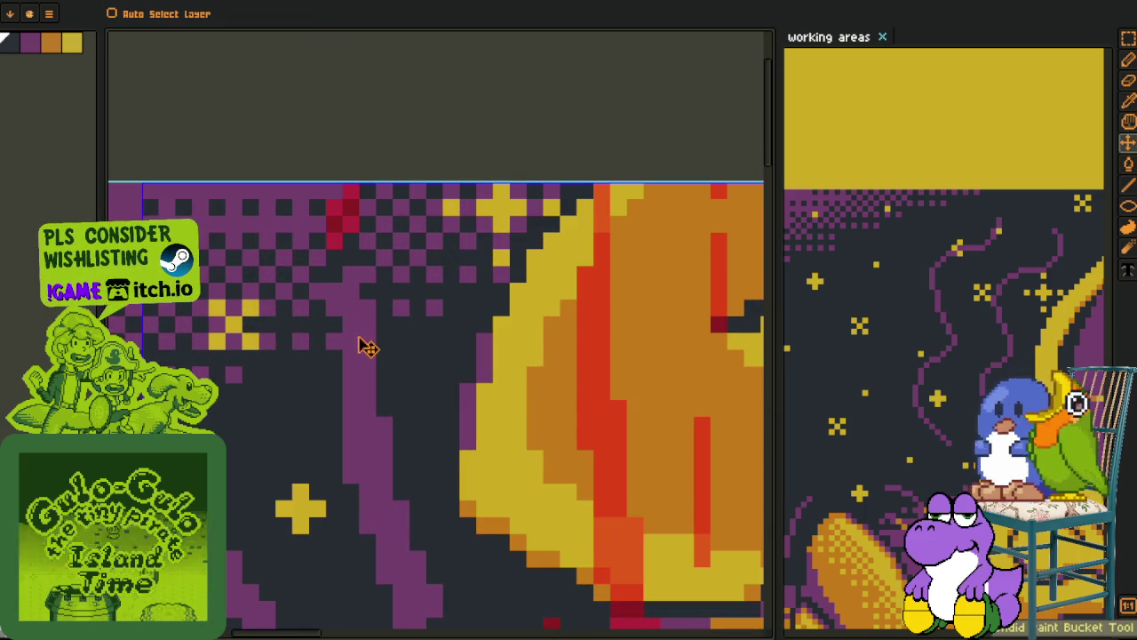
pyautogui.hotkey('ctrl', 'z')
pyautogui.press('b')
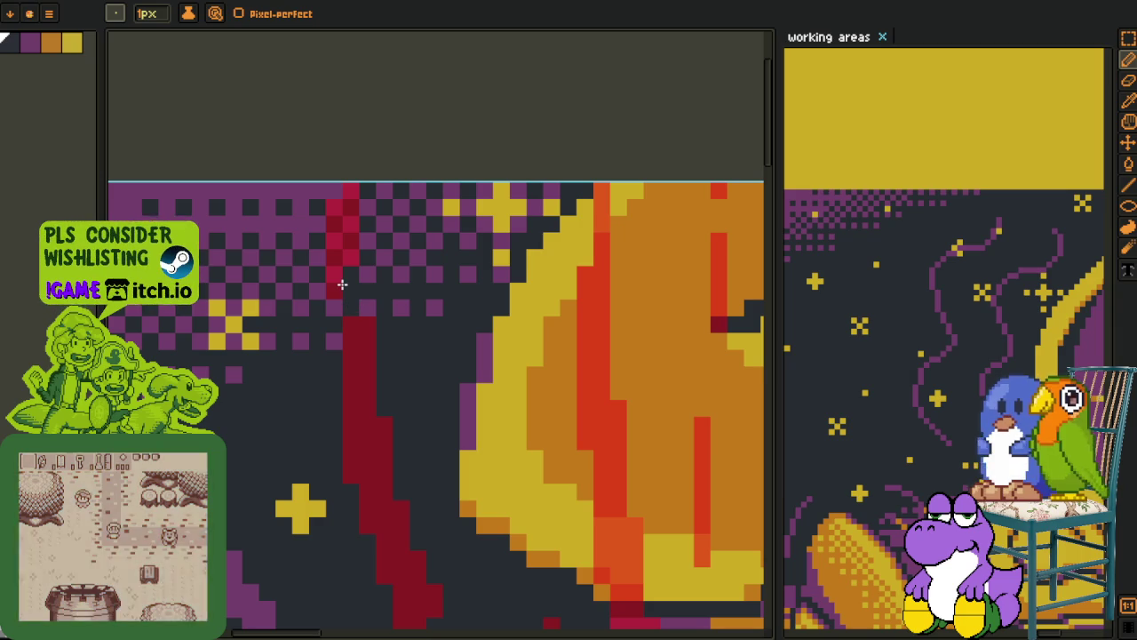
pyautogui.hotkey('ctrl', 'z')
pyautogui.hotkey('ctrl', 'z')
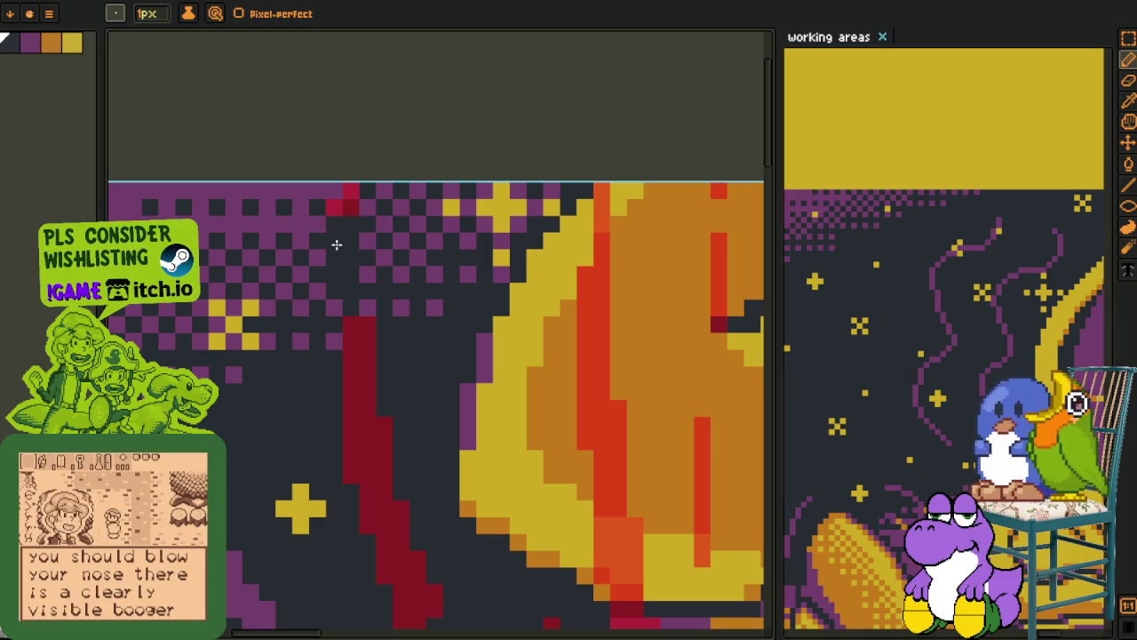
pyautogui.hotkey('ctrl', 'z')
pyautogui.press('i')
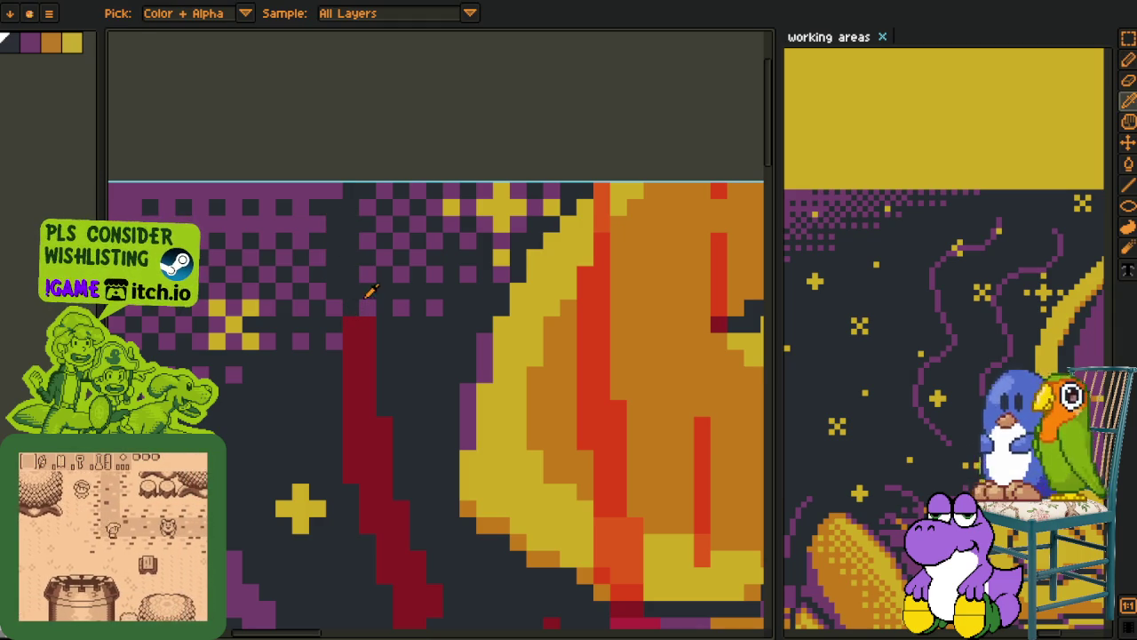
pyautogui.press('g')
# Fill the dark-red stroke right of the moon with purple
pyautogui.scroll(-2, 371, 320)
pyautogui.scroll(-2, 444, 222)
pyautogui.scroll(-1, 507, 129)
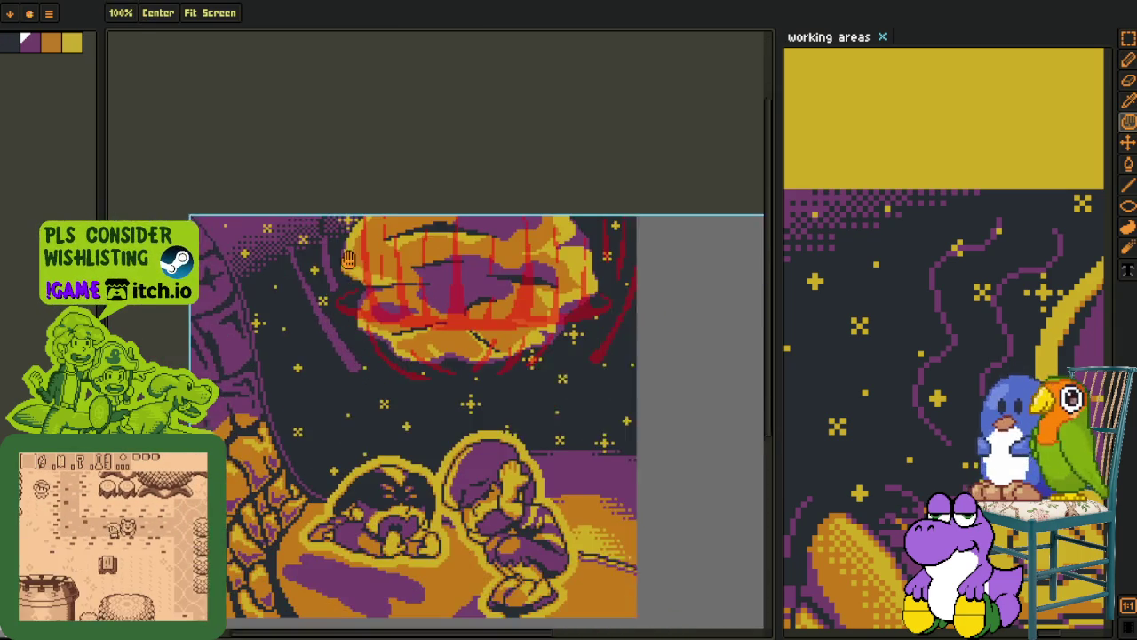
pyautogui.press('i')
pyautogui.scroll(2, 515, 356)
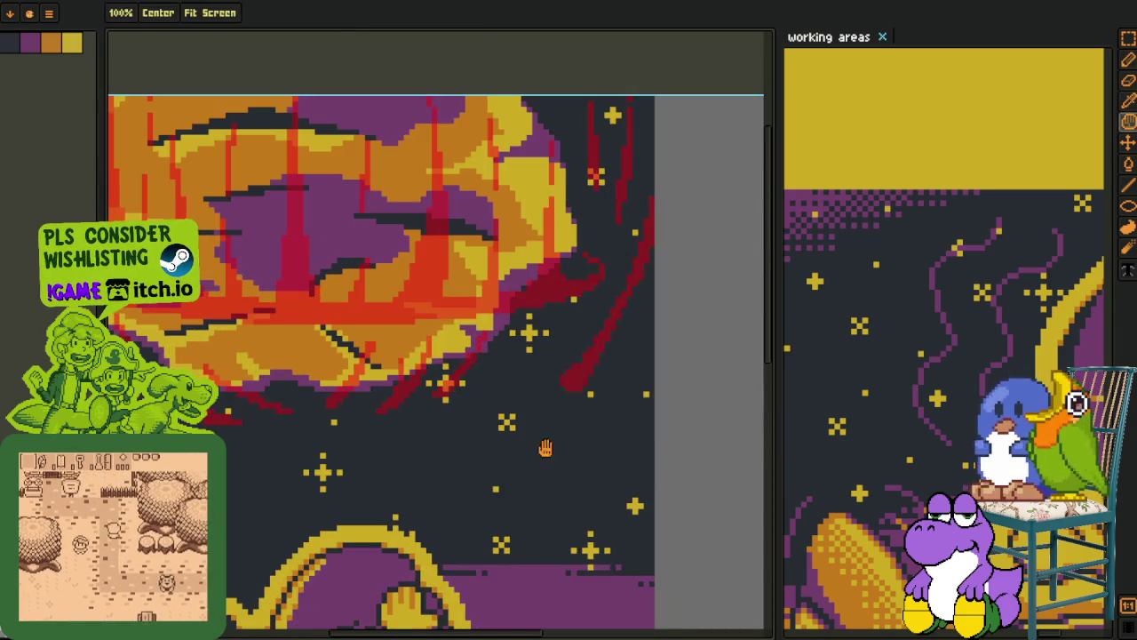
pyautogui.scroll(1, 542, 444)
pyautogui.moveTo(508, 305); pyautogui.dragTo(423, 507)
pyautogui.press('g')
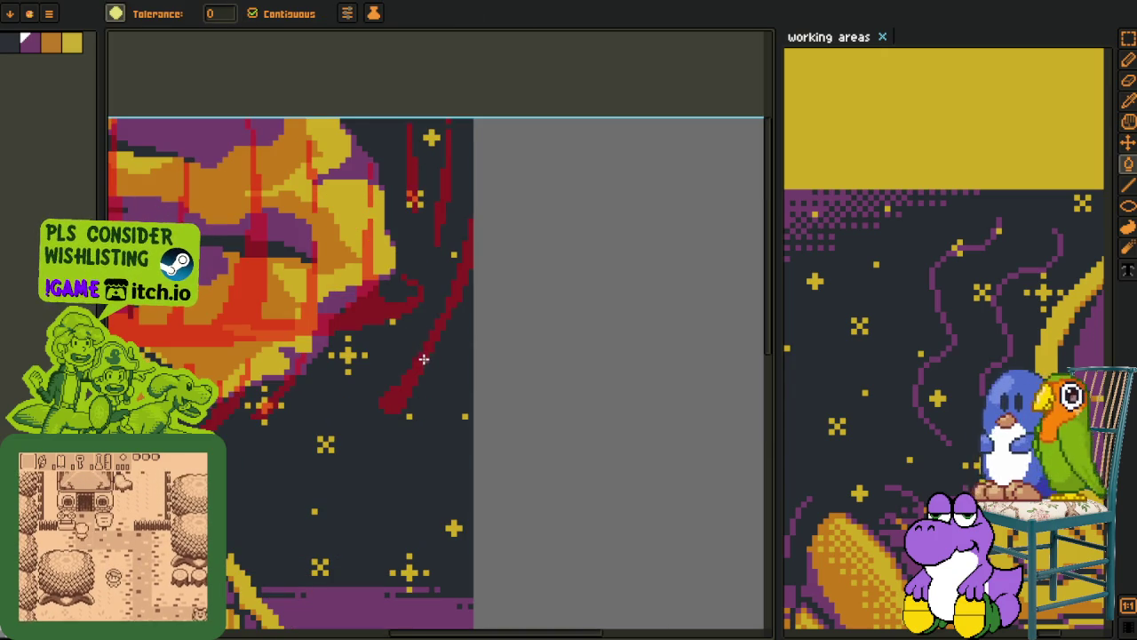
pyautogui.moveTo(423, 232); pyautogui.dragTo(429, 210)
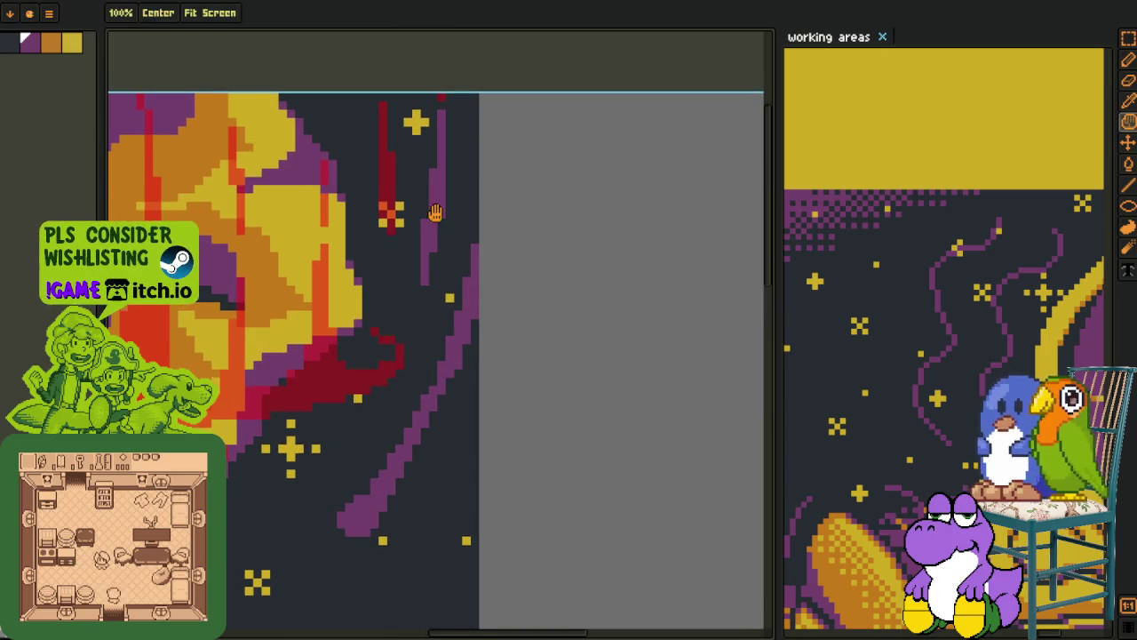
pyautogui.scroll(1, 431, 214)
pyautogui.scroll(1, 429, 190)
pyautogui.click(366, 304)
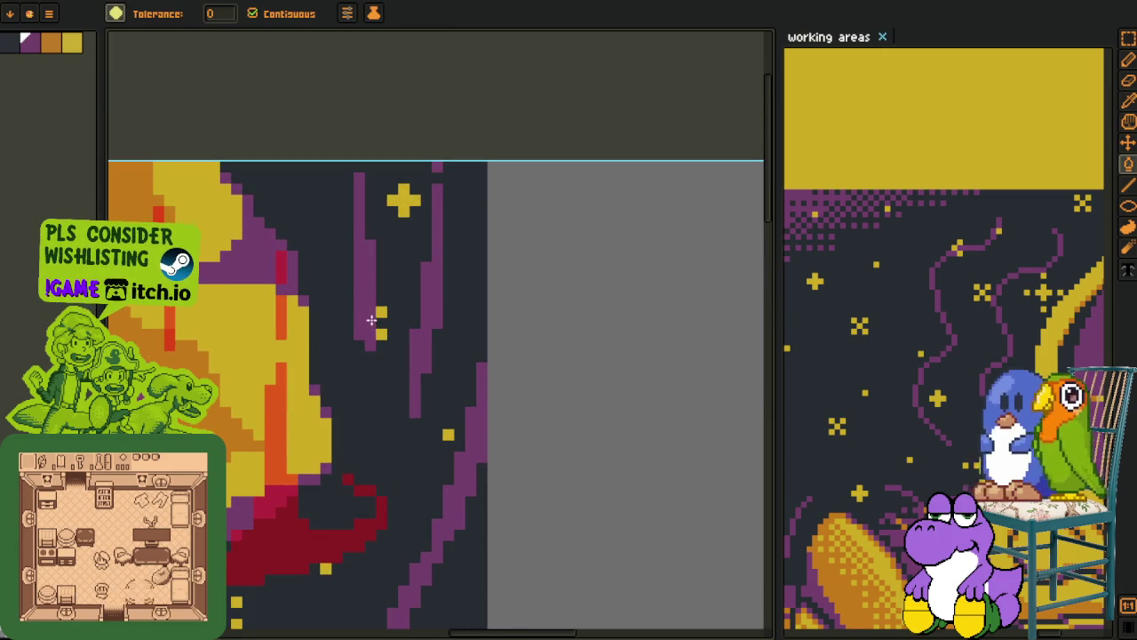
# Fill the orange cluster below the moon and its neighbouring dark-red pixels purple
pyautogui.scroll(-2, 371, 319)
pyautogui.scroll(-1, 351, 369)
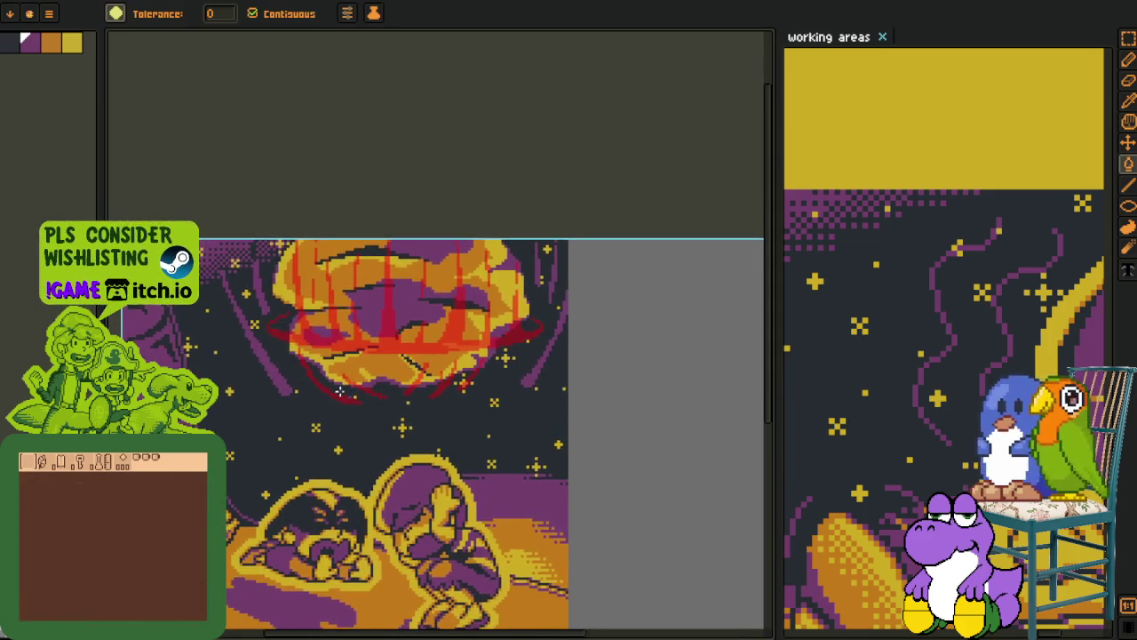
pyautogui.scroll(2, 339, 391)
pyautogui.scroll(1, 230, 323)
pyautogui.press('space')
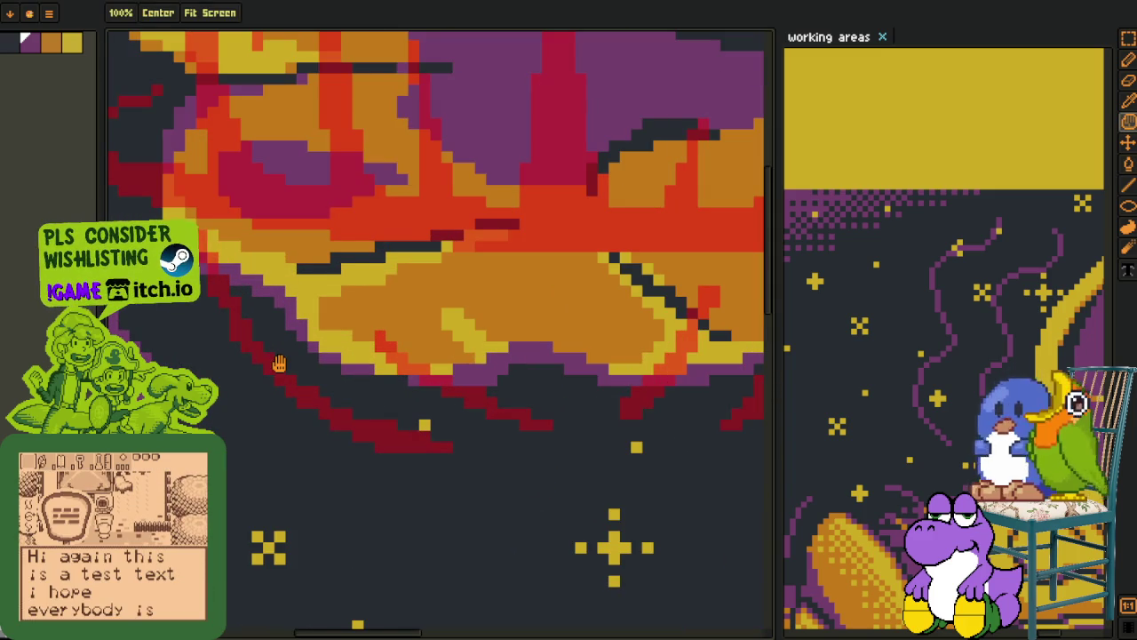
pyautogui.press('g')
pyautogui.scroll(-2, 279, 363)
pyautogui.scroll(1, 266, 355)
pyautogui.scroll(2, 240, 315)
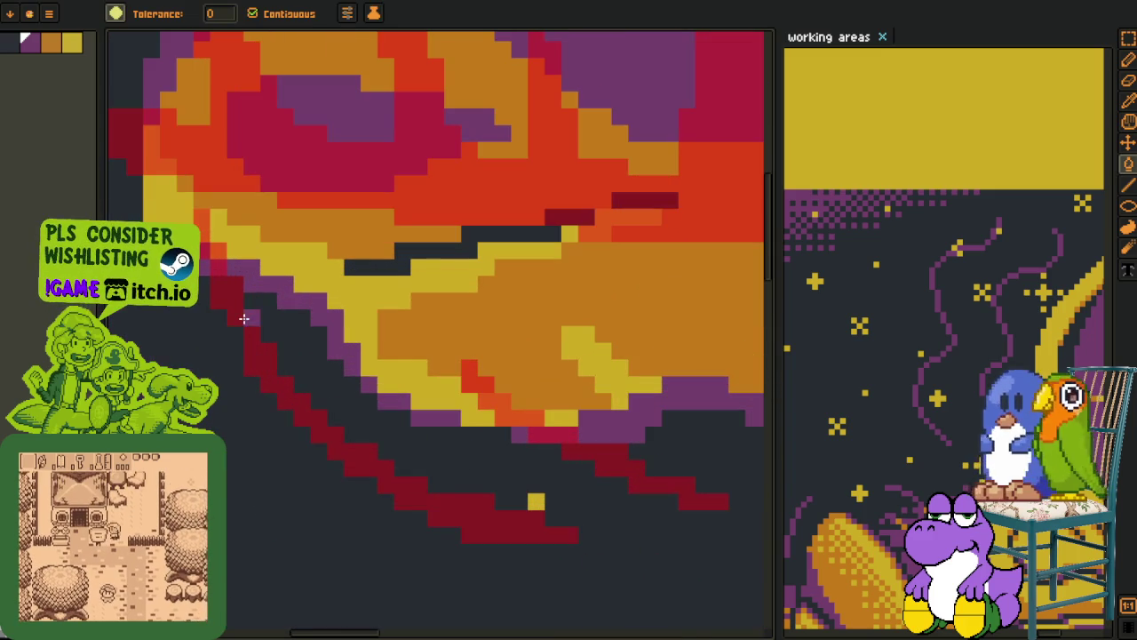
pyautogui.press('b')
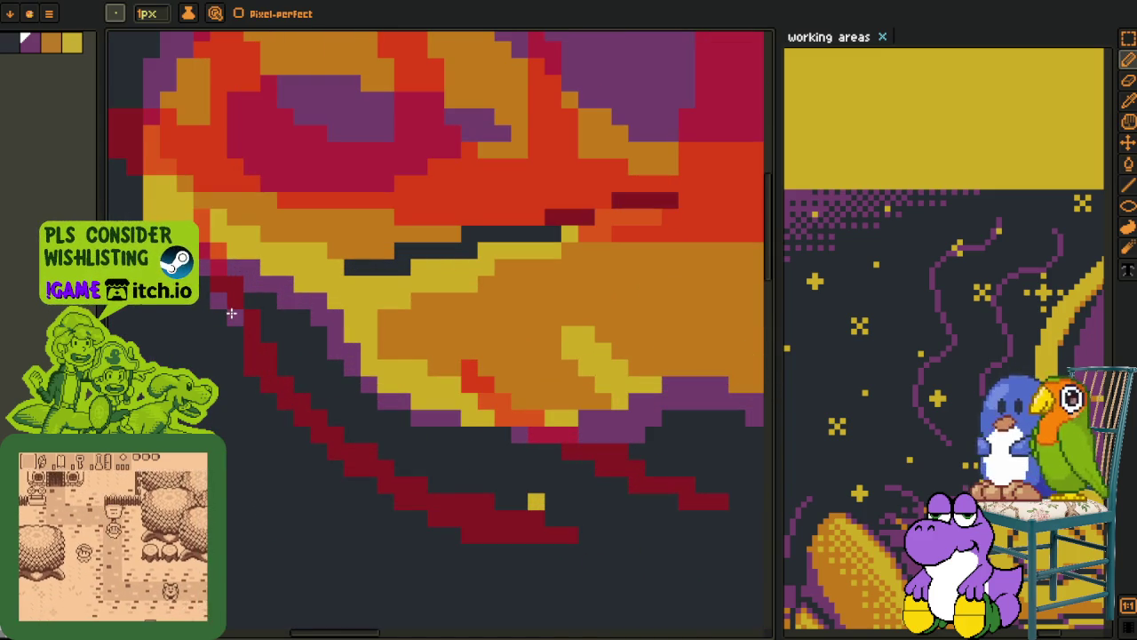
pyautogui.press('g')
pyautogui.scroll(-2, 257, 342)
pyautogui.scroll(1, 373, 356)
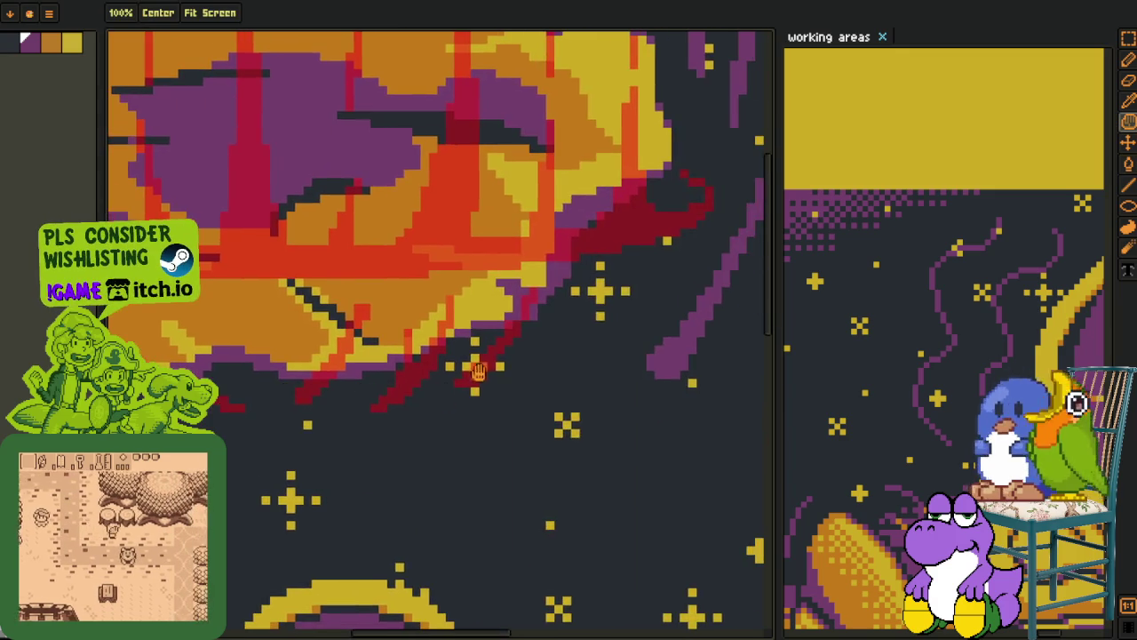
pyautogui.scroll(1, 489, 362)
pyautogui.click(407, 413)
pyautogui.click(450, 380)
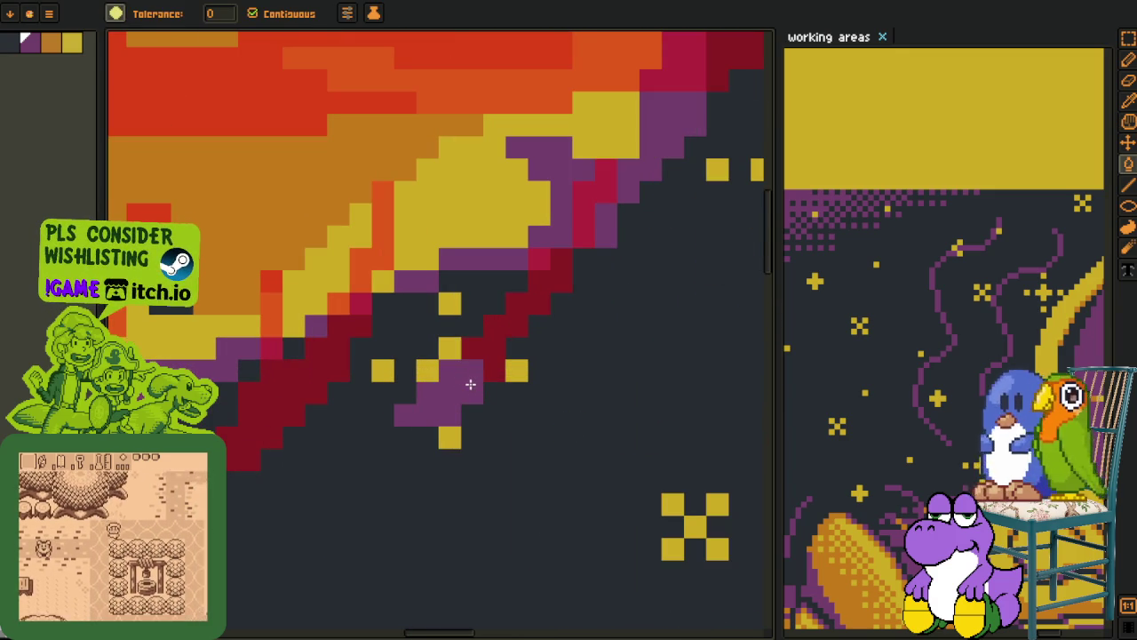
# Fill the dark-red stroke below the moon purple and pencil over nearby pixels
pyautogui.moveTo(542, 311); pyautogui.dragTo(476, 369)
pyautogui.press('b')
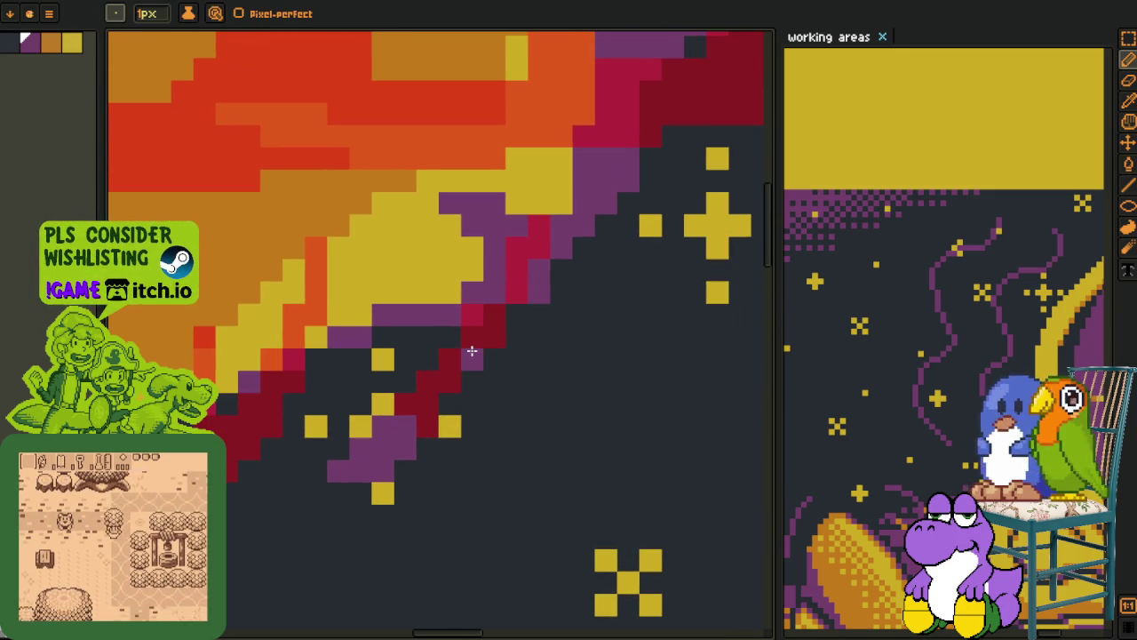
pyautogui.press('g')
pyautogui.click(448, 377)
pyautogui.scroll(-3, 448, 376)
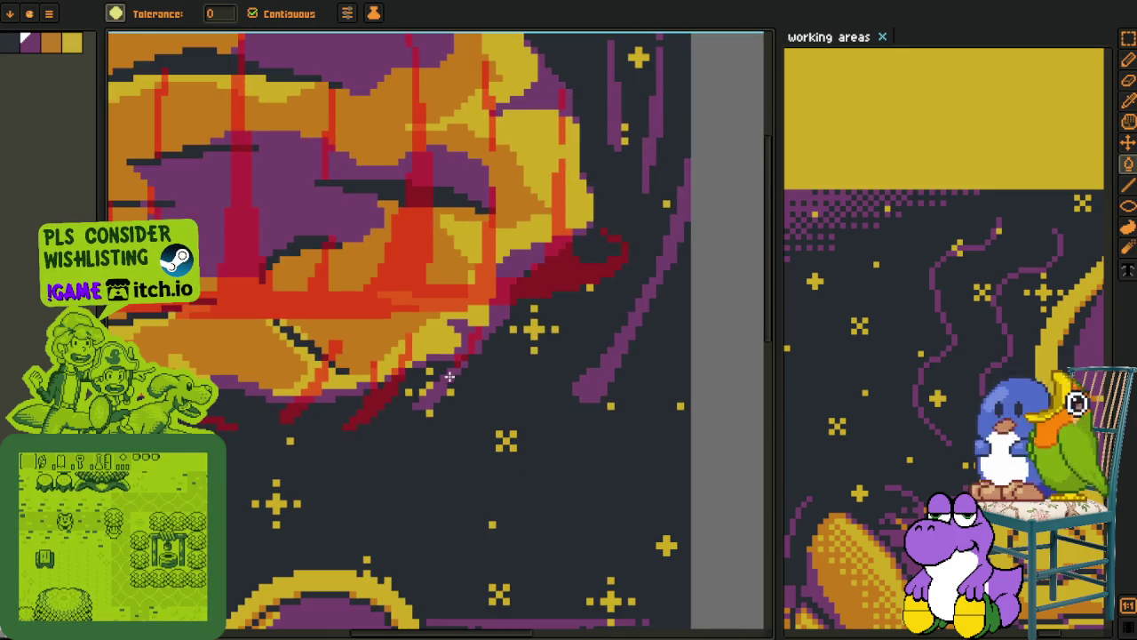
pyautogui.press('p')
pyautogui.scroll(2, 497, 344)
pyautogui.scroll(1, 466, 346)
pyautogui.press('g')
pyautogui.scroll(2, 440, 348)
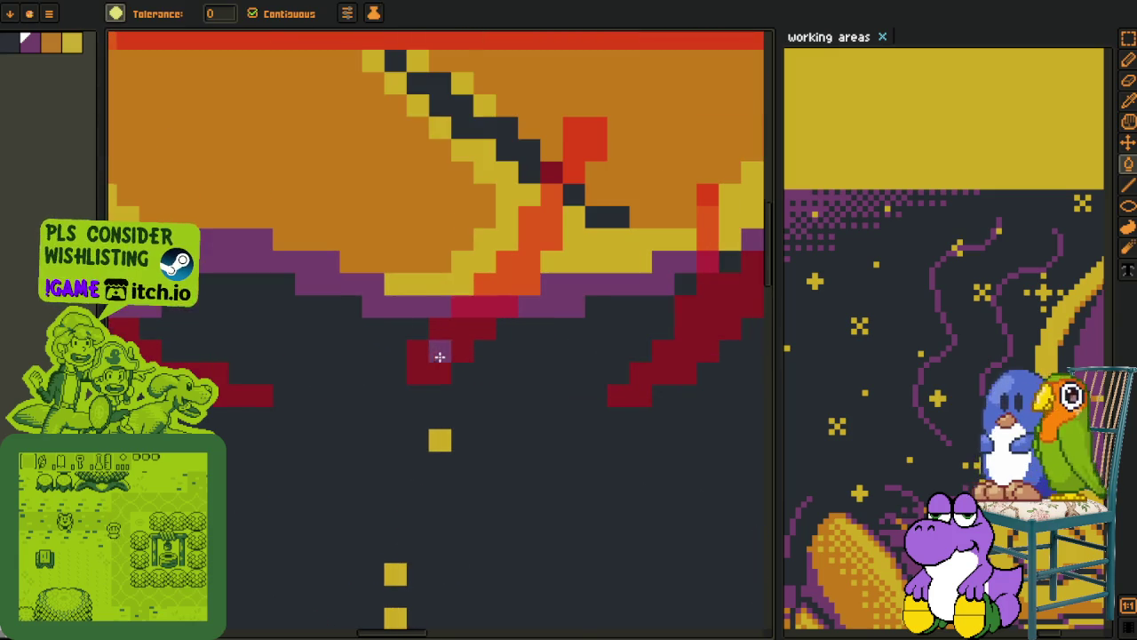
pyautogui.press('b')
pyautogui.moveTo(439, 351); pyautogui.dragTo(418, 368)
# Paint the remaining lower dark-red pixels and a stroke segment purple
pyautogui.press('g')
pyautogui.press('p')
pyautogui.moveTo(682, 377)
pyautogui.mouseDown()
pyautogui.moveTo(609, 404)
pyautogui.moveTo(465, 415)
pyautogui.mouseUp()
pyautogui.press('b')
pyautogui.moveTo(472, 341); pyautogui.dragTo(533, 324)
pyautogui.press('g')
pyautogui.click(495, 360)
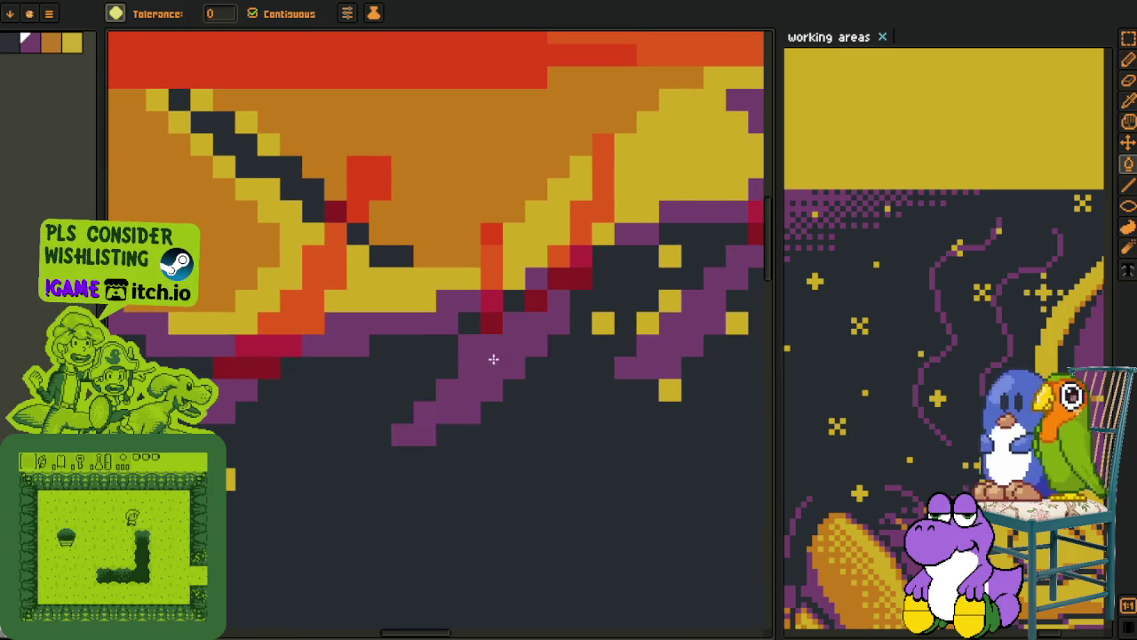
# Touch up the last dark-red pixels below the moon with purple
pyautogui.scroll(-3, 388, 394)
pyautogui.scroll(4, 325, 399)
pyautogui.press('b')
pyautogui.click(321, 383)
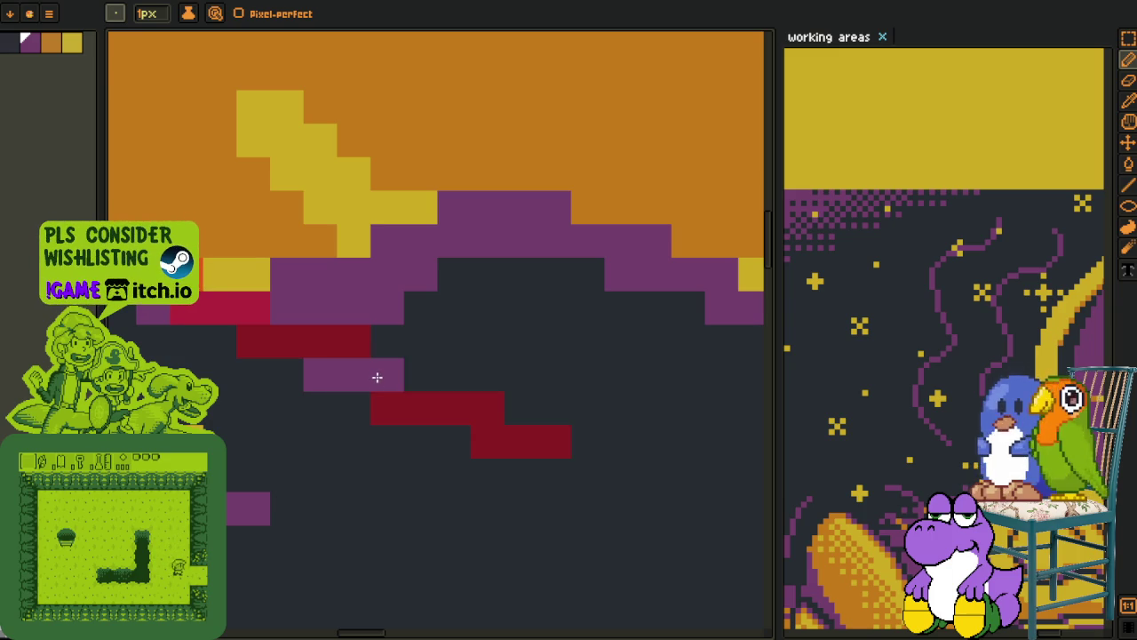
pyautogui.press('g')
pyautogui.click(400, 401)
pyautogui.scroll(-3, 401, 401)
pyautogui.press('o')
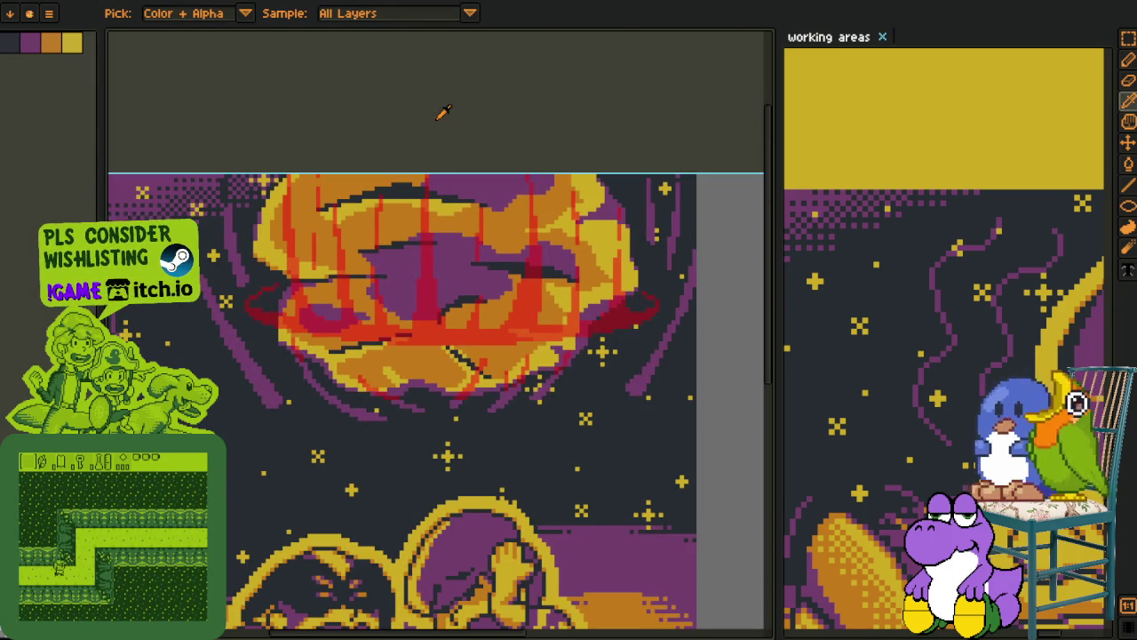
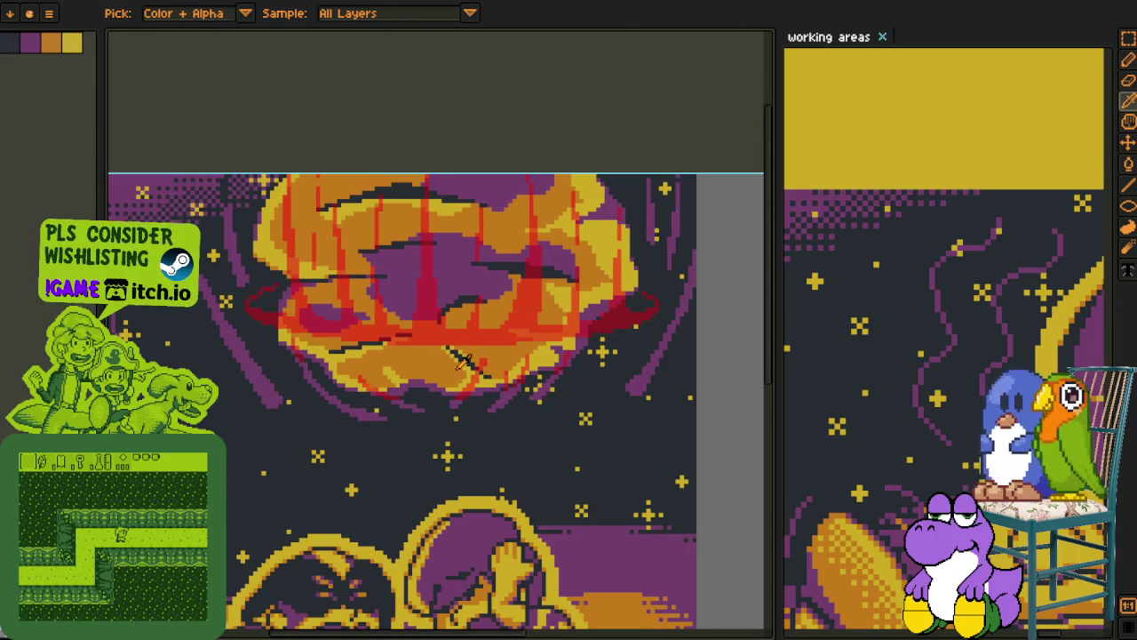
# Bucket-fill the thin crack strip through the planet's lower rim with dark navy
pyautogui.scroll(2, 462, 360)
pyautogui.moveTo(444, 373); pyautogui.dragTo(465, 318)
pyautogui.scroll(1, 464, 312)
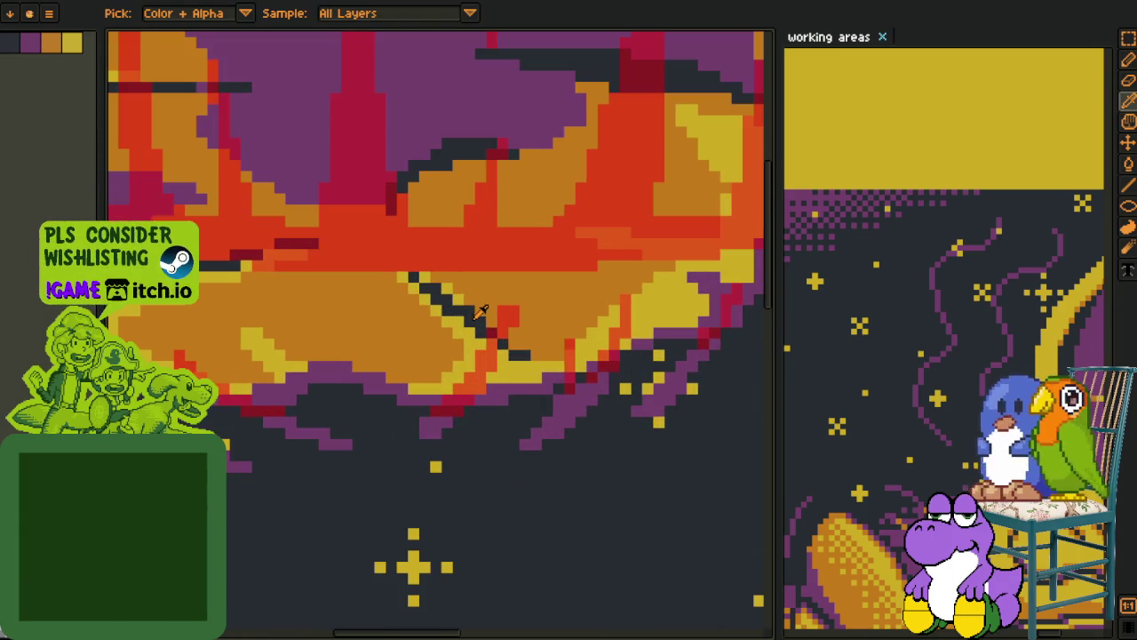
pyautogui.press('g')
pyautogui.scroll(1, 445, 408)
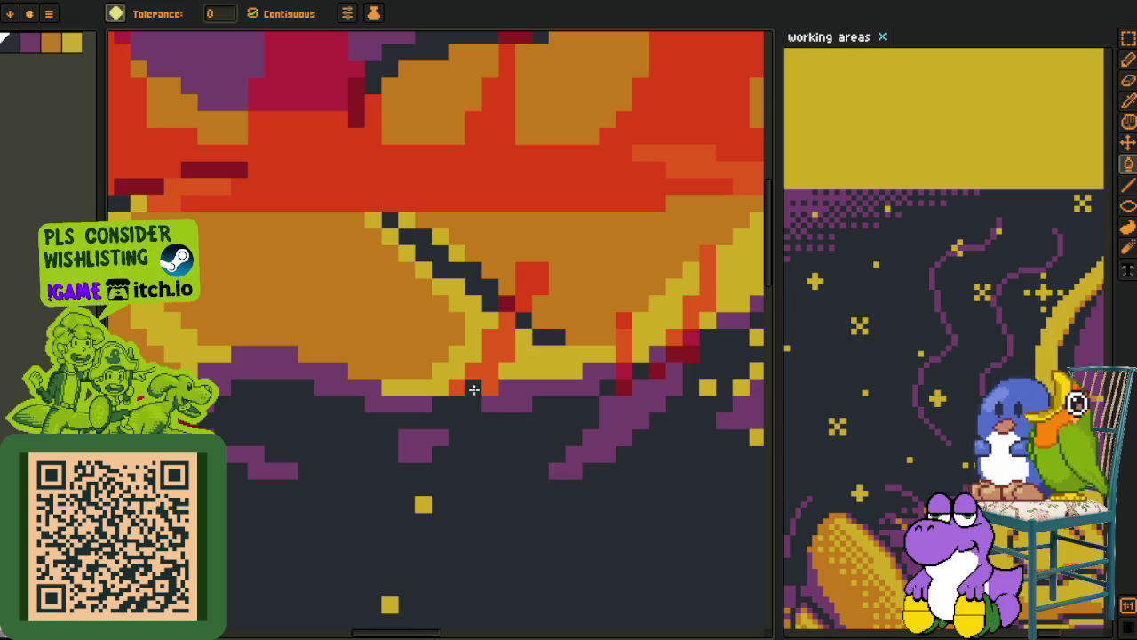
pyautogui.click(473, 389)
# Fill a small dark spot on the planet's lower rim with red
pyautogui.scroll(-2, 522, 302)
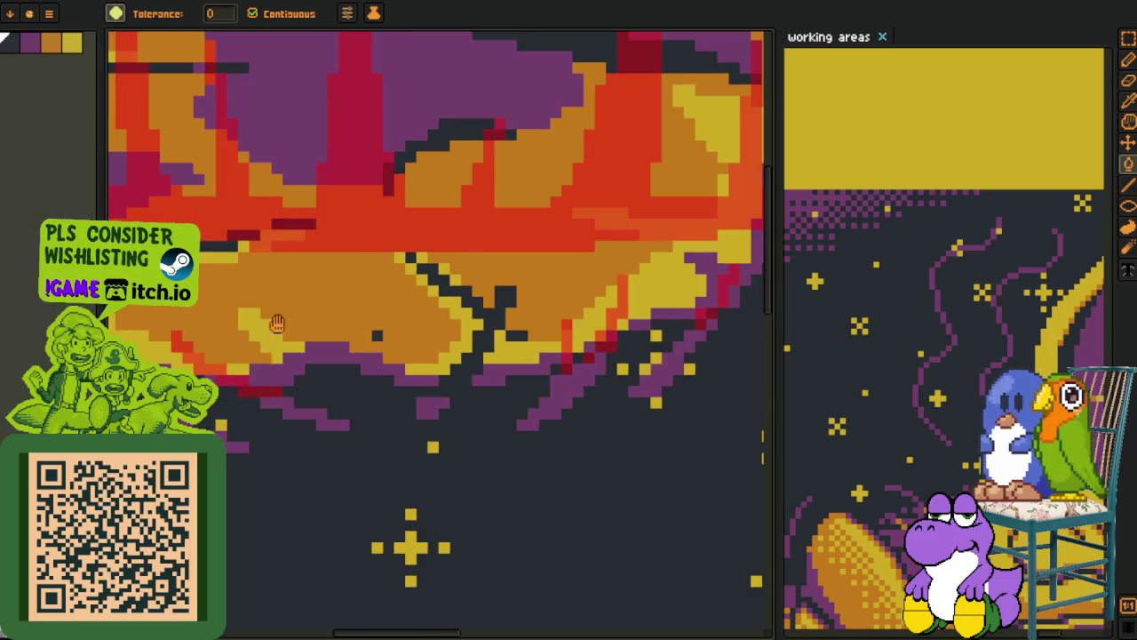
pyautogui.scroll(1, 401, 460)
pyautogui.scroll(1, 400, 460)
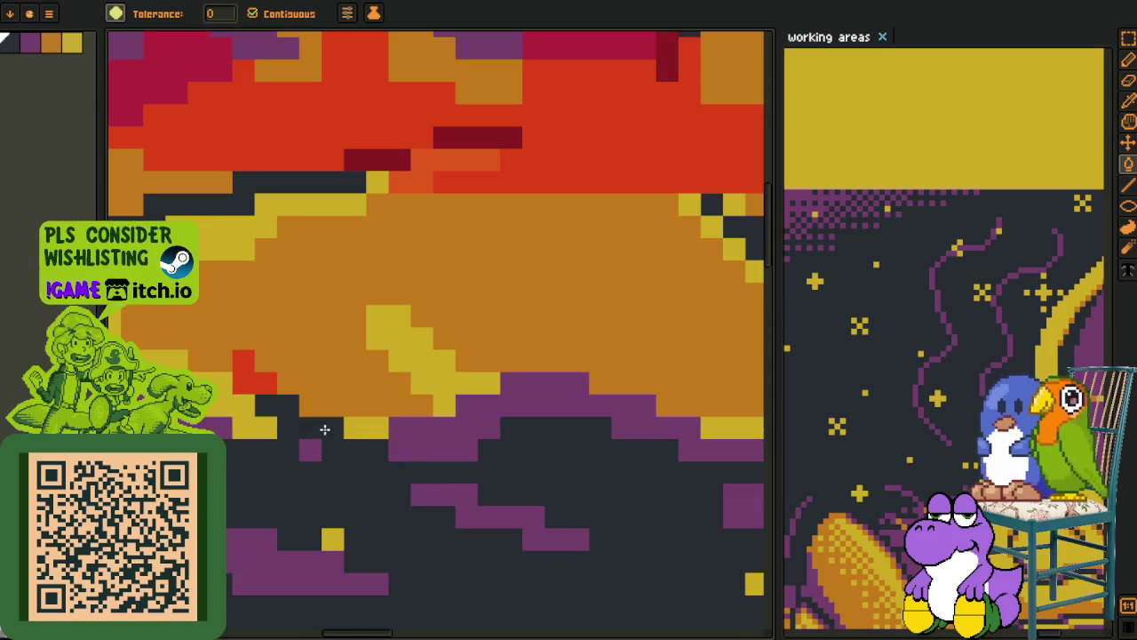
pyautogui.scroll(-2, 261, 385)
pyautogui.scroll(-1, 339, 397)
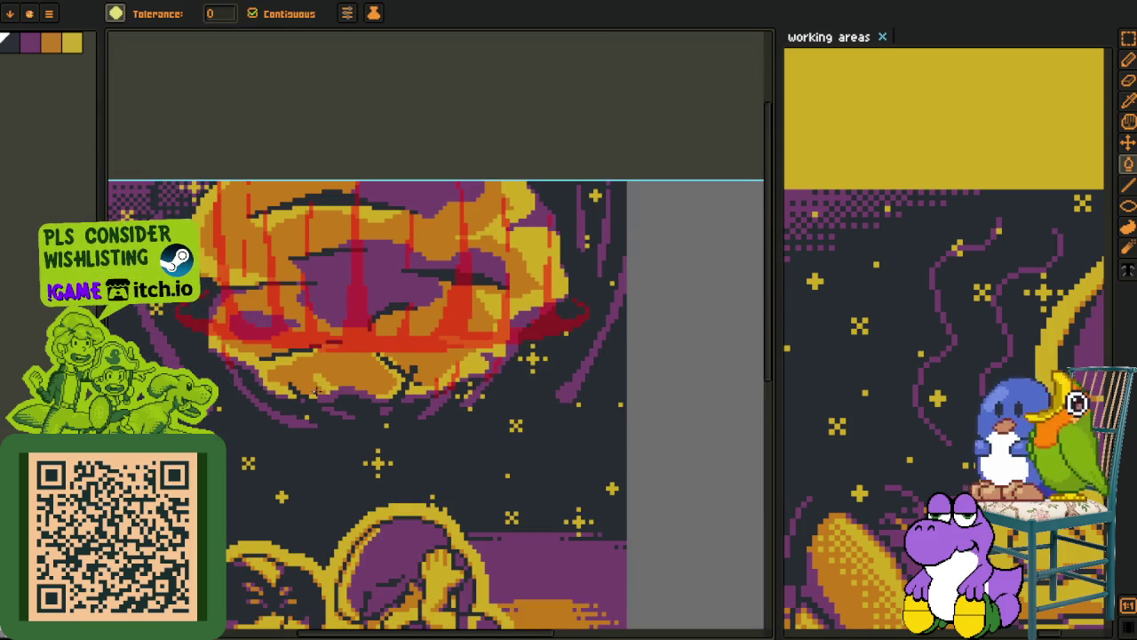
pyautogui.scroll(1, 294, 397)
pyautogui.scroll(1, 318, 412)
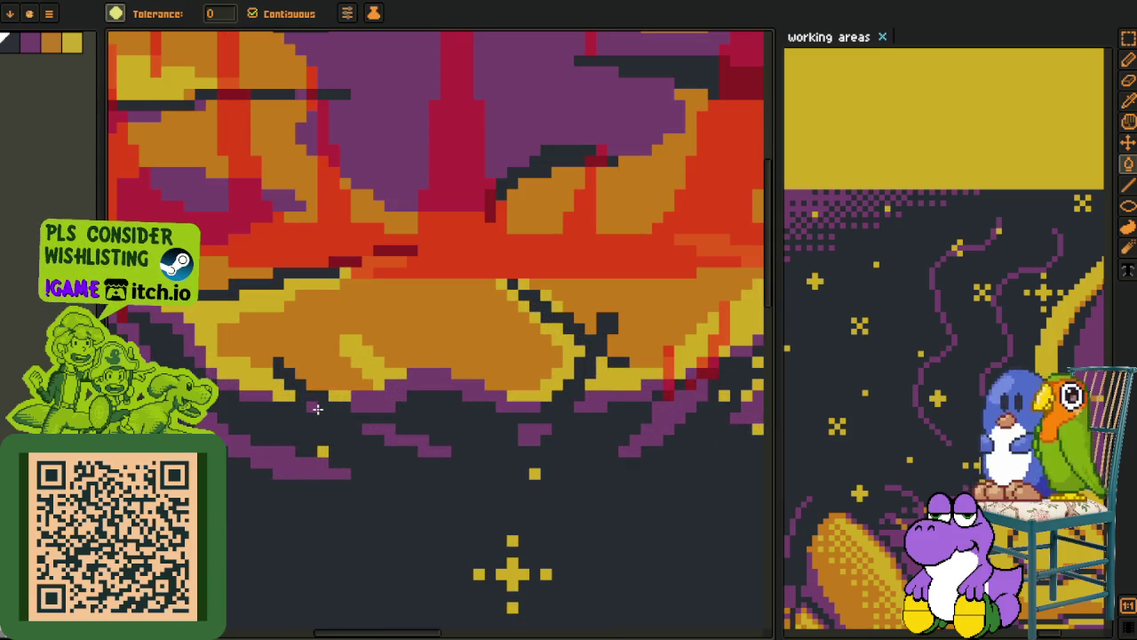
pyautogui.press('Tab')
pyautogui.moveTo(371, 355); pyautogui.dragTo(404, 245)
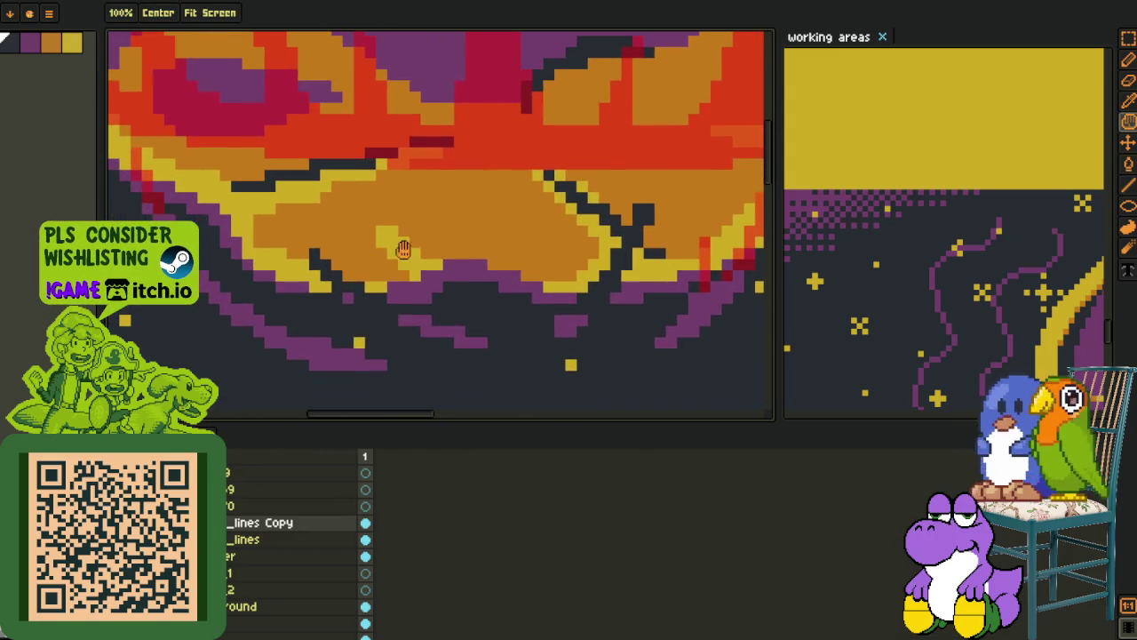
pyautogui.click(316, 258)
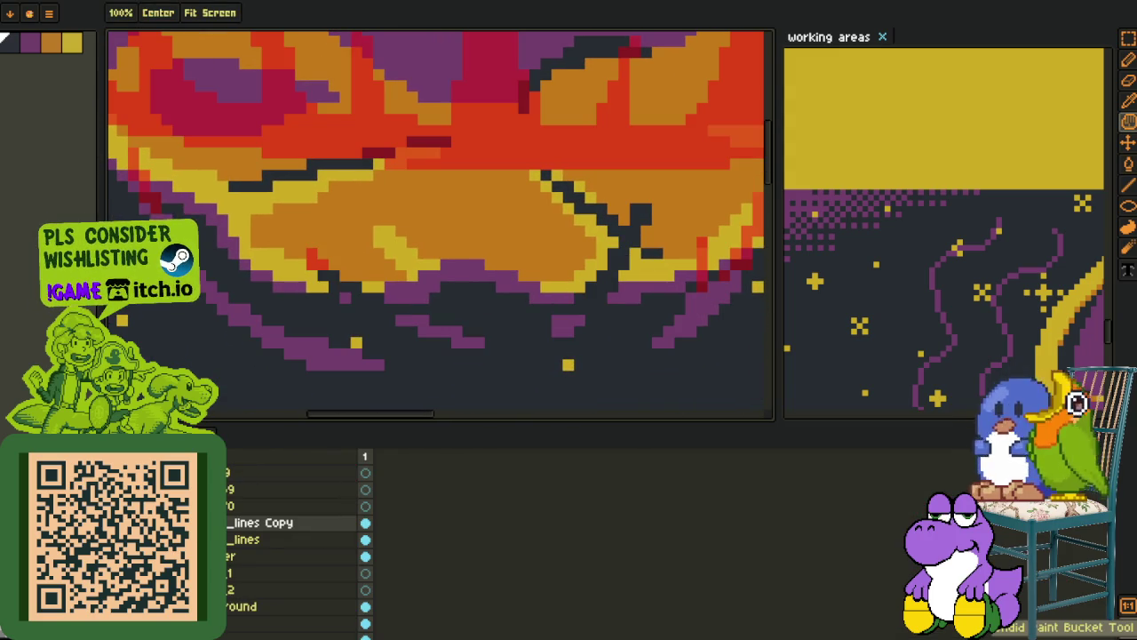
# Turn the reddish rim pixels and the orange-red patch above them purple
pyautogui.press('Tab')
pyautogui.press('b')
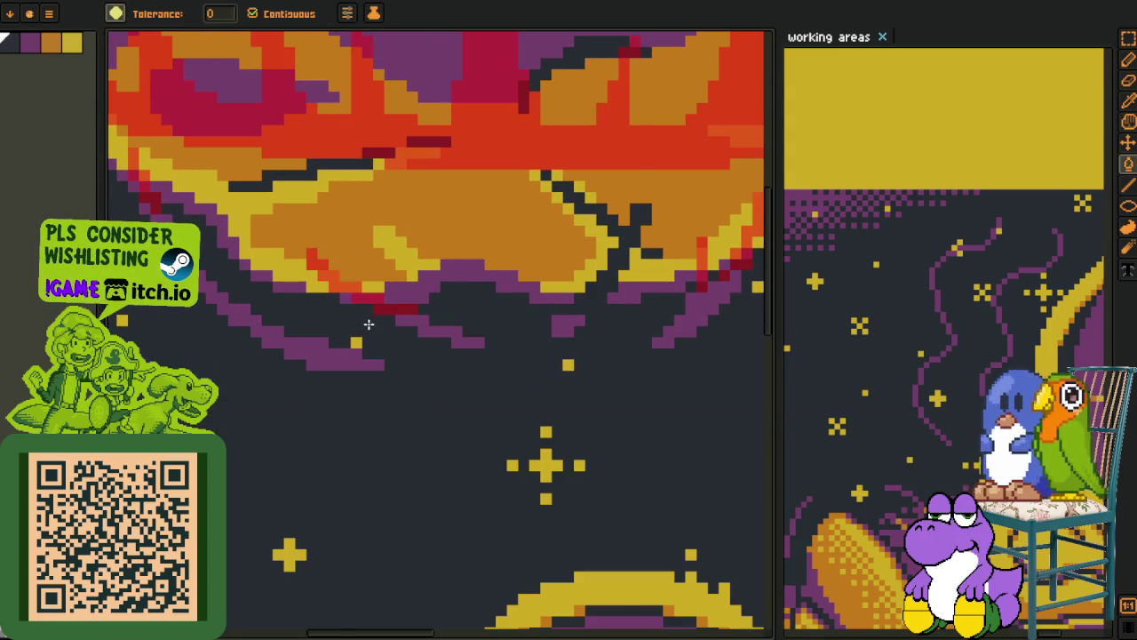
pyautogui.scroll(2, 401, 322)
pyautogui.scroll(2, 401, 322)
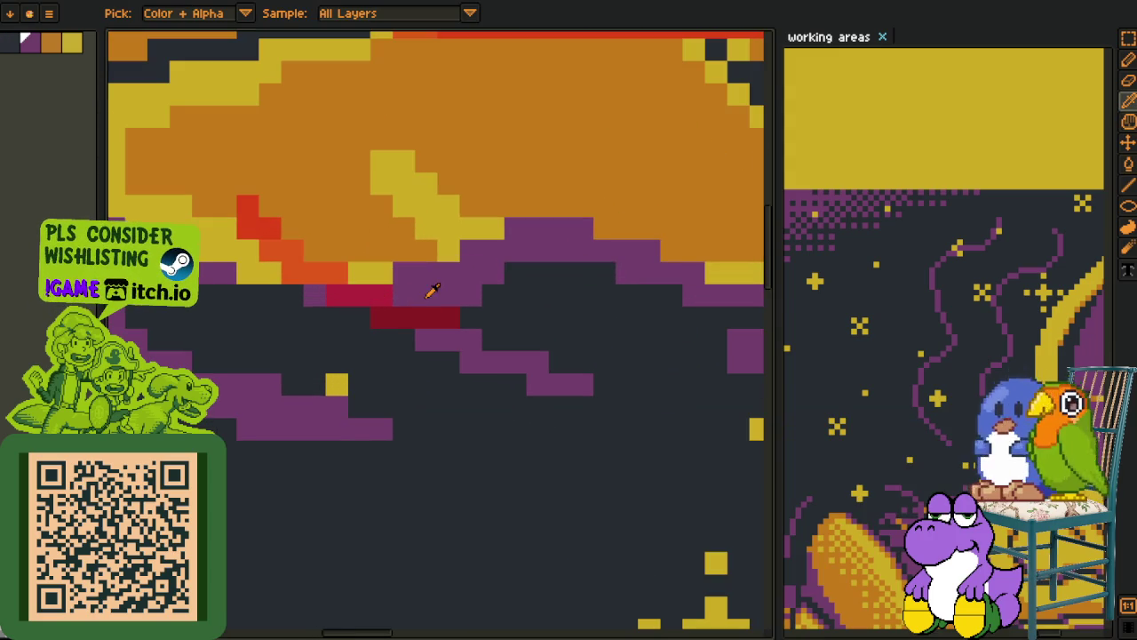
pyautogui.click(350, 297)
pyautogui.click(316, 270)
pyautogui.scroll(-2, 266, 229)
pyautogui.scroll(-2, 265, 228)
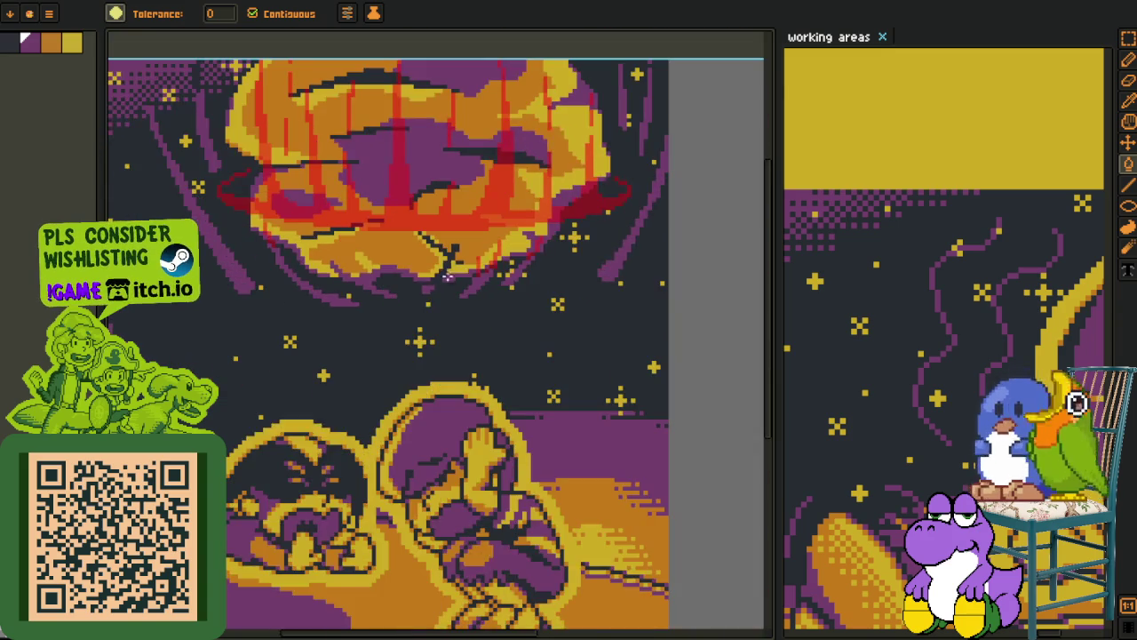
pyautogui.scroll(3, 385, 360)
pyautogui.scroll(2, 378, 361)
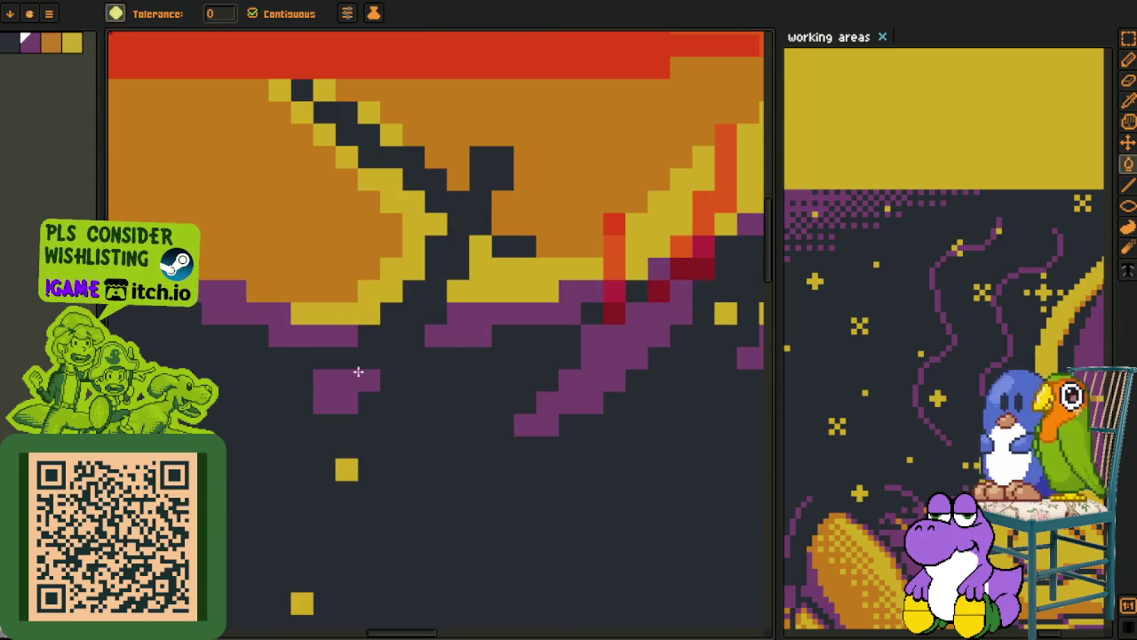
pyautogui.press('Tab')
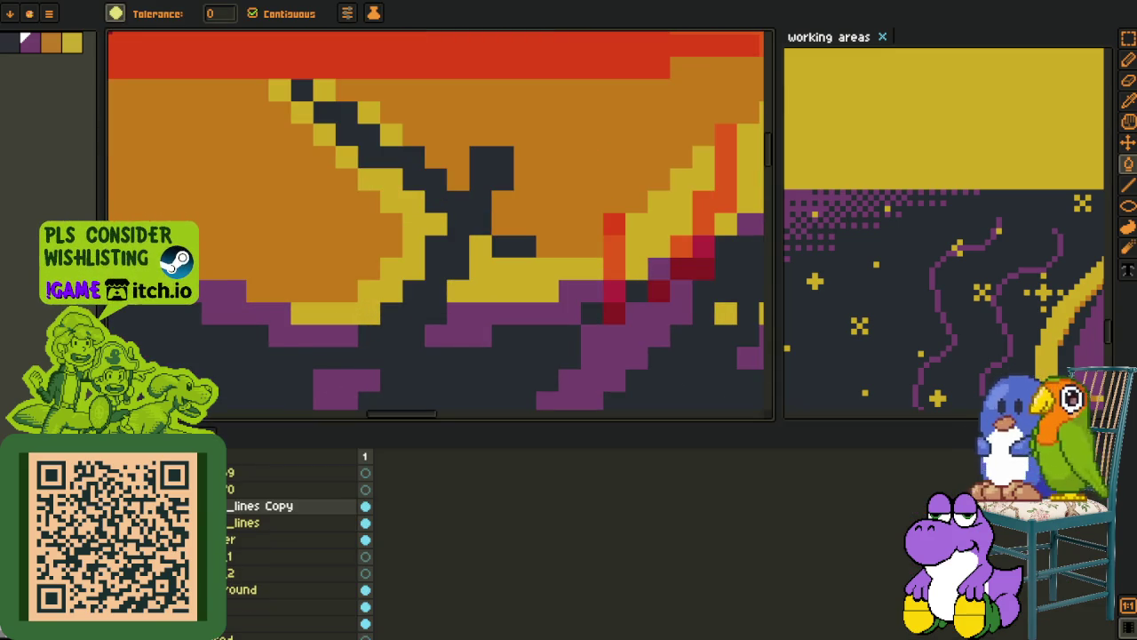
# Clear the dark area below the purple band and place a navy pixel on the crack
pyautogui.click(398, 354)
pyautogui.press('Tab')
pyautogui.click(356, 366)
pyautogui.press('Tab')
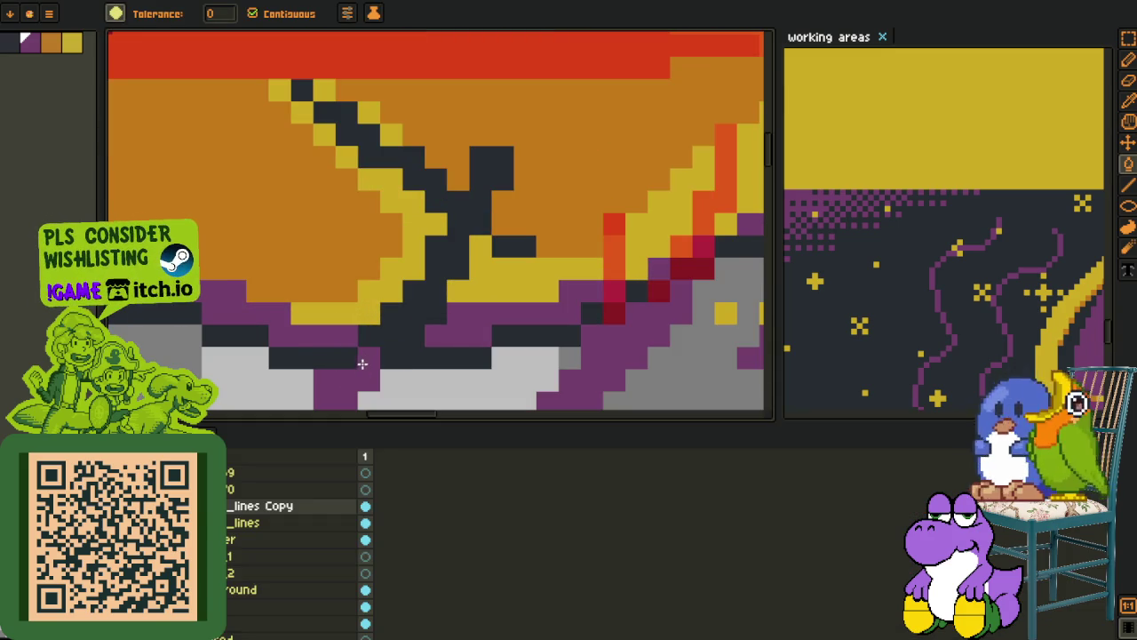
pyautogui.press('b')
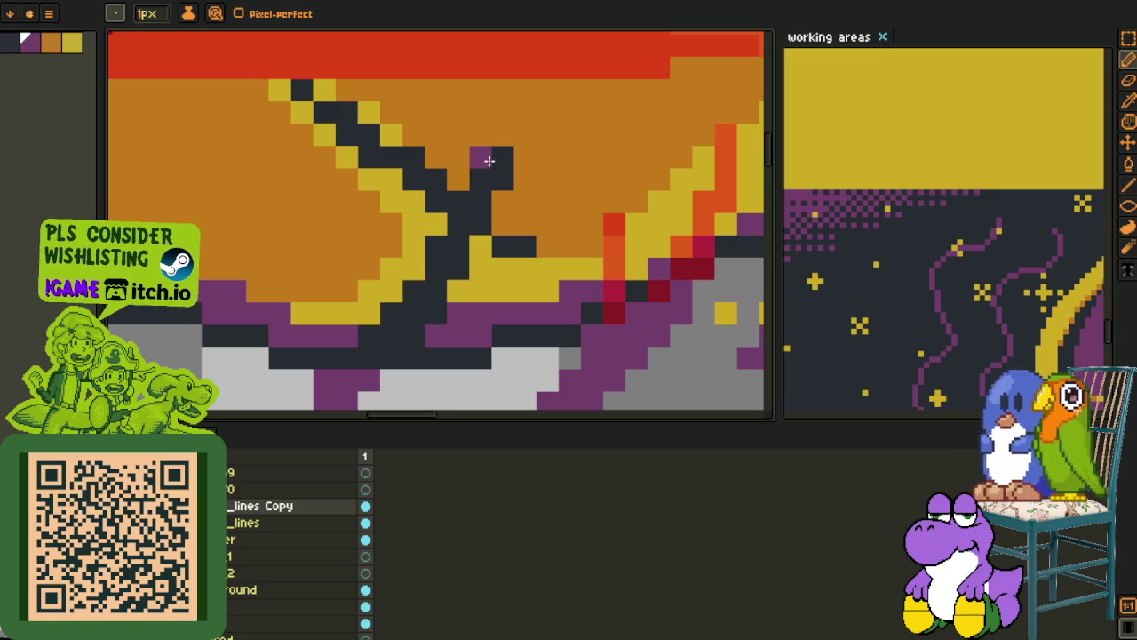
pyautogui.hotkey('ctrl', 'z')
pyautogui.click(369, 335)
# Bucket-fill the navy lower branch of the crack with purple
pyautogui.press('g')
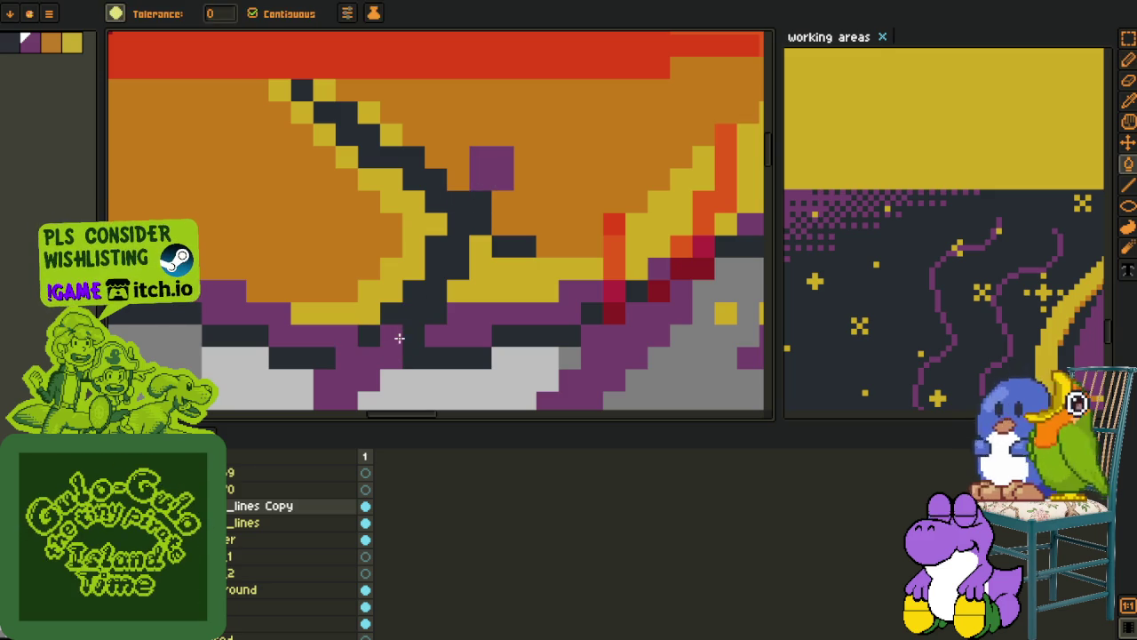
pyautogui.click(456, 255)
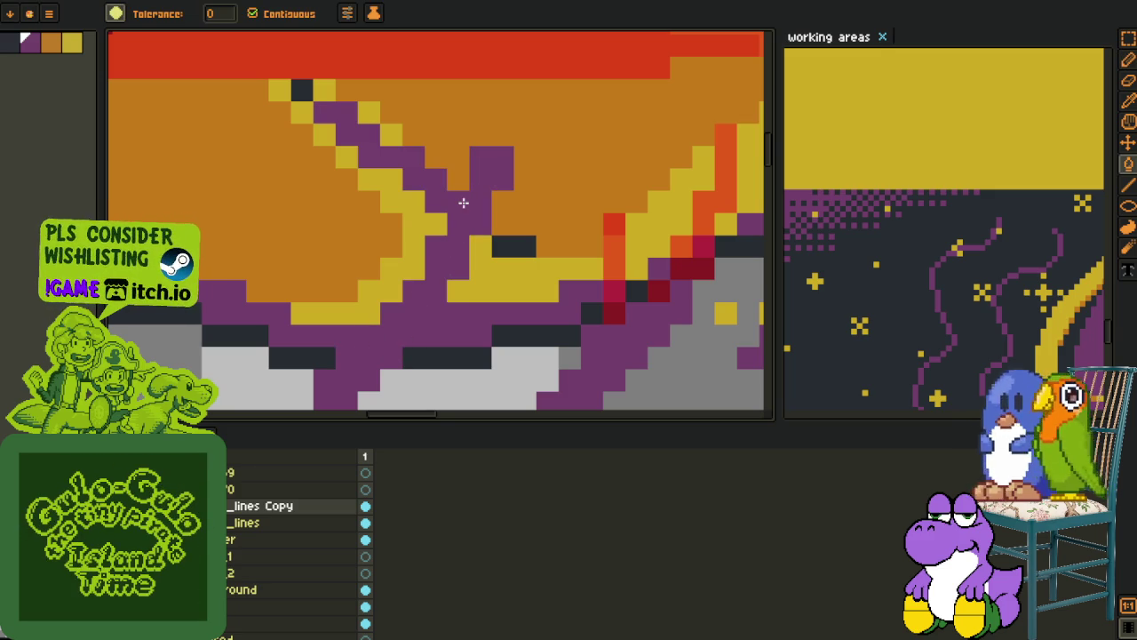
pyautogui.press('e')
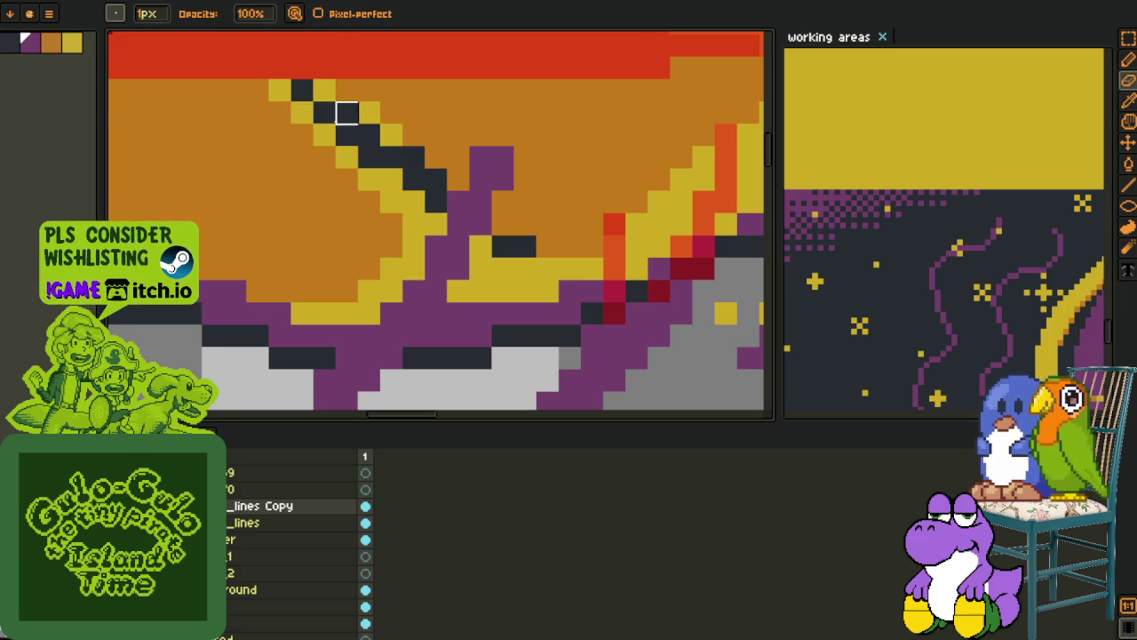
pyautogui.scroll(-3, 330, 192)
# Zoom out to see more of the planet and switch to pencil and eyedropper tools
pyautogui.press('z')
pyautogui.click(331, 192)
pyautogui.press('o')
pyautogui.press('b')
pyautogui.scroll(-2, 293, 542)
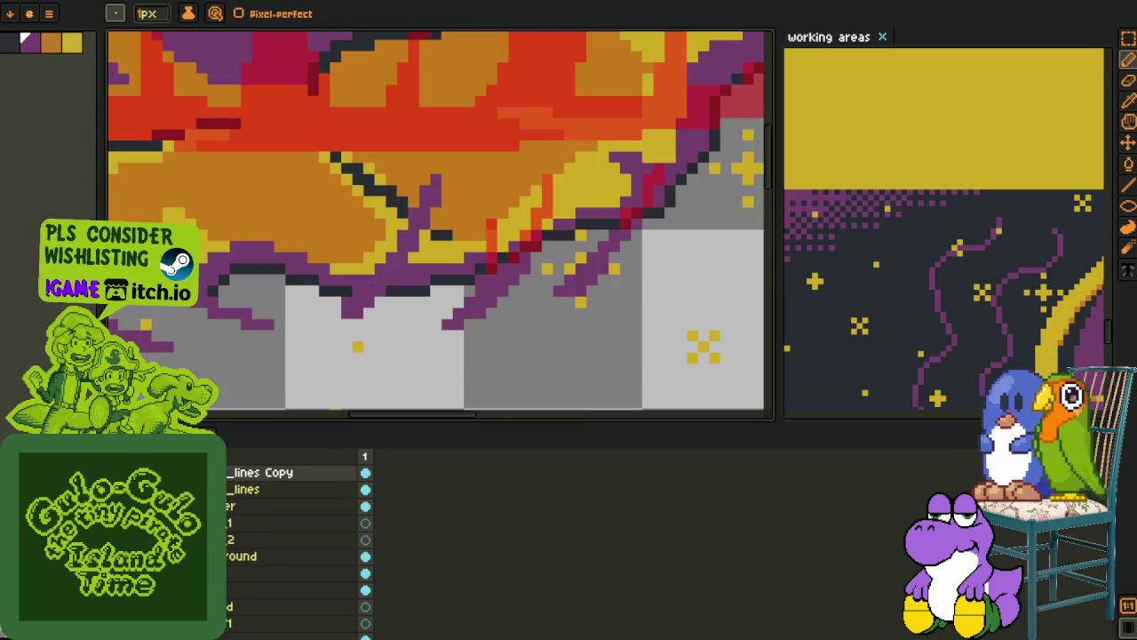
pyautogui.scroll(-2, 343, 235)
pyautogui.scroll(-3, 343, 236)
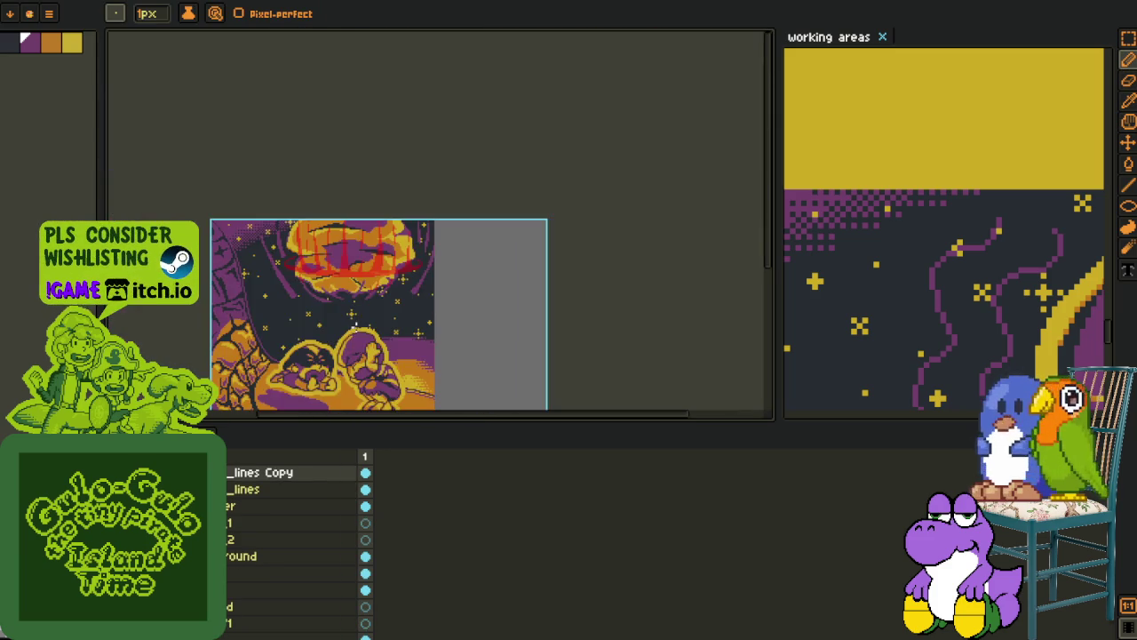
pyautogui.scroll(-1, 343, 240)
pyautogui.scroll(-1, 346, 217)
pyautogui.press('i')
pyautogui.scroll(4, 336, 293)
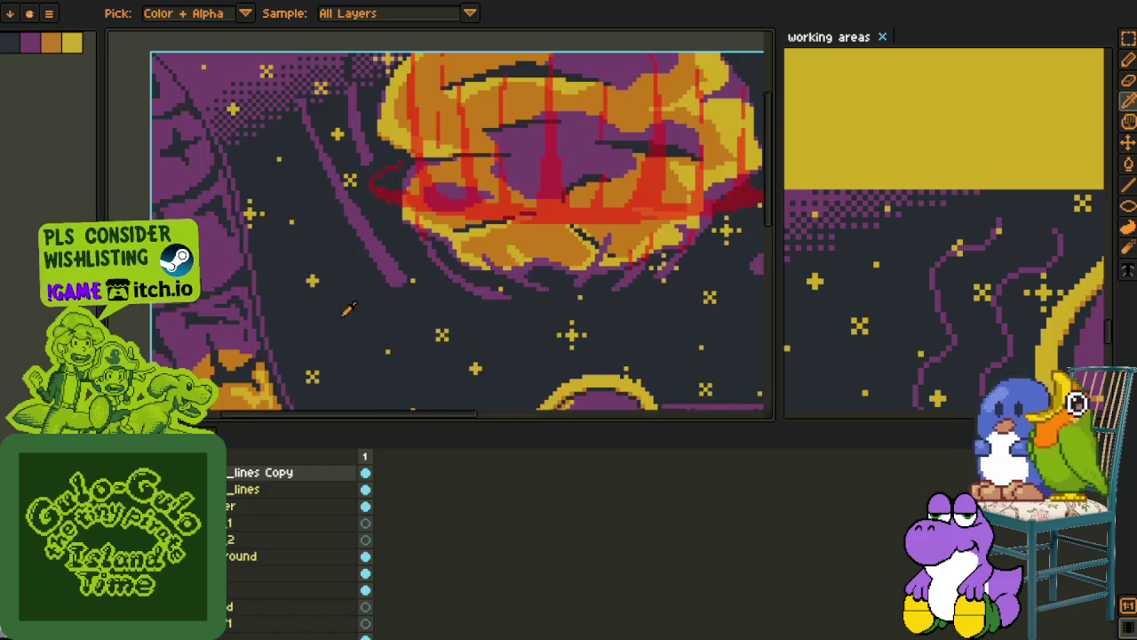
# Pan and zoom the view onto the burning planet's lower edge
pyautogui.press('Tab')
pyautogui.press('h')
pyautogui.moveTo(449, 169); pyautogui.dragTo(330, 346)
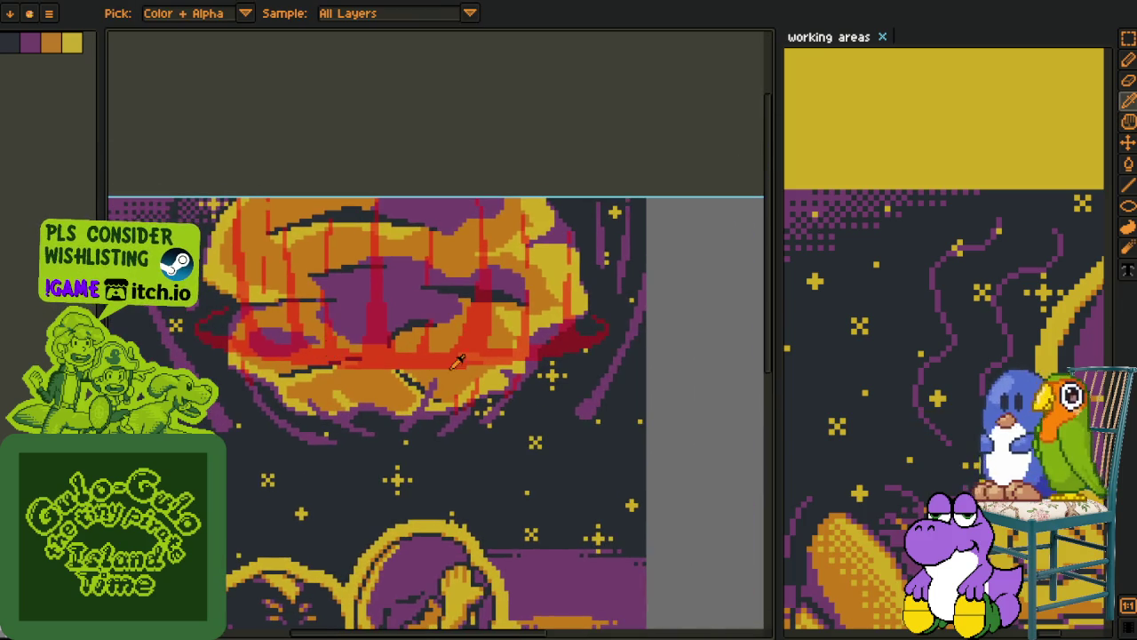
pyautogui.scroll(2, 330, 347)
pyautogui.scroll(1, 479, 433)
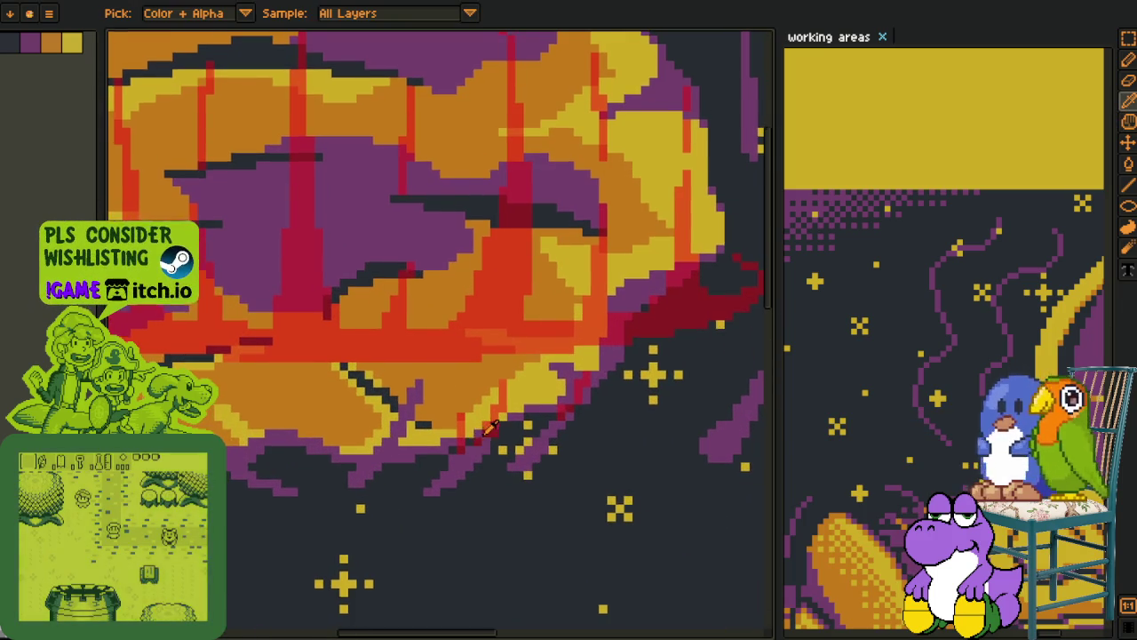
pyautogui.scroll(1, 455, 450)
# Repaint the red pixels at the planet's lower edge purple and erase the leftover red ones
pyautogui.click(473, 433)
pyautogui.press('b')
pyautogui.moveTo(493, 431); pyautogui.dragTo(520, 330)
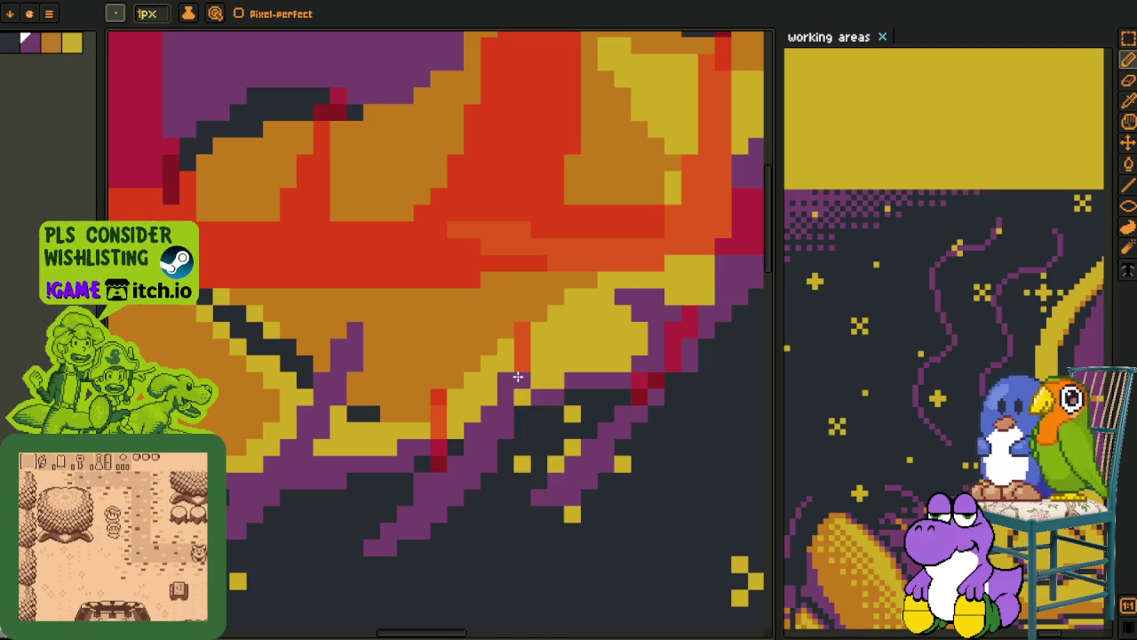
pyautogui.press('e')
pyautogui.moveTo(436, 406); pyautogui.dragTo(439, 447)
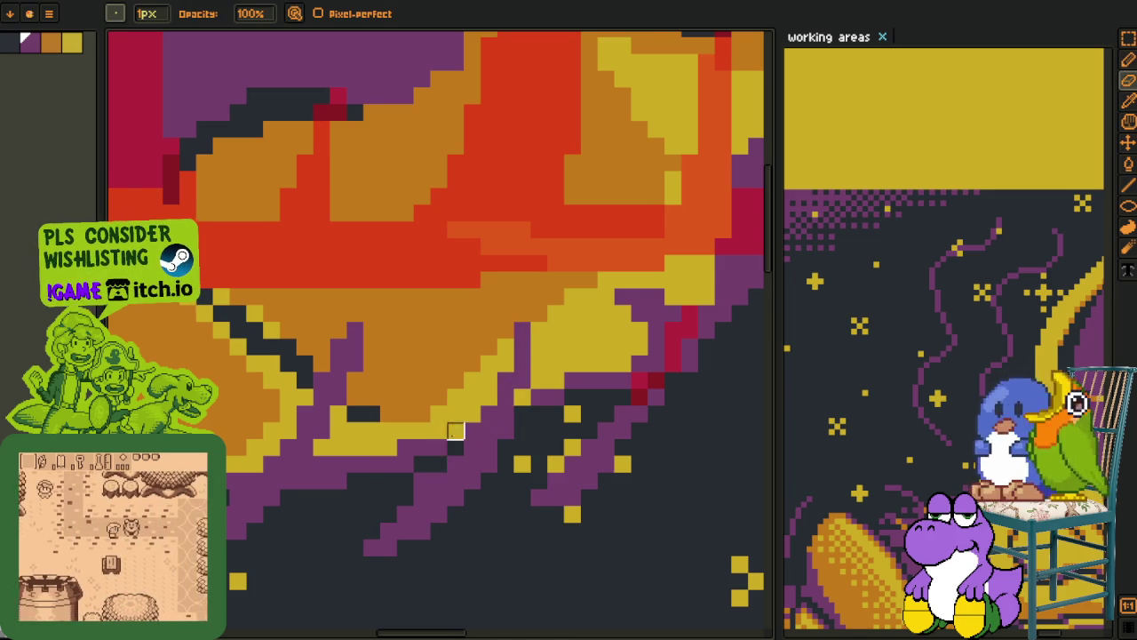
# Zoom back out to view the whole canvas
pyautogui.scroll(-3, 603, 395)
pyautogui.scroll(3, 603, 394)
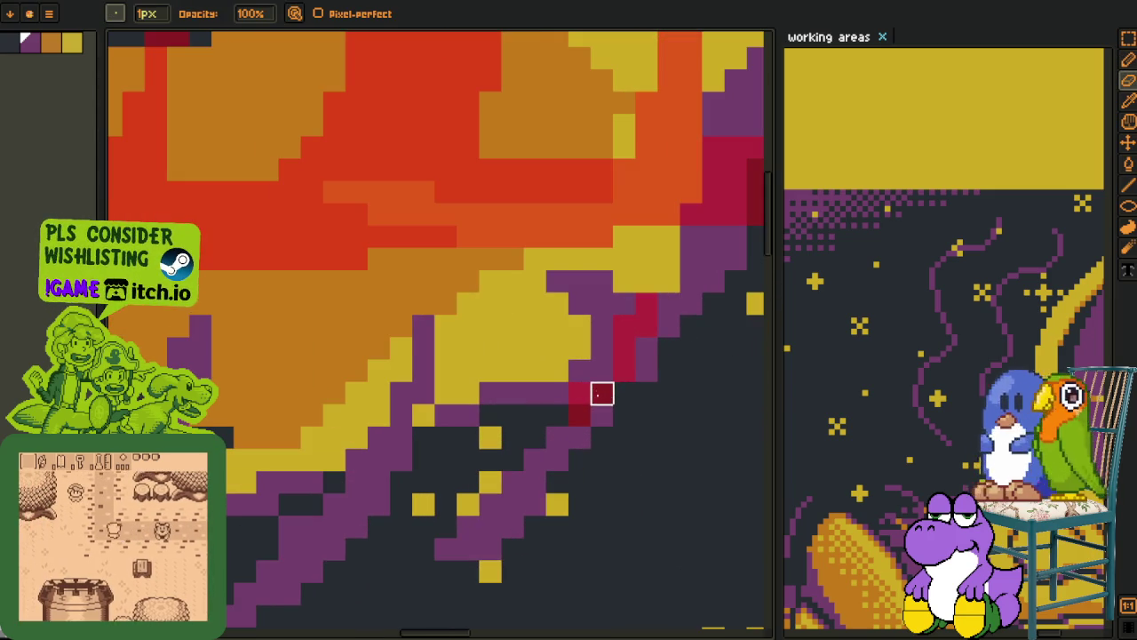
pyautogui.press('o')
pyautogui.press('f')
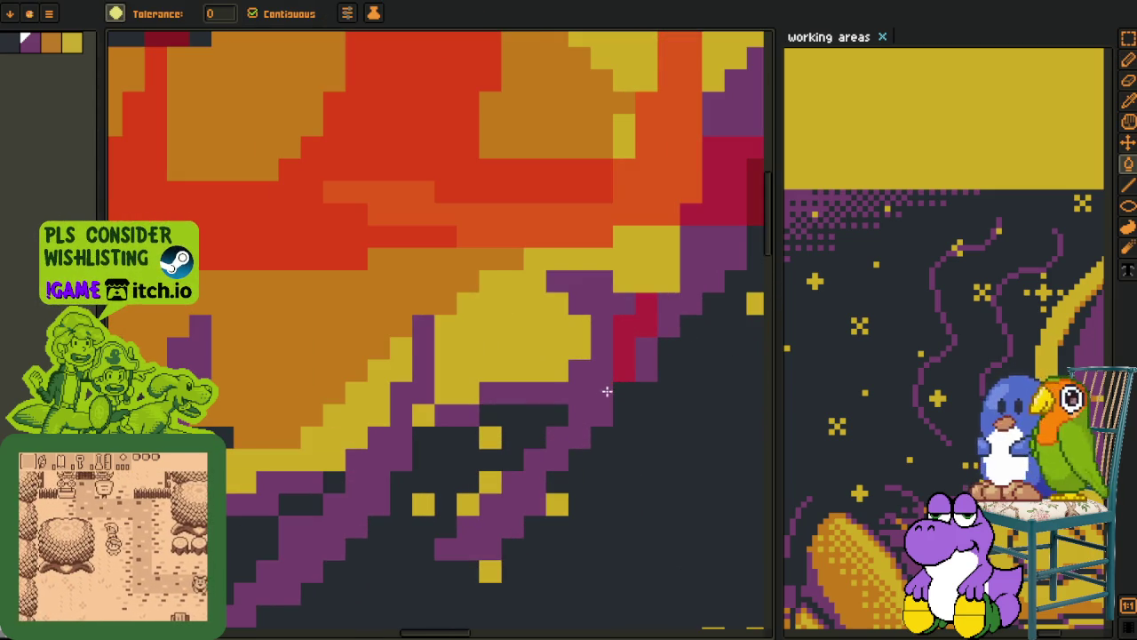
pyautogui.scroll(-2, 631, 333)
pyautogui.scroll(-1, 631, 333)
pyautogui.scroll(-1, 671, 342)
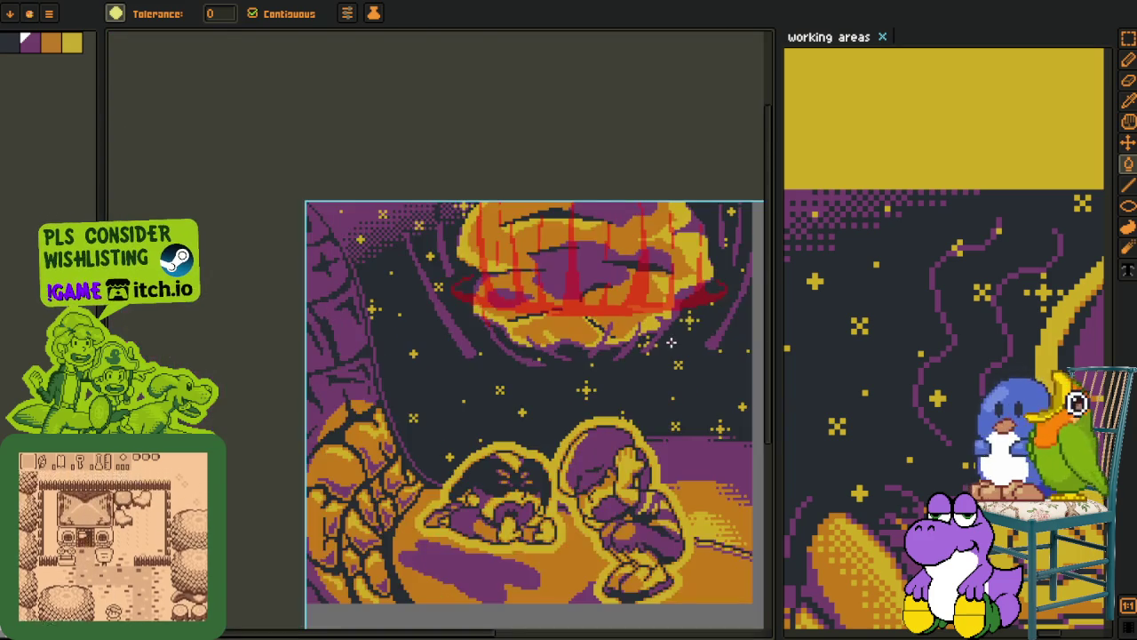
pyautogui.scroll(-1, 671, 342)
pyautogui.scroll(3, 636, 342)
pyautogui.scroll(2, 309, 339)
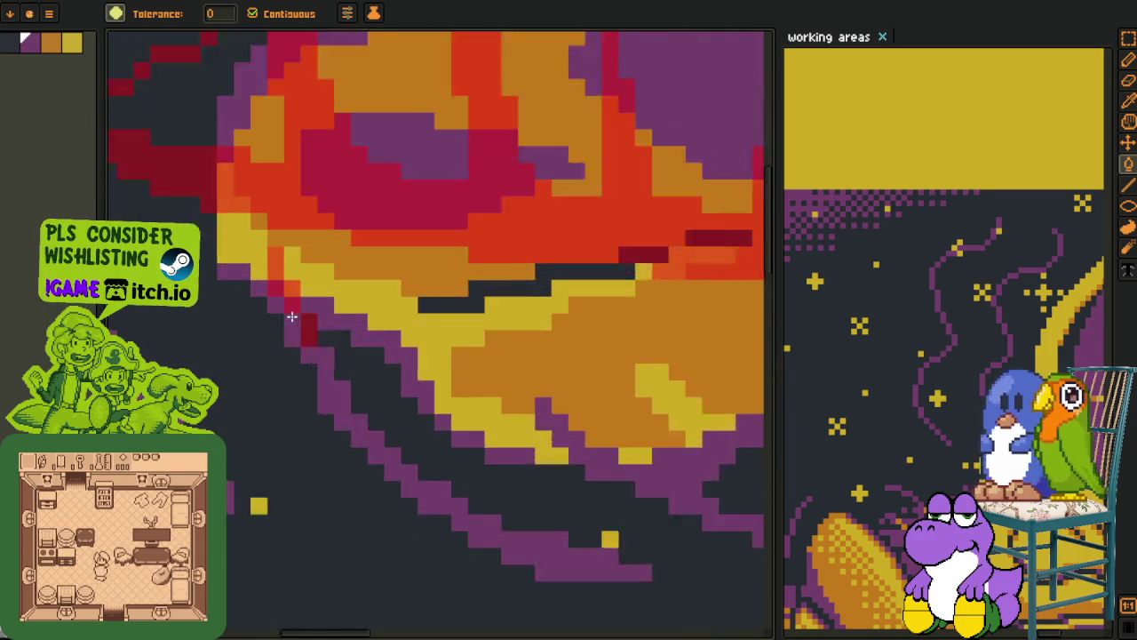
pyautogui.scroll(1, 309, 339)
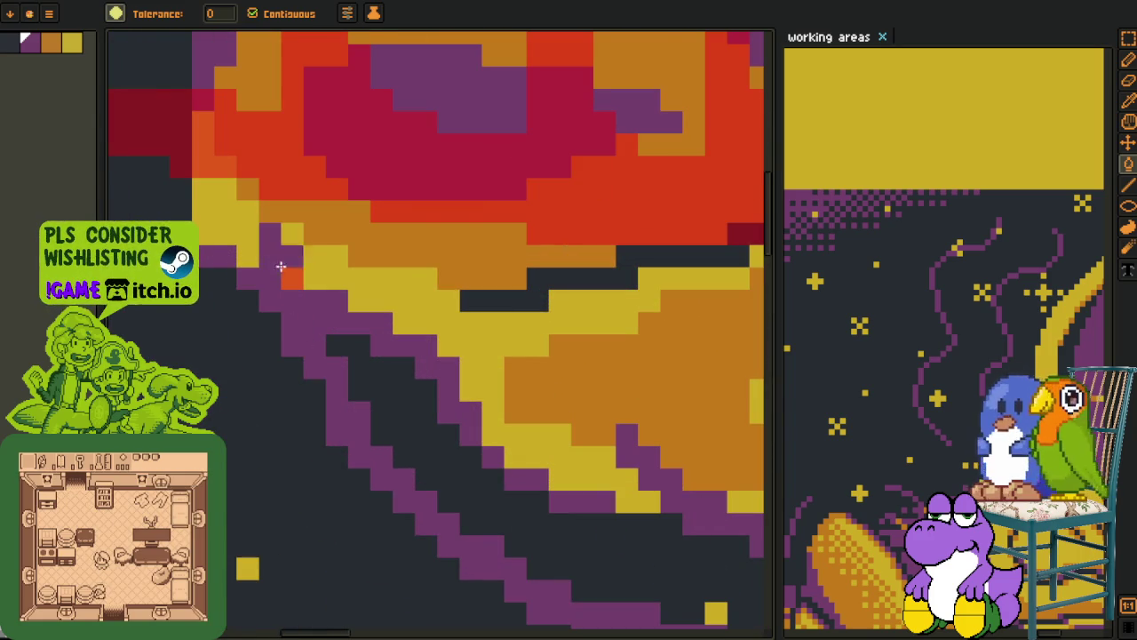
pyautogui.scroll(-2, 281, 267)
pyautogui.scroll(-1, 360, 312)
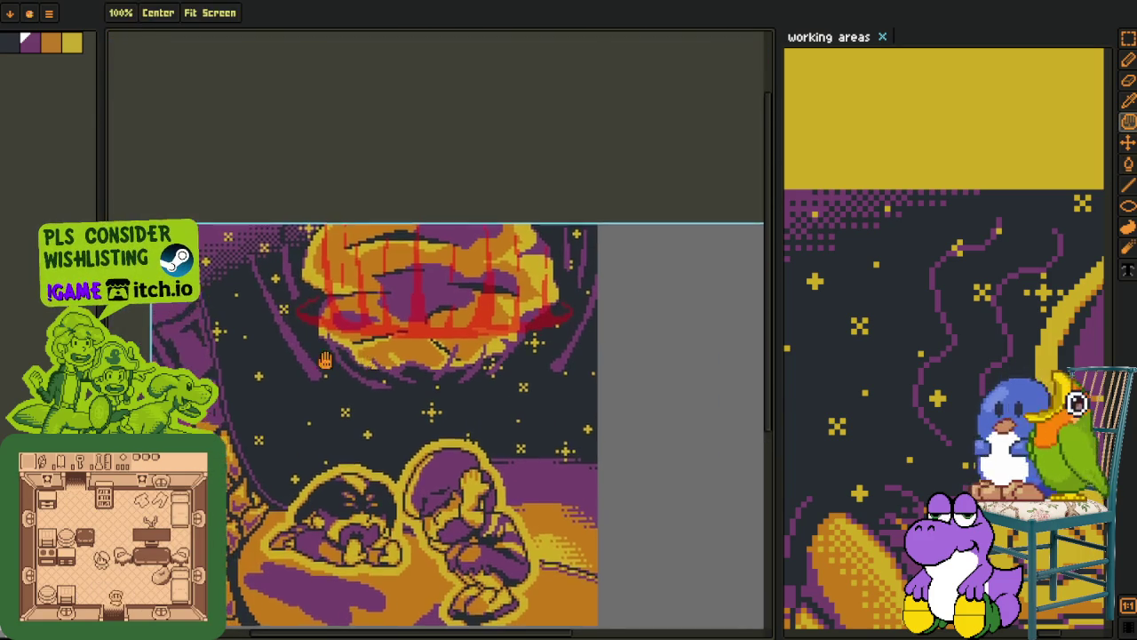
# Navigate and zoom onto the dark-red specks beside the purple lines
pyautogui.press('p')
pyautogui.scroll(2, 364, 324)
pyautogui.scroll(1, 373, 337)
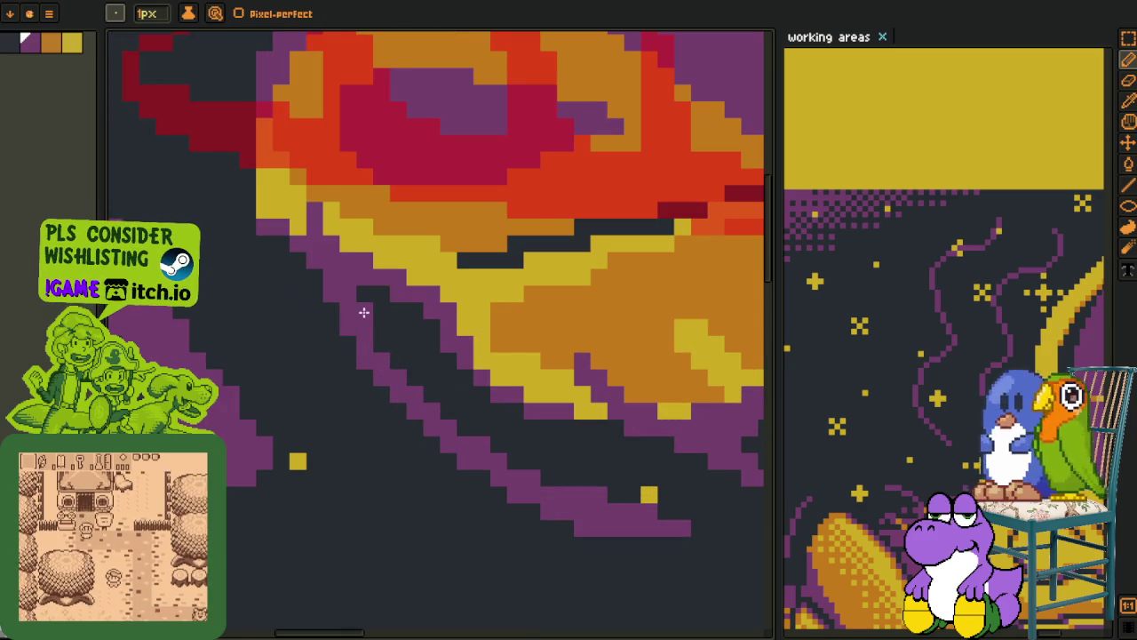
pyautogui.scroll(-2, 363, 312)
pyautogui.scroll(-2, 364, 312)
pyautogui.moveTo(597, 125); pyautogui.dragTo(407, 246)
pyautogui.press('i')
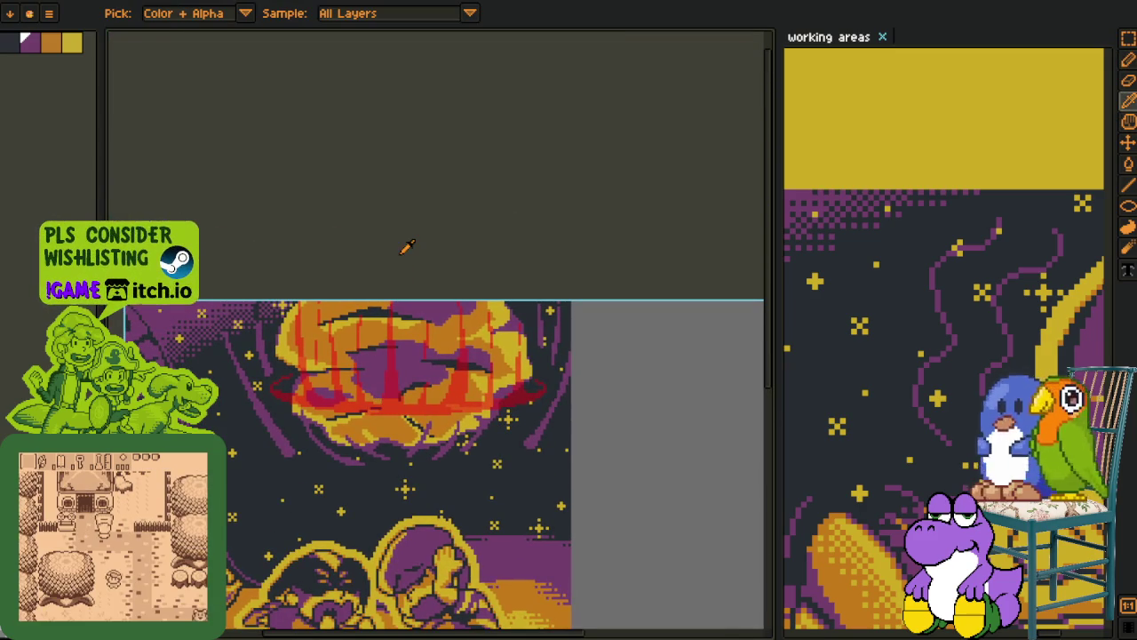
pyautogui.scroll(1, 432, 373)
pyautogui.scroll(1, 400, 378)
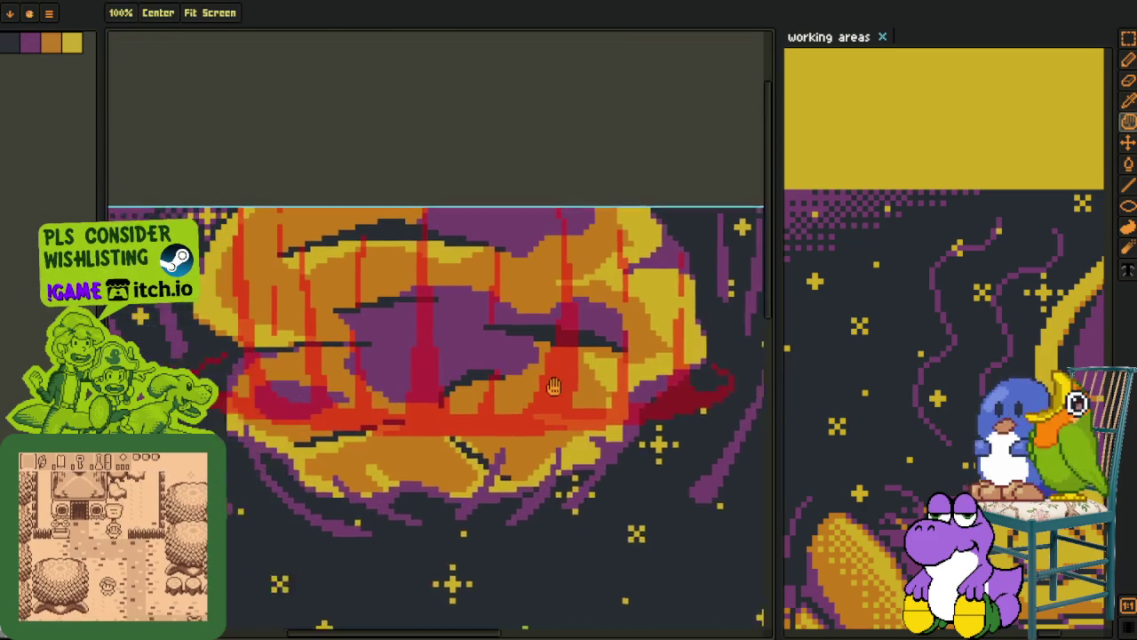
pyautogui.scroll(1, 356, 384)
pyautogui.scroll(2, 312, 390)
pyautogui.scroll(-3, 311, 391)
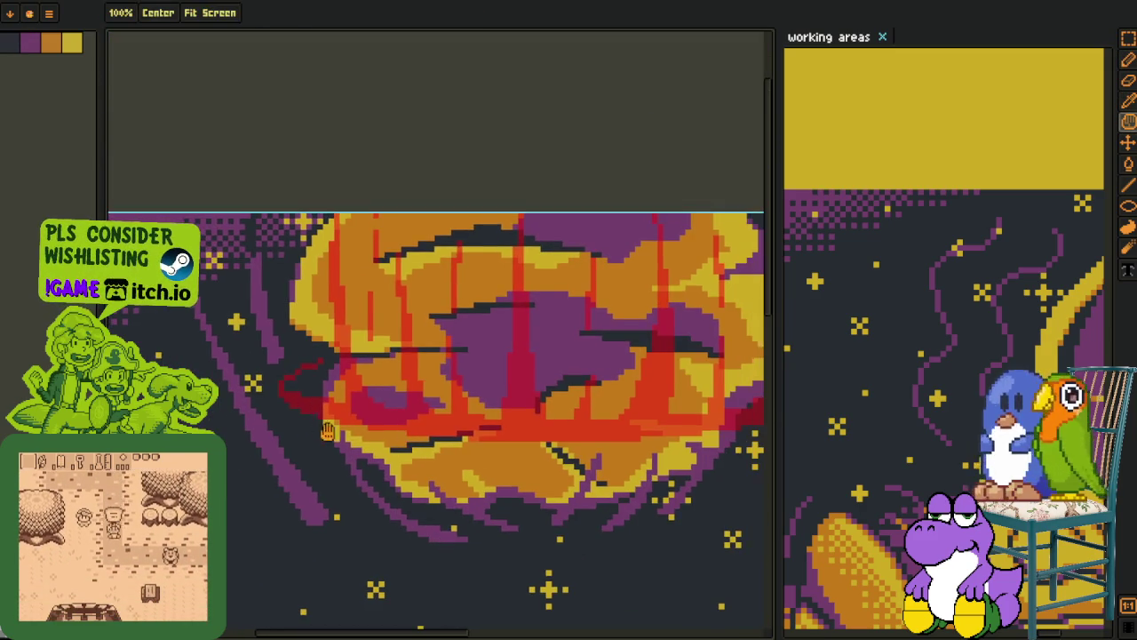
pyautogui.scroll(3, 298, 413)
pyautogui.press('b')
pyautogui.scroll(2, 320, 404)
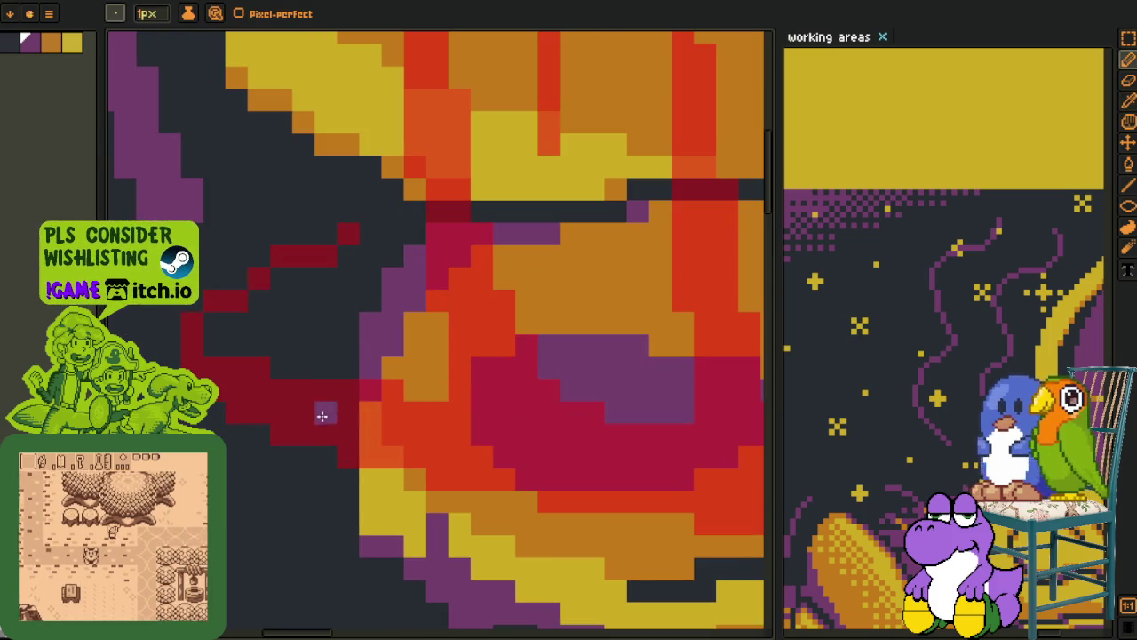
# Bucket-fill the dark-red area and diagonal dark-red pixels purple
pyautogui.press('g')
pyautogui.click(232, 362)
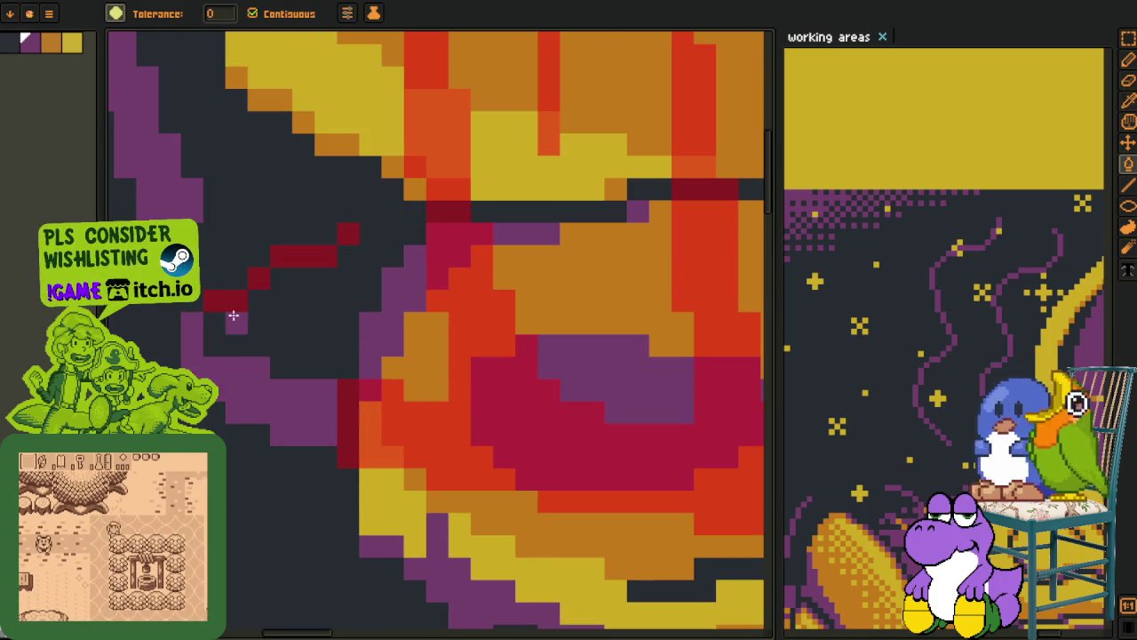
pyautogui.click(302, 256)
pyautogui.click(348, 234)
# Move to the next red area and pencil two dark-red pixels purple
pyautogui.press('h')
pyautogui.scroll(-5, 533, 252)
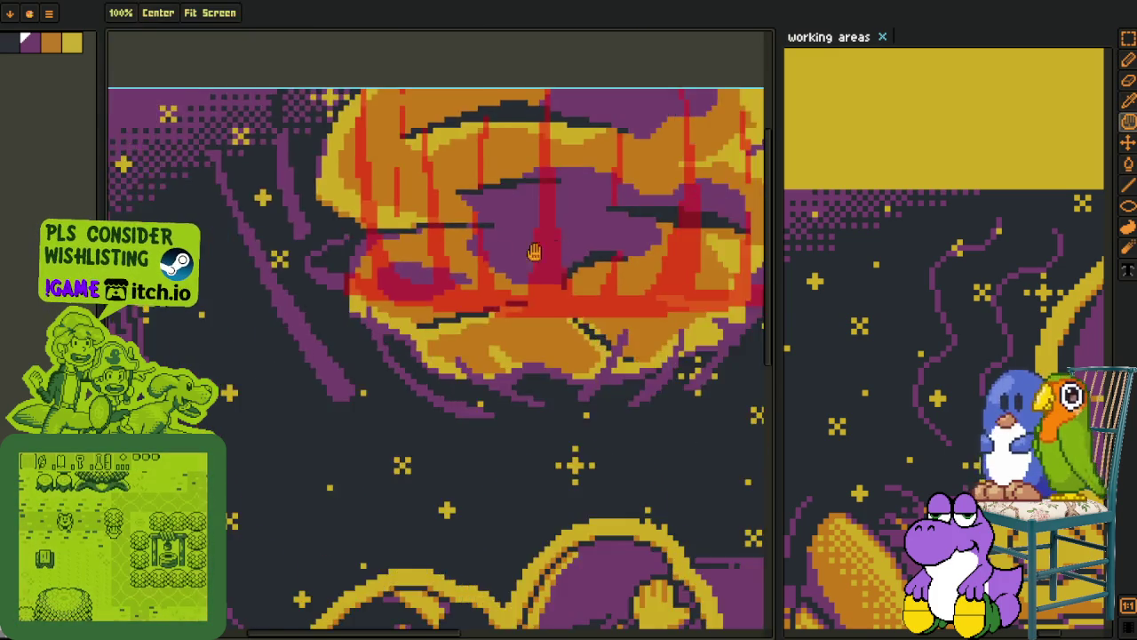
pyautogui.moveTo(533, 252); pyautogui.dragTo(337, 267)
pyautogui.press('g')
pyautogui.scroll(2, 427, 356)
pyautogui.scroll(2, 435, 355)
pyautogui.scroll(1, 413, 359)
pyautogui.press('b')
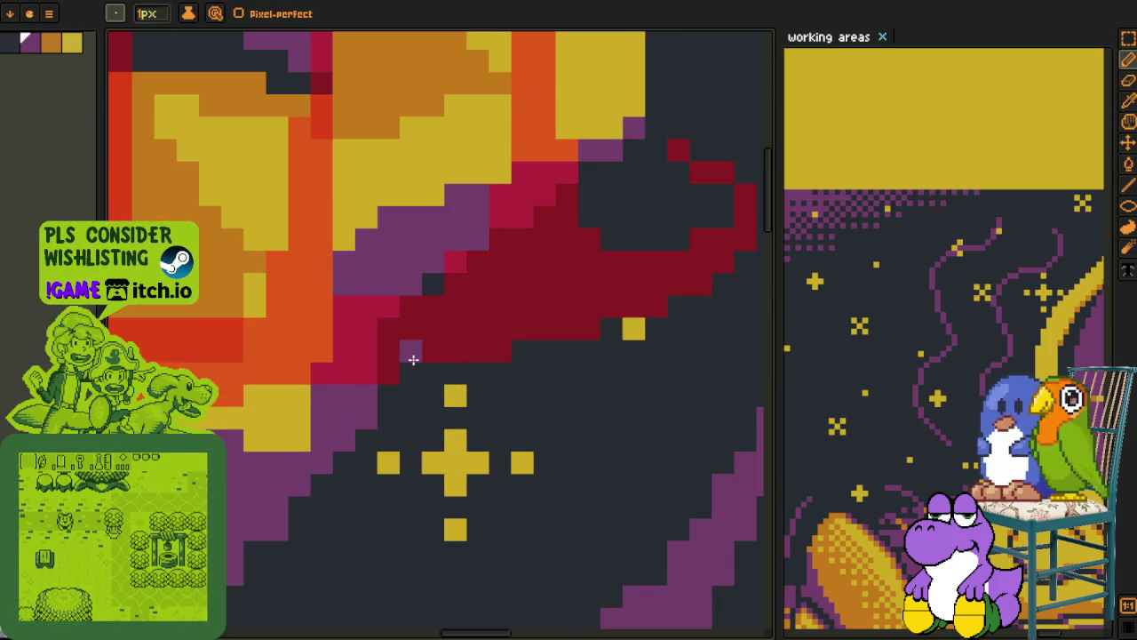
pyautogui.moveTo(424, 327)
pyautogui.mouseDown()
pyautogui.moveTo(433, 307)
pyautogui.moveTo(567, 227)
pyautogui.mouseUp()
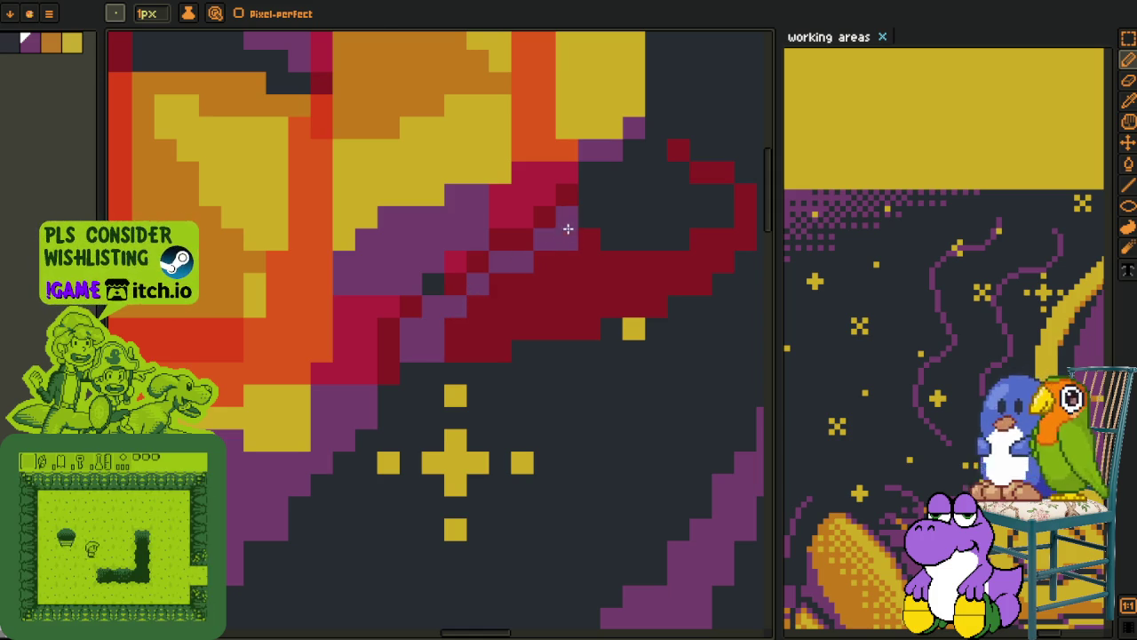
# Bucket-fill the remaining dark-red region purple, undoing an accidental background fill
pyautogui.press('g')
pyautogui.click(565, 283)
pyautogui.moveTo(714, 182); pyautogui.dragTo(616, 289)
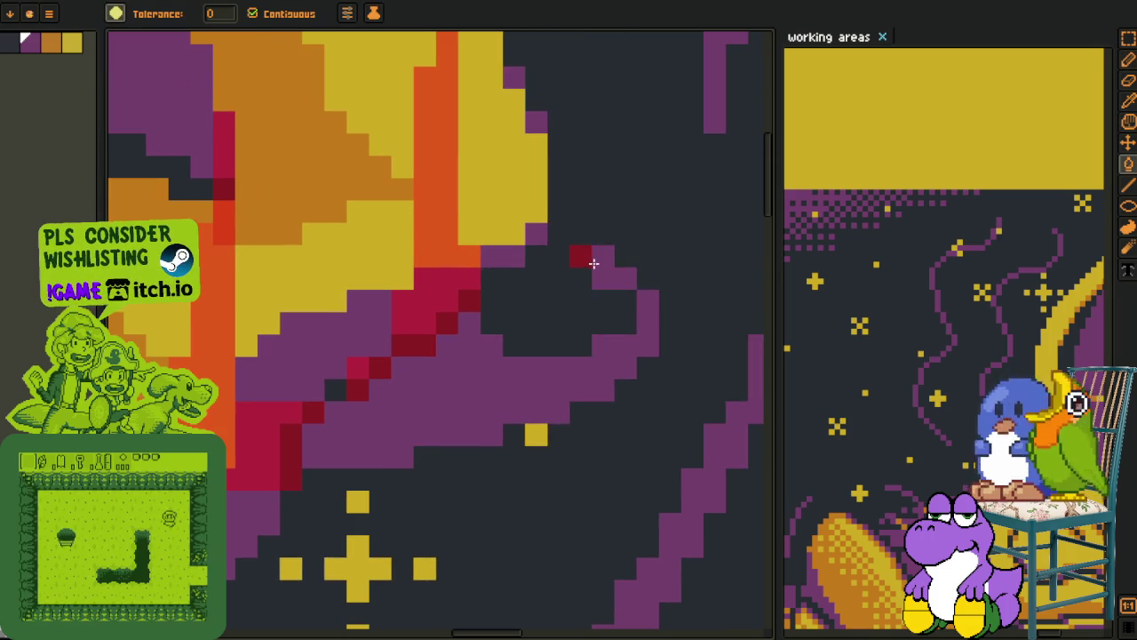
pyautogui.click(591, 262)
pyautogui.hotkey('ctrl', 'z')
# Fill the left red strip, crimson blob and tall red streak with dark navy
pyautogui.scroll(-5, 569, 266)
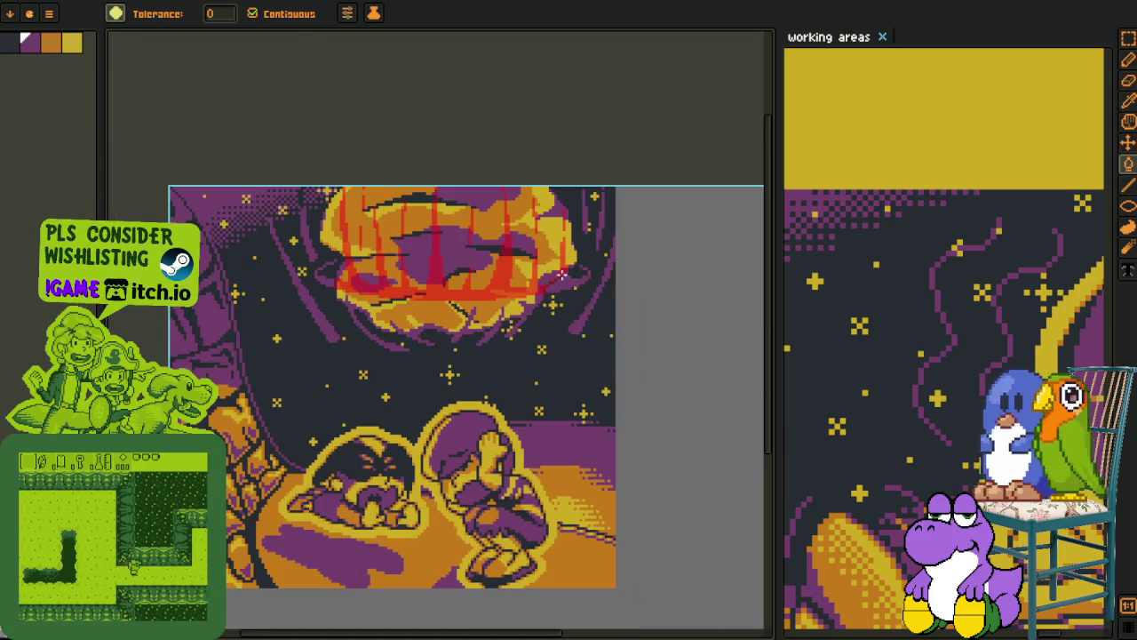
pyautogui.press('o')
pyautogui.scroll(2, 387, 316)
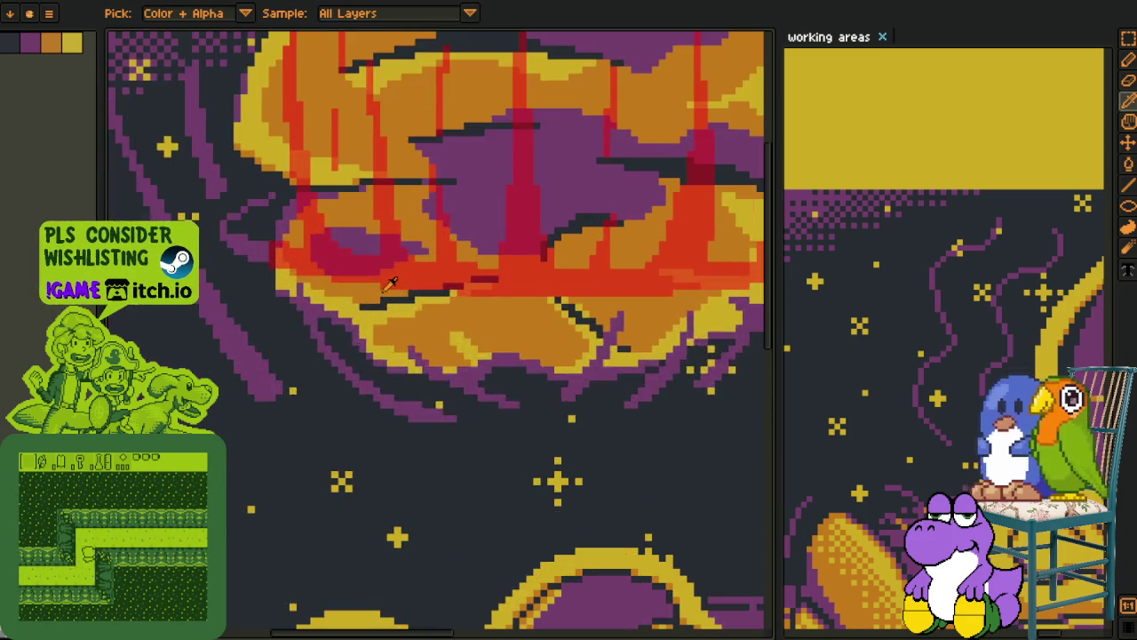
pyautogui.scroll(2, 373, 355)
pyautogui.scroll(2, 355, 396)
pyautogui.scroll(-4, 374, 423)
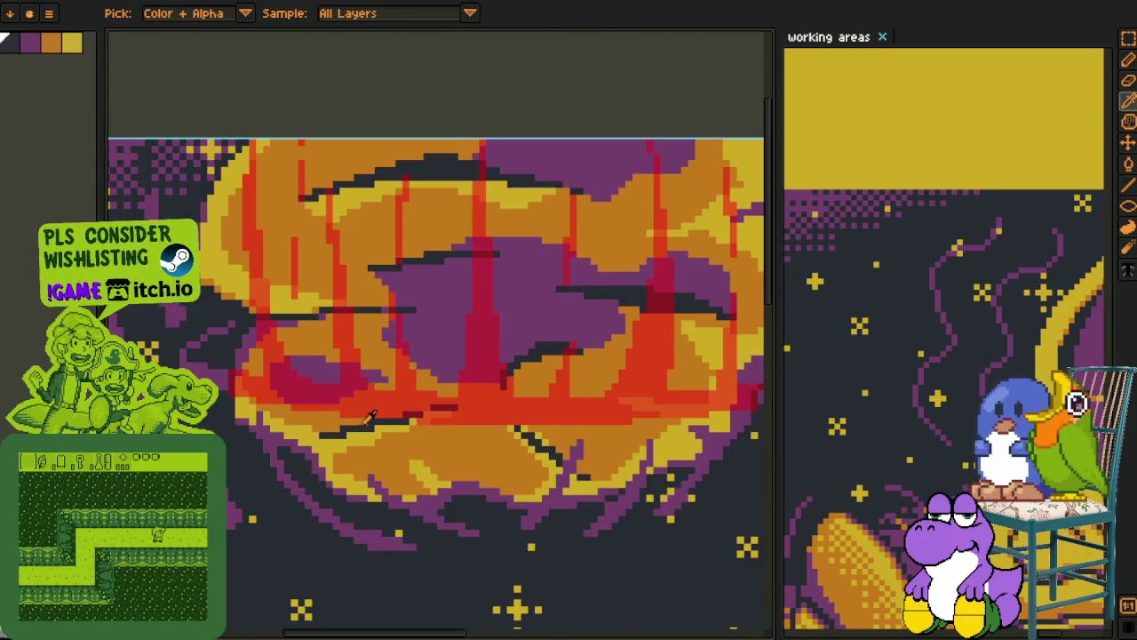
pyautogui.scroll(2, 267, 439)
pyautogui.scroll(2, 263, 442)
pyautogui.press('g')
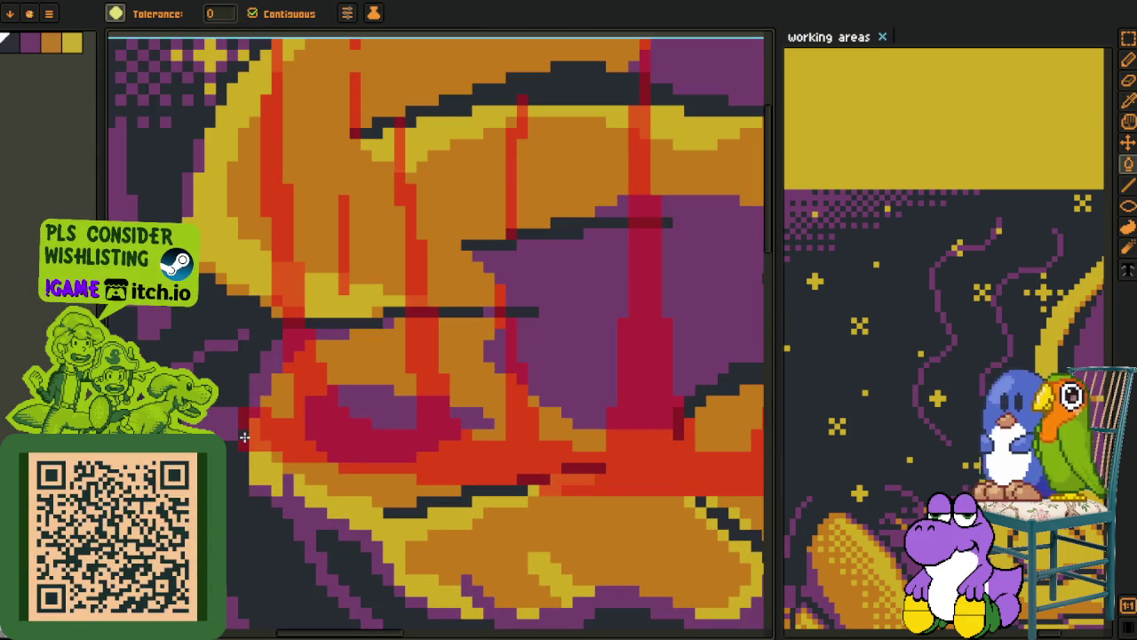
pyautogui.click(264, 427)
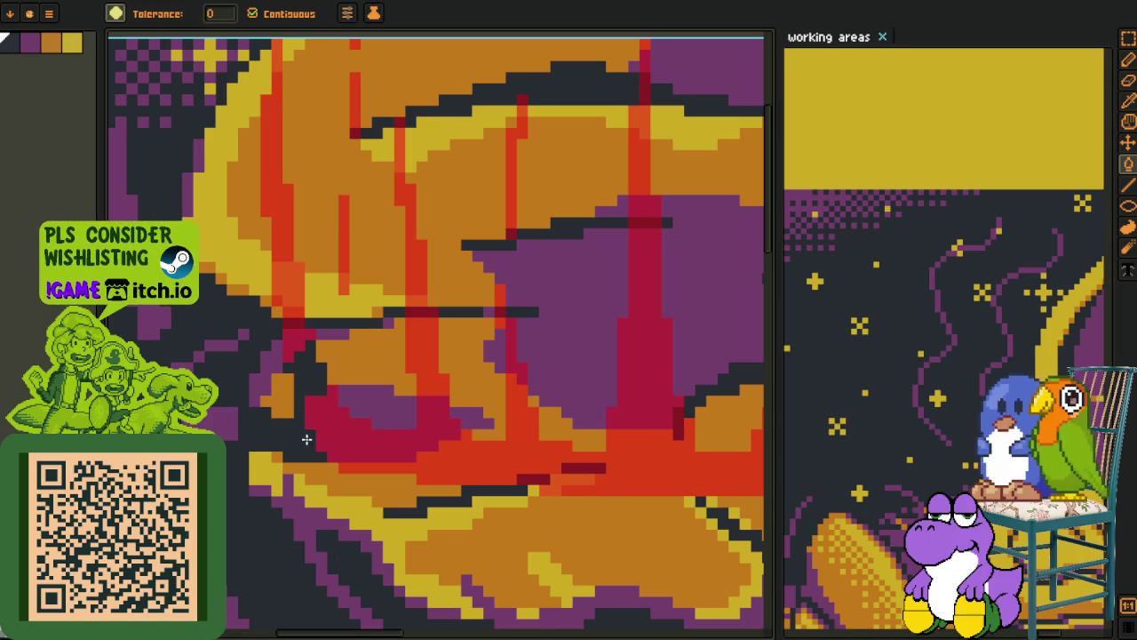
pyautogui.click(307, 435)
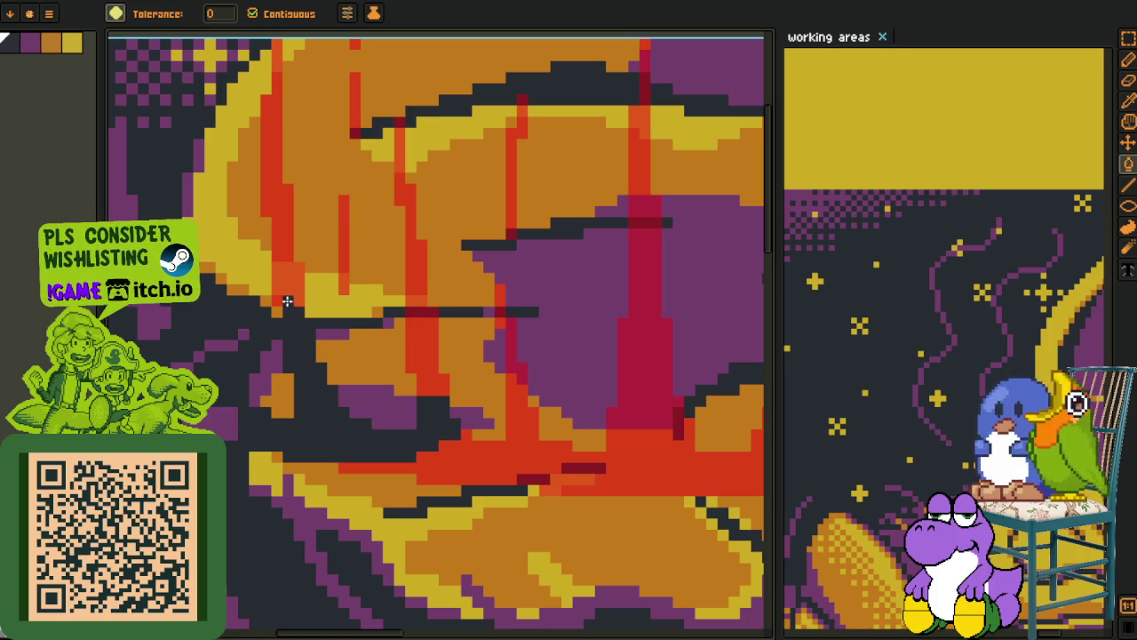
pyautogui.click(289, 233)
# Darken the red streaks across the planet's upper area, undoing one mistaken orange fill
pyautogui.moveTo(275, 92); pyautogui.dragTo(285, 237)
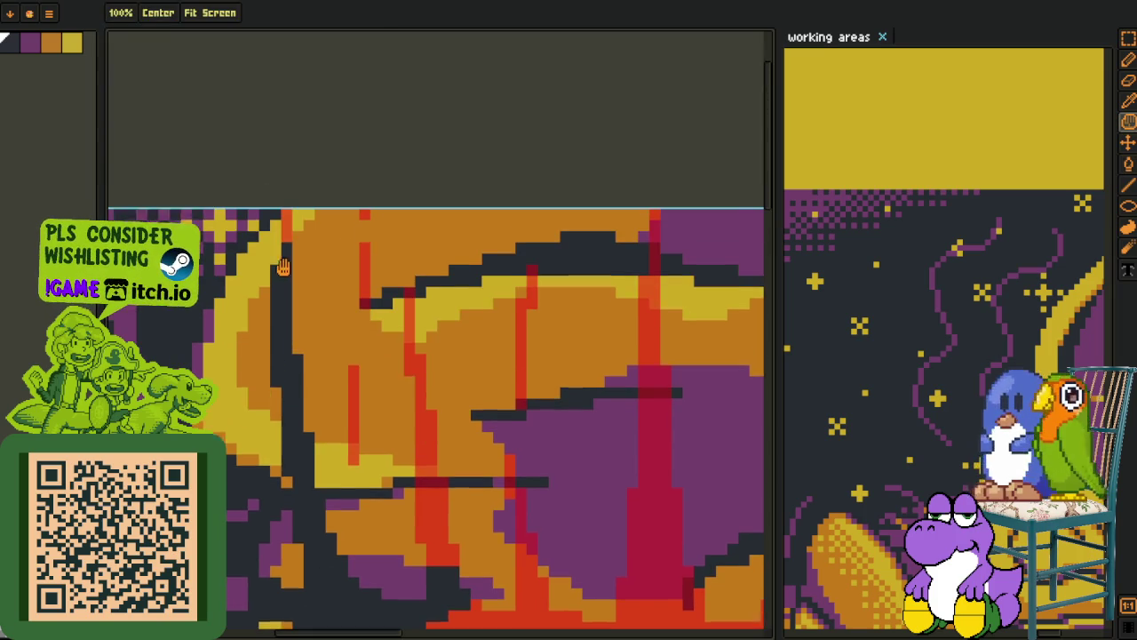
pyautogui.click(355, 257)
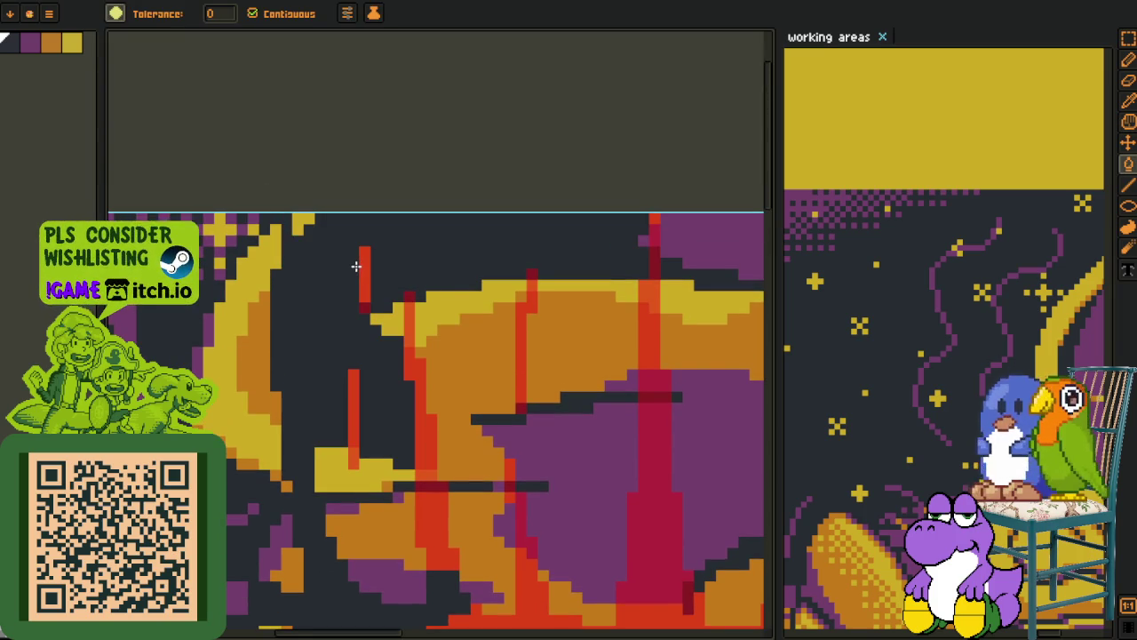
pyautogui.hotkey('ctrl', 'z')
pyautogui.click(365, 294)
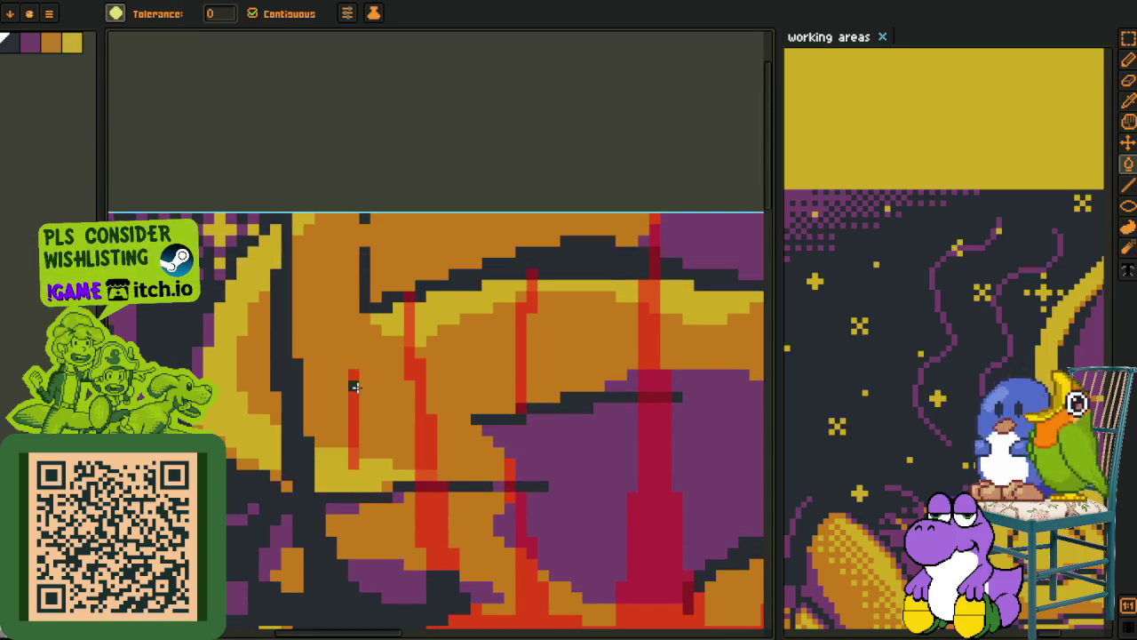
pyautogui.click(421, 460)
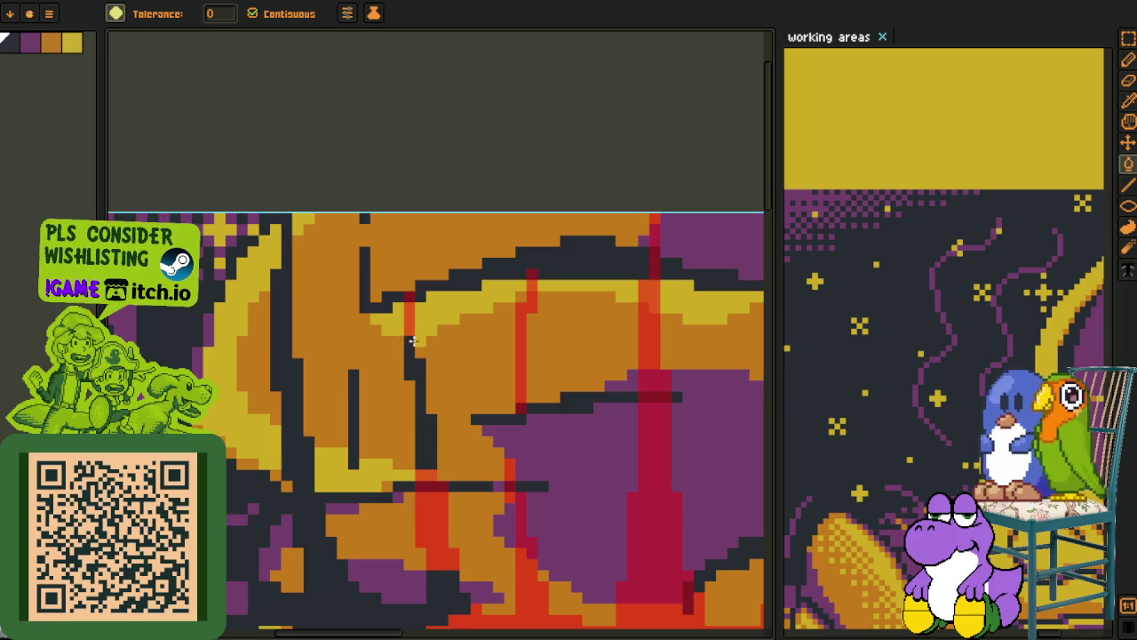
pyautogui.moveTo(432, 507); pyautogui.dragTo(368, 329)
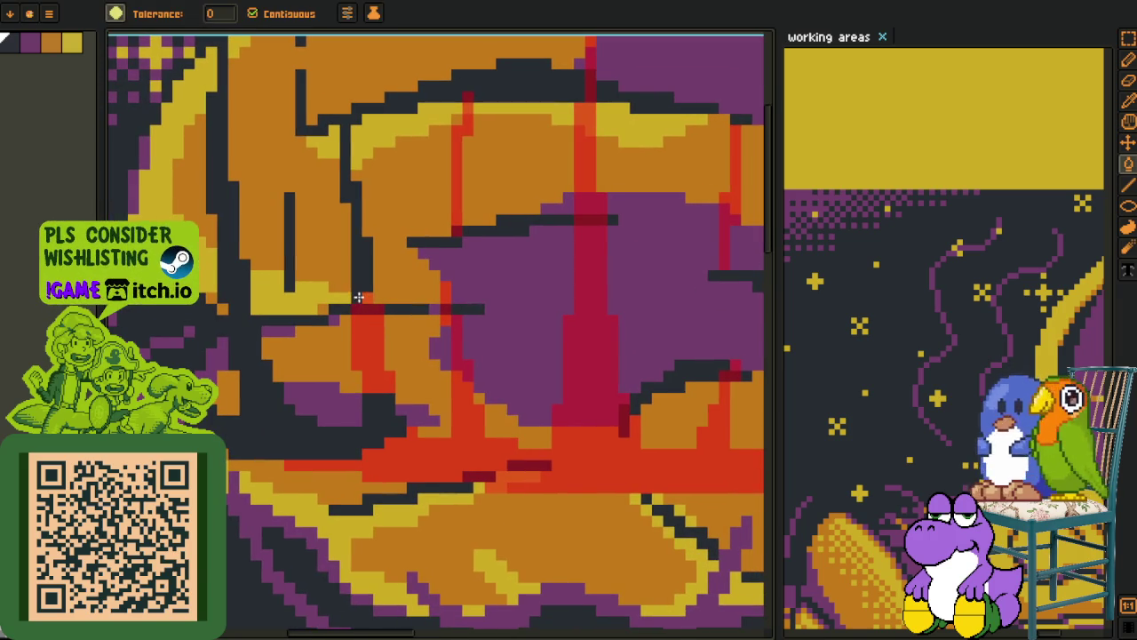
pyautogui.click(369, 319)
# Darken the red horizontal band, vertical strips and crimson segments on the planet's right
pyautogui.click(408, 453)
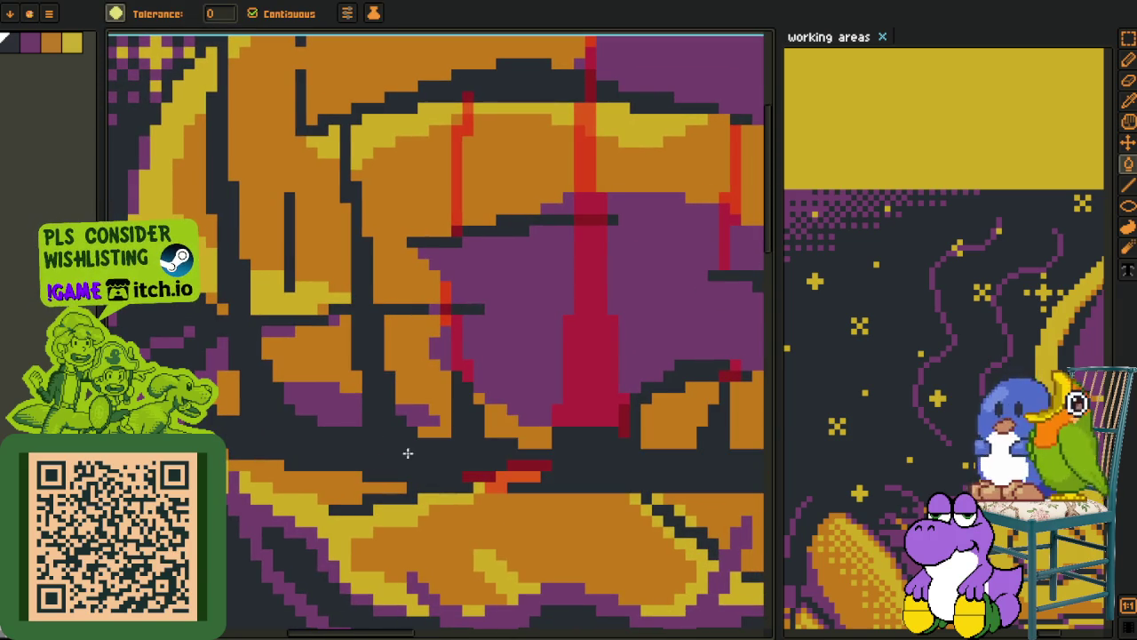
pyautogui.click(466, 374)
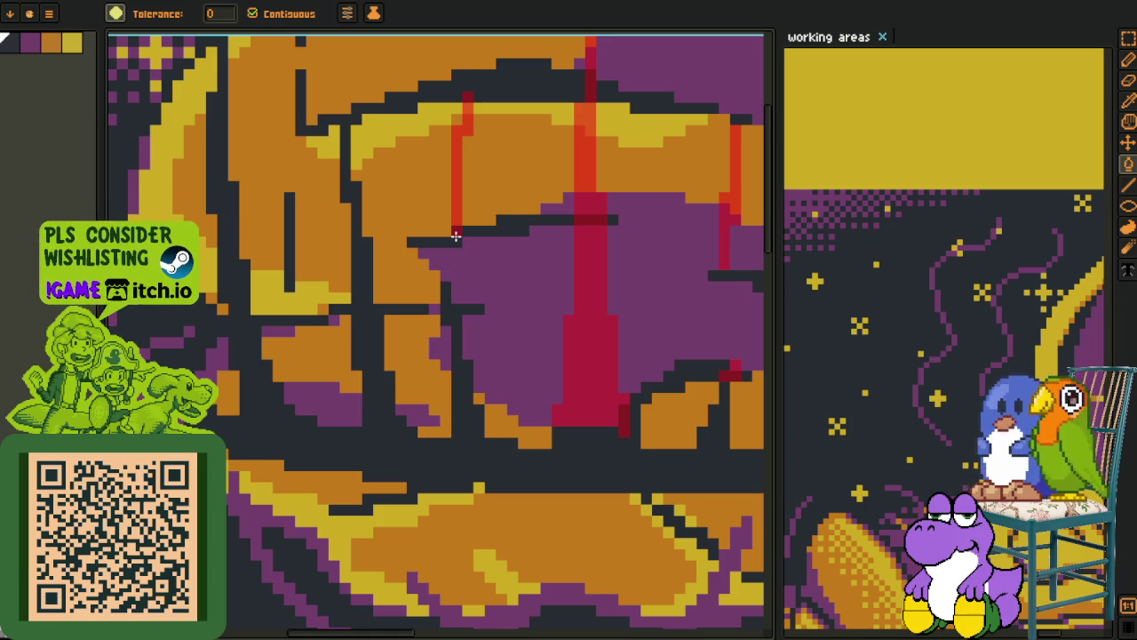
pyautogui.click(454, 195)
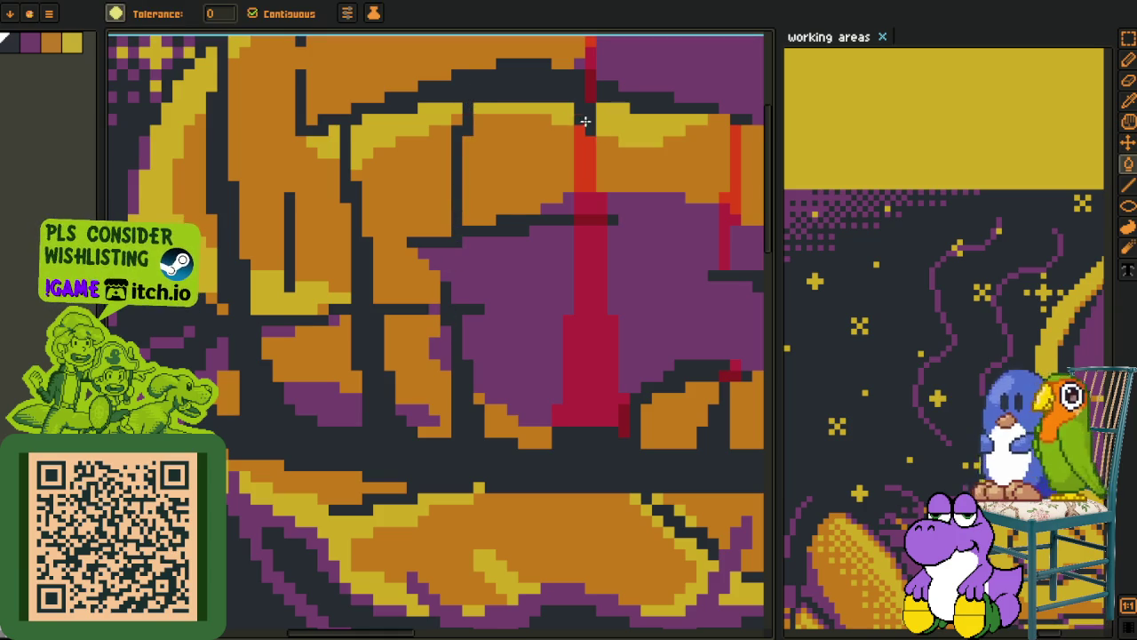
pyautogui.click(588, 164)
pyautogui.click(585, 206)
pyautogui.click(588, 244)
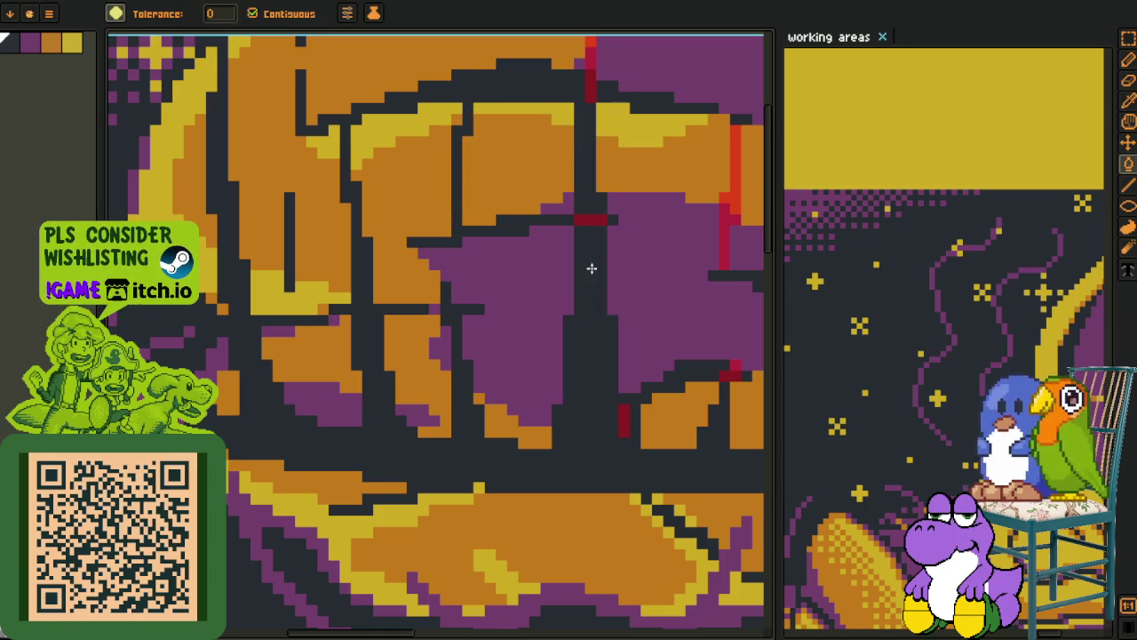
pyautogui.moveTo(629, 314); pyautogui.dragTo(530, 523)
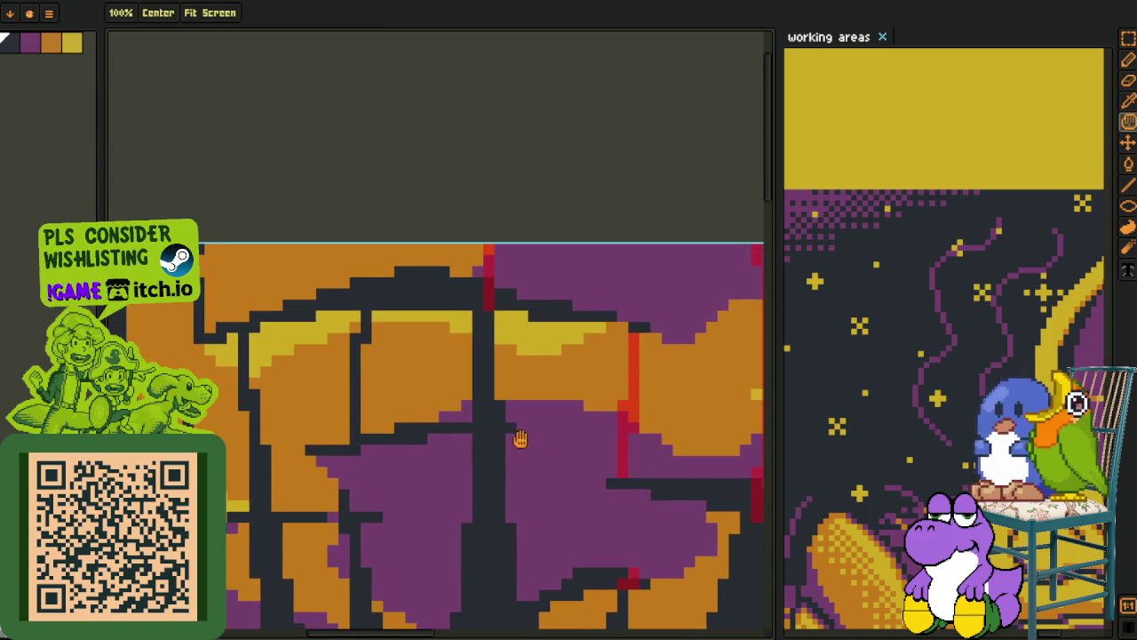
# Fill the red guide strip, its crimson and red blocks, and the bottom orange-red strip dark navy
pyautogui.hscroll(5, 561, 337)
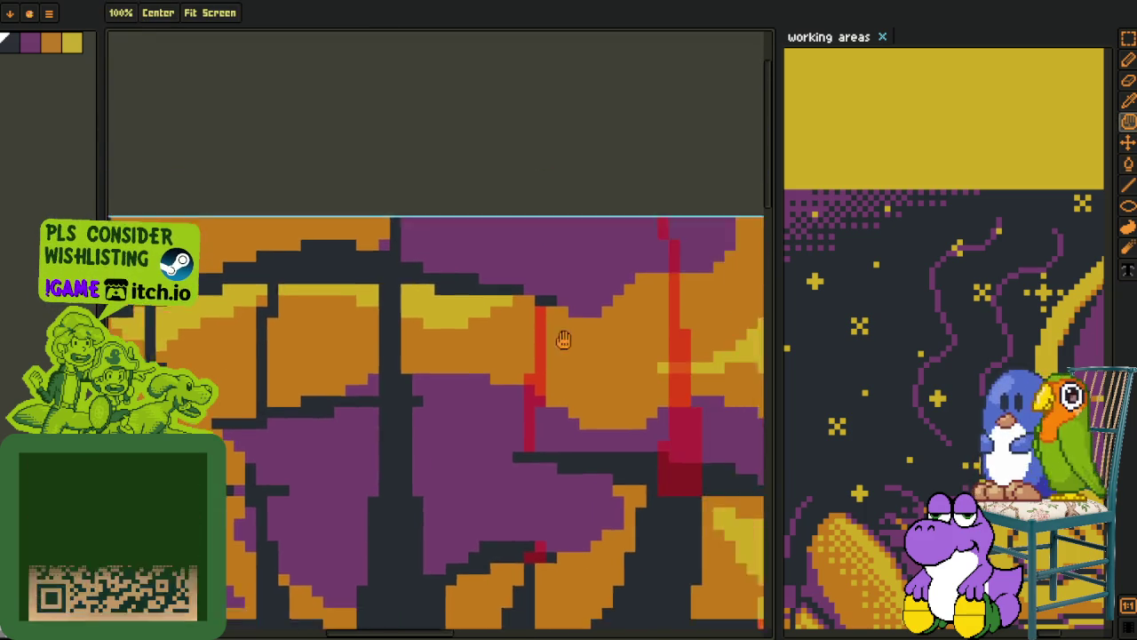
pyautogui.scroll(-2, 480, 302)
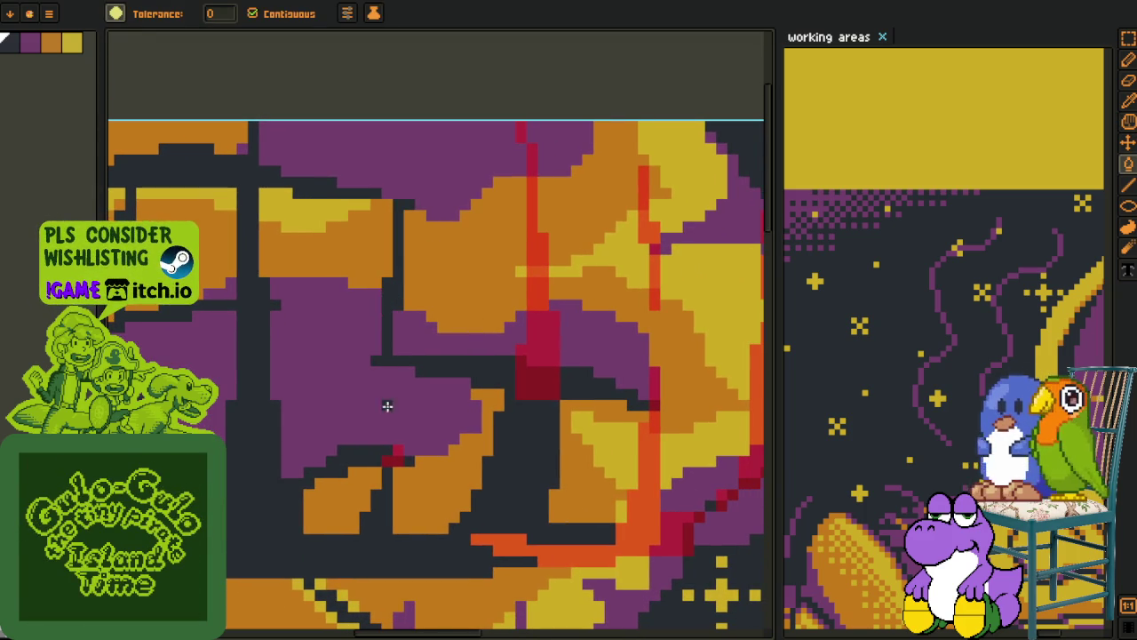
pyautogui.click(537, 264)
pyautogui.click(533, 339)
pyautogui.click(538, 293)
pyautogui.click(521, 546)
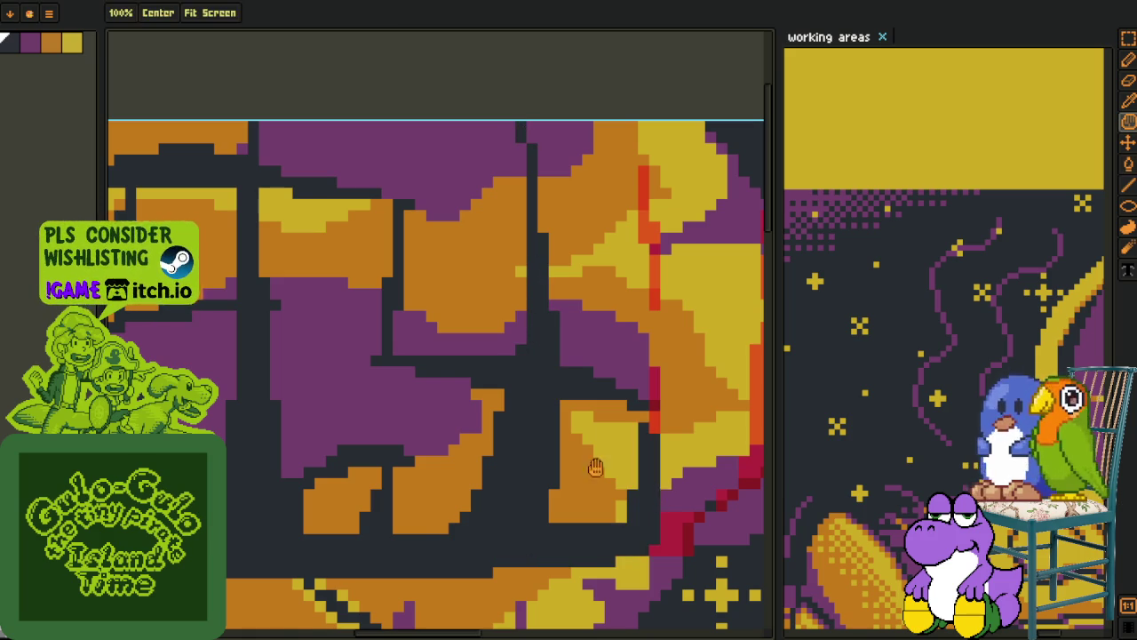
# Fill the red and orange strips and red patches near the planet's right edge with dark navy
pyautogui.moveTo(591, 467); pyautogui.dragTo(389, 436)
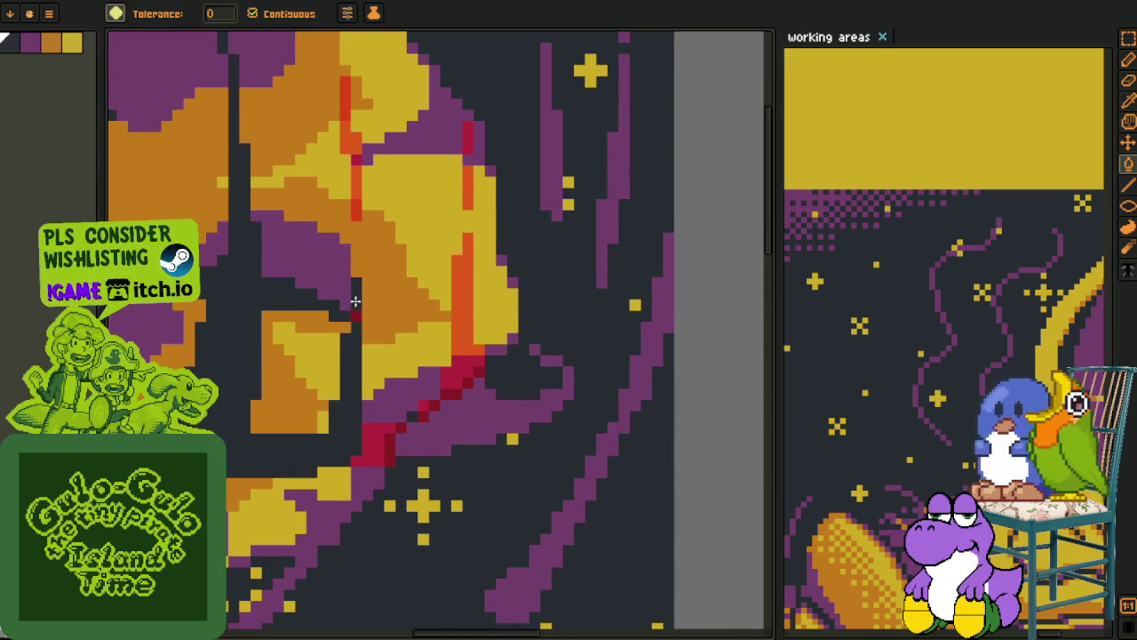
pyautogui.click(356, 147)
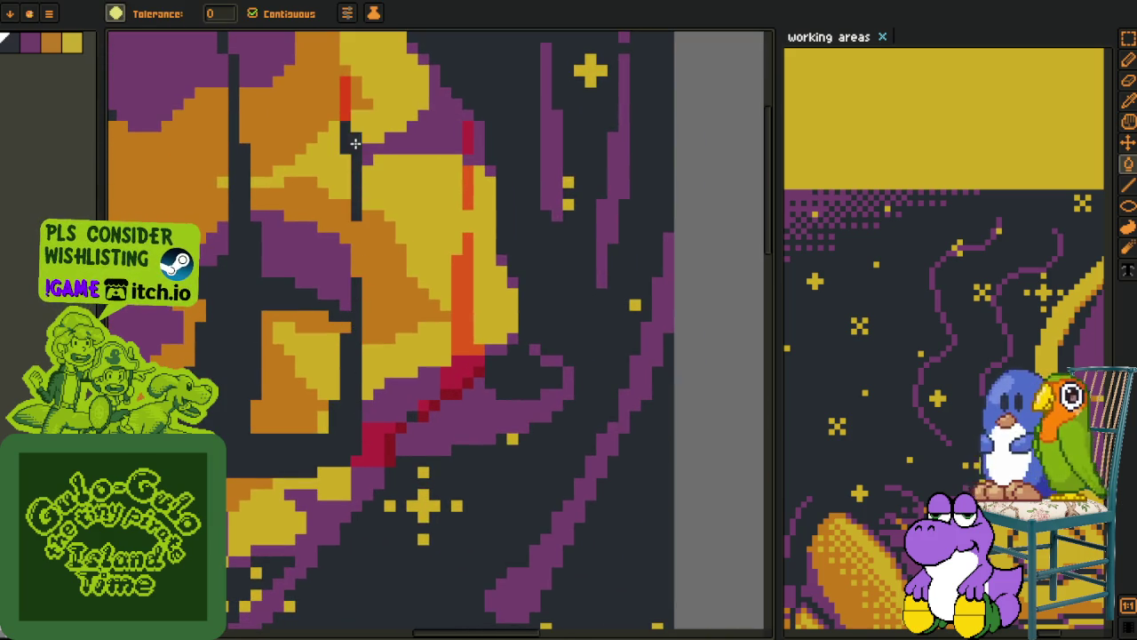
pyautogui.click(346, 107)
pyautogui.click(469, 201)
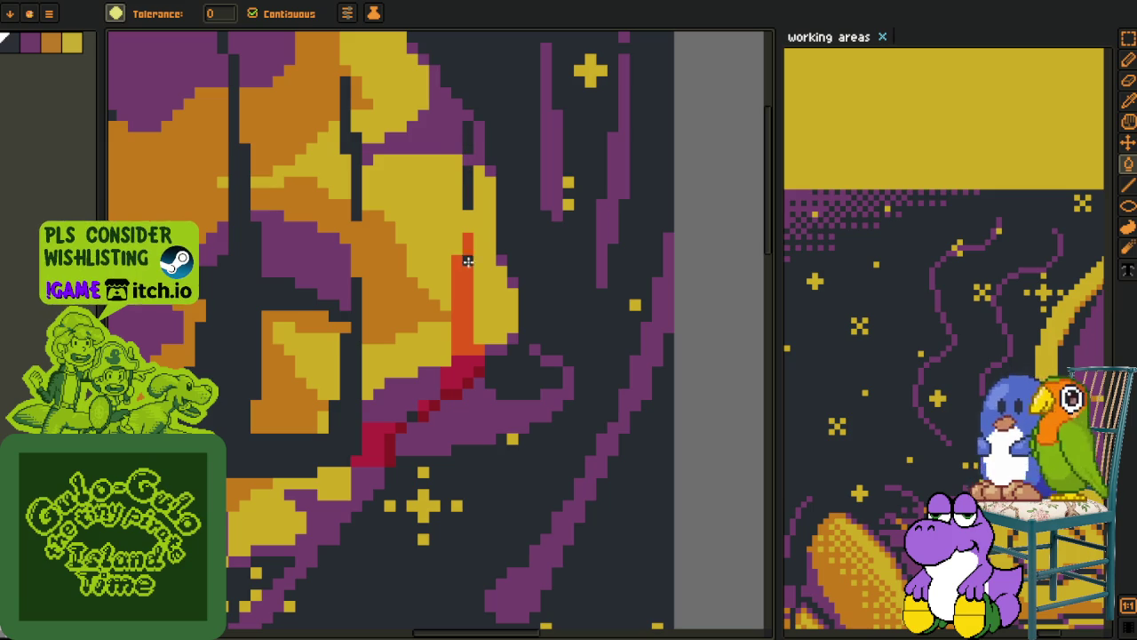
pyautogui.click(467, 260)
pyautogui.click(453, 376)
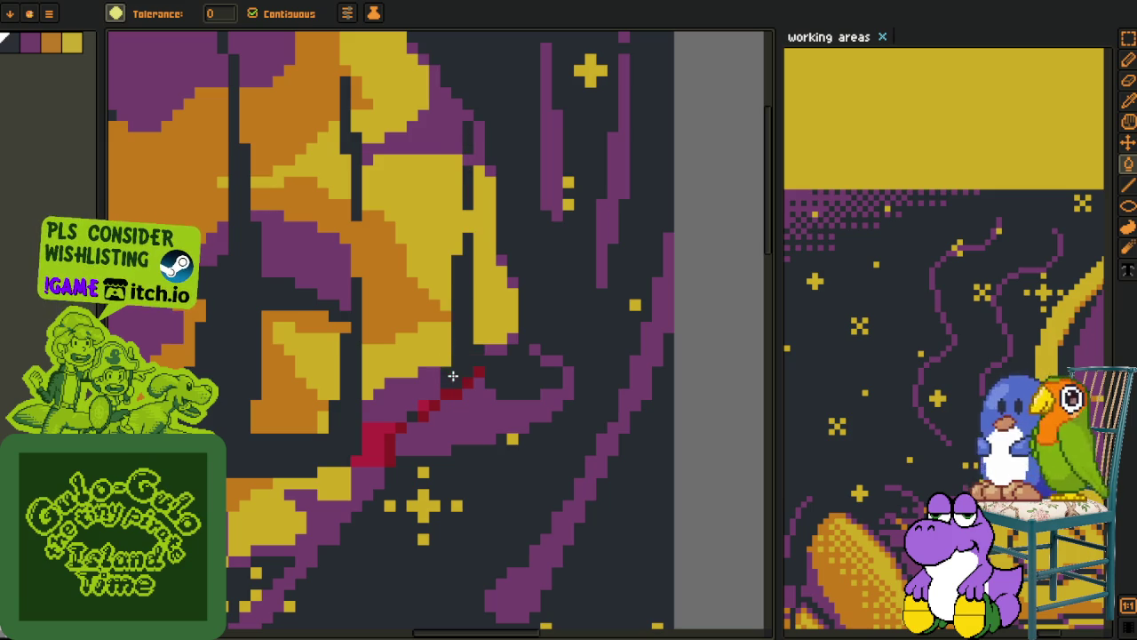
pyautogui.click(378, 441)
# Fill the leftover red pixels of the diagonal stroke with navy and purple
pyautogui.press('o')
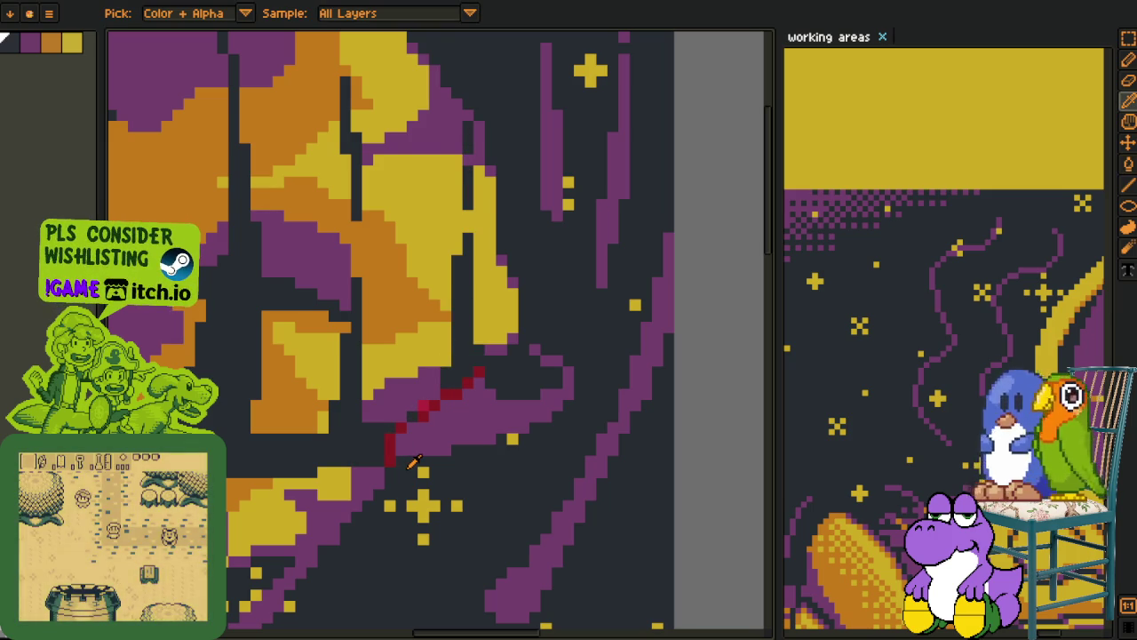
pyautogui.press('g')
pyautogui.click(391, 448)
pyautogui.click(398, 428)
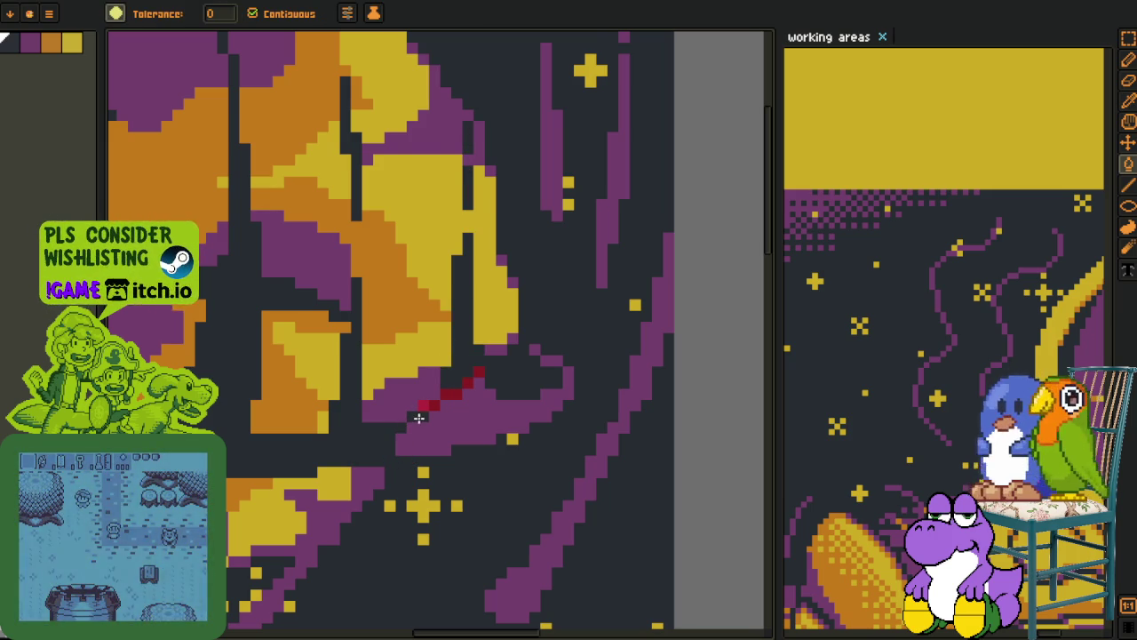
pyautogui.click(425, 407)
pyautogui.click(436, 398)
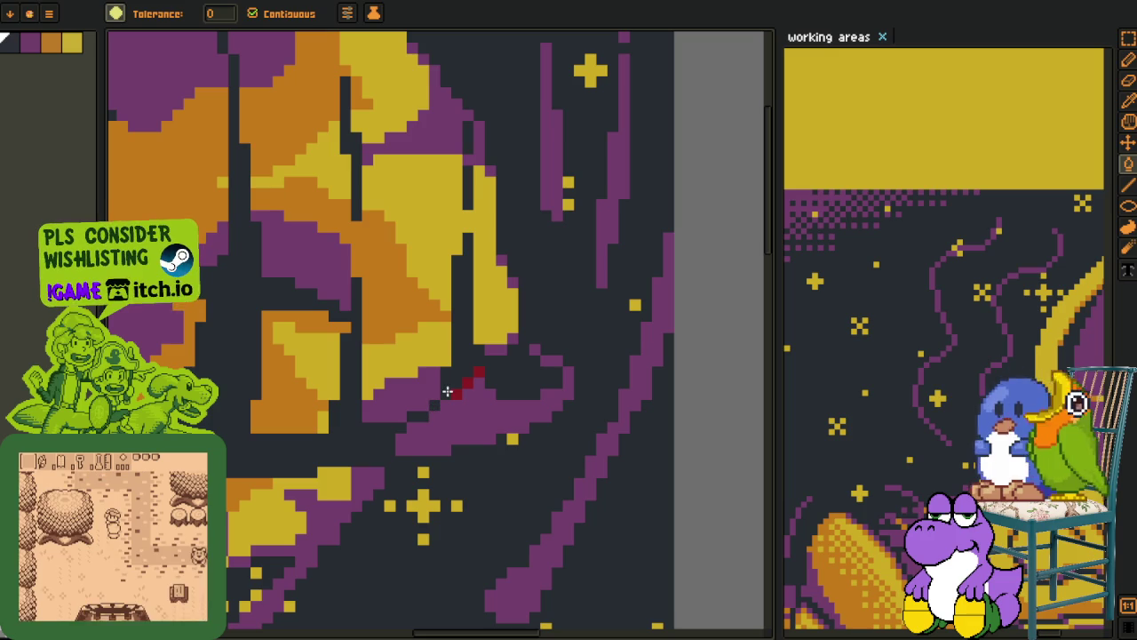
pyautogui.click(451, 393)
pyautogui.scroll(-10, 473, 374)
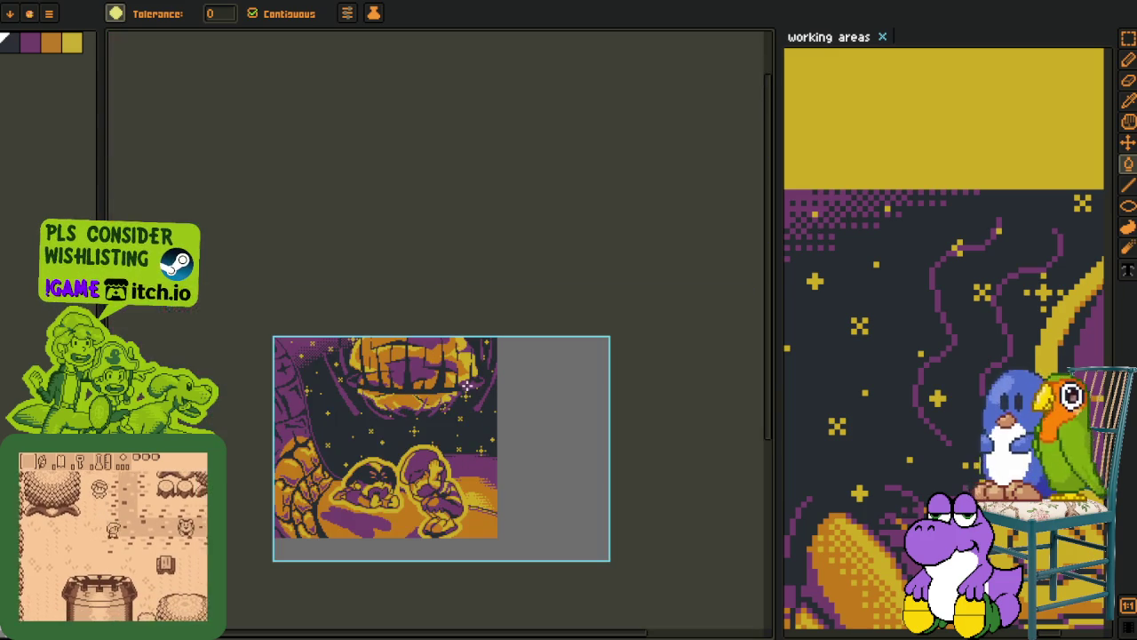
# Pencil purple pixels into the dark notch and down the vertical strip near the planet's edge
pyautogui.scroll(-1, 453, 400)
pyautogui.scroll(1, 452, 401)
pyautogui.press('o')
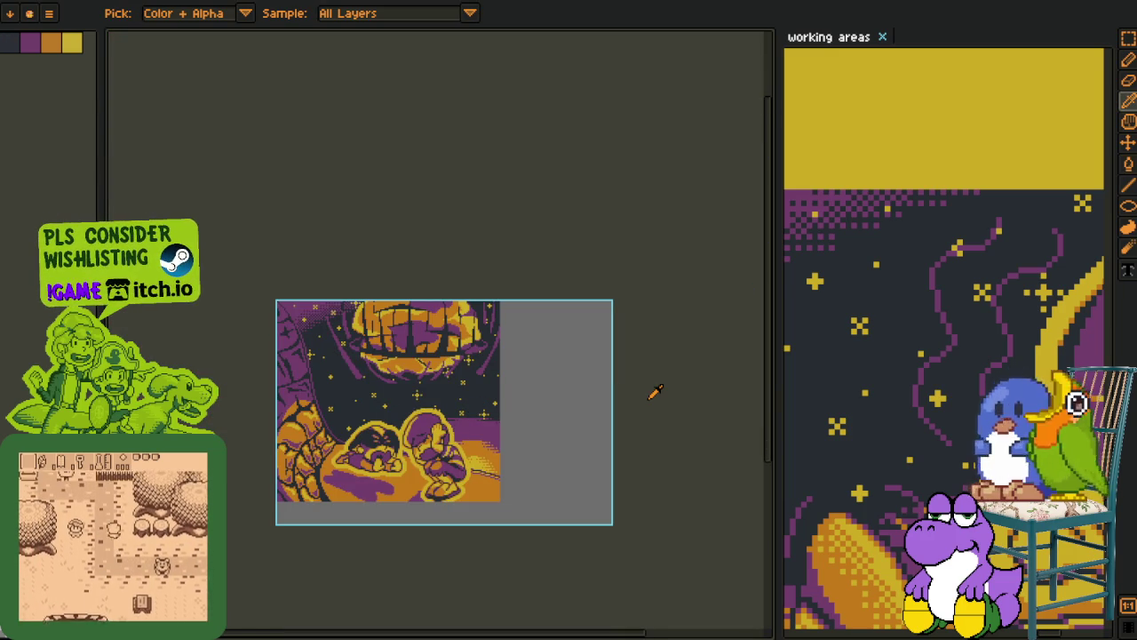
pyautogui.scroll(2, 622, 334)
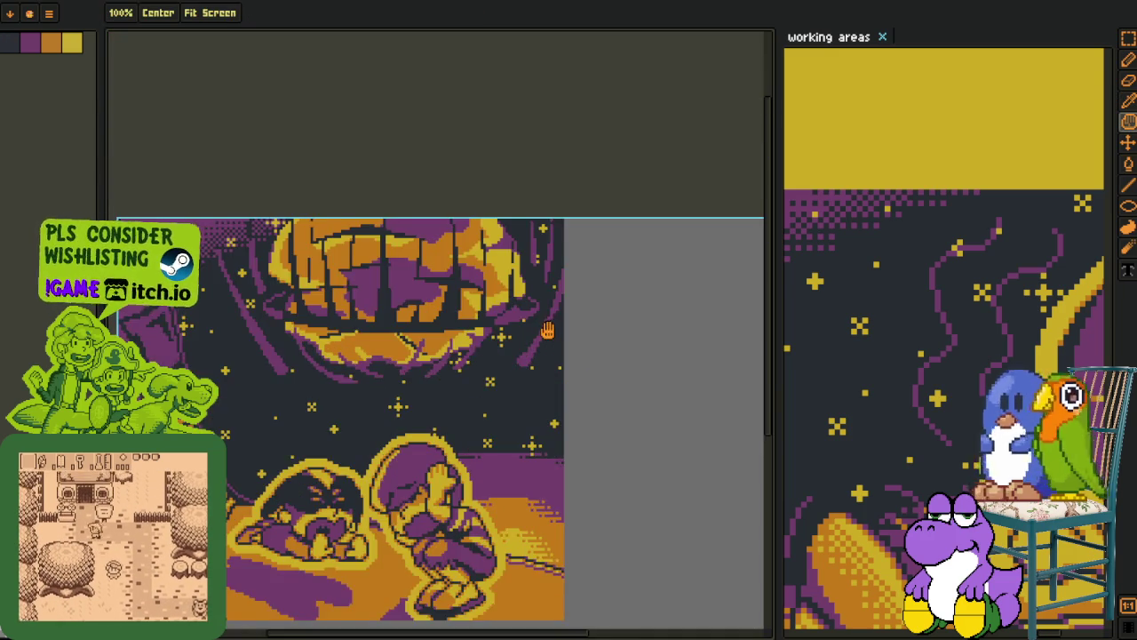
pyautogui.scroll(2, 597, 373)
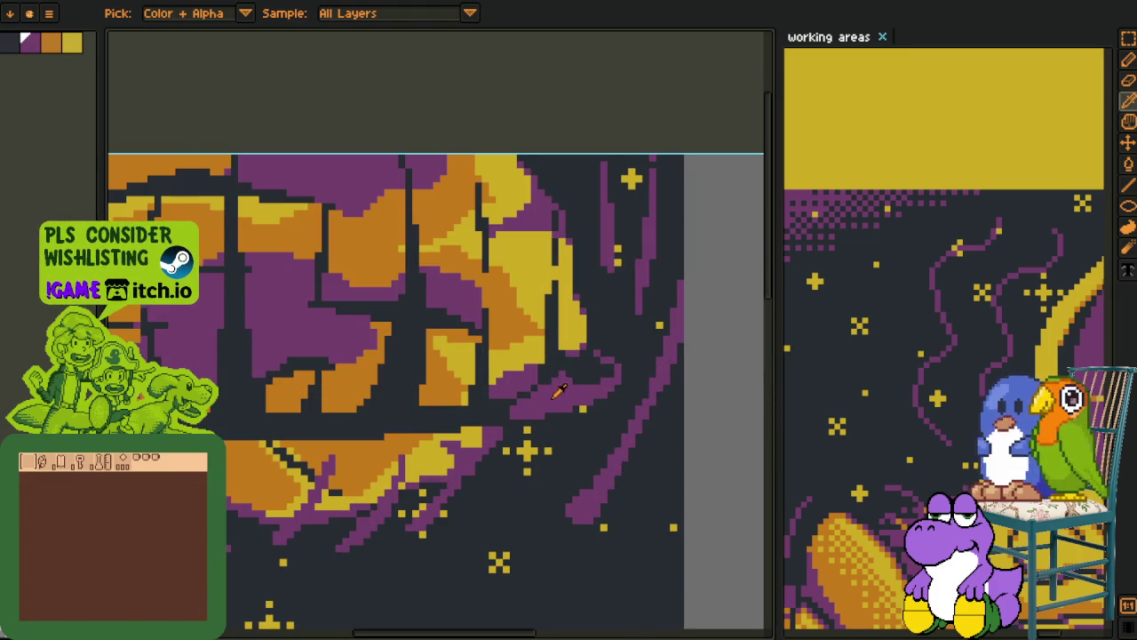
pyautogui.scroll(1, 556, 394)
pyautogui.press('b')
pyautogui.scroll(1, 548, 374)
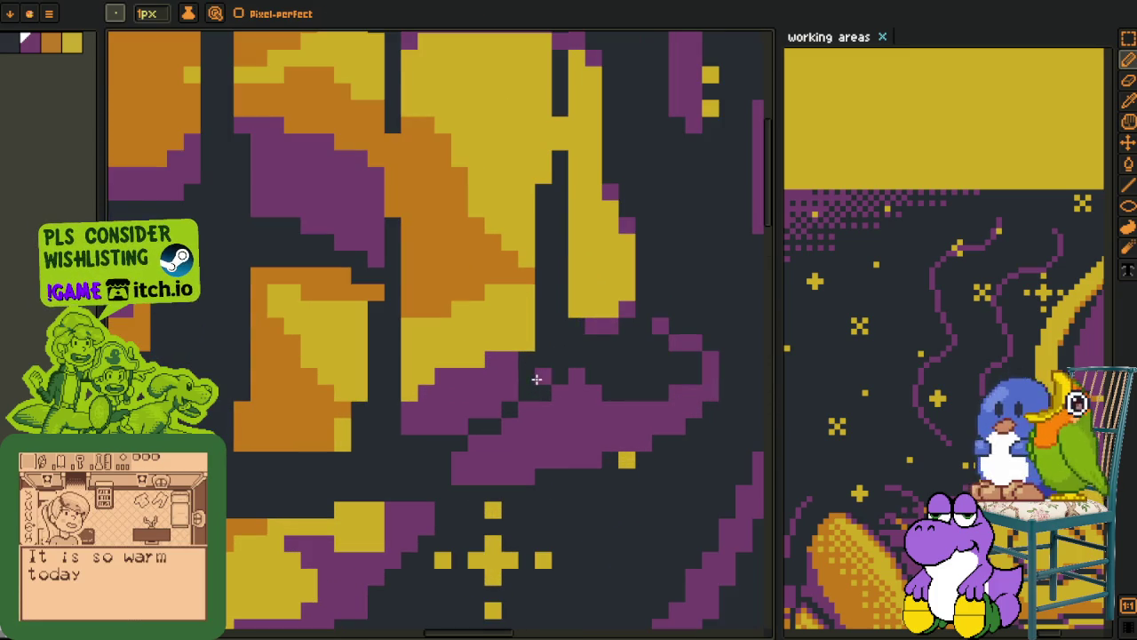
pyautogui.click(534, 381)
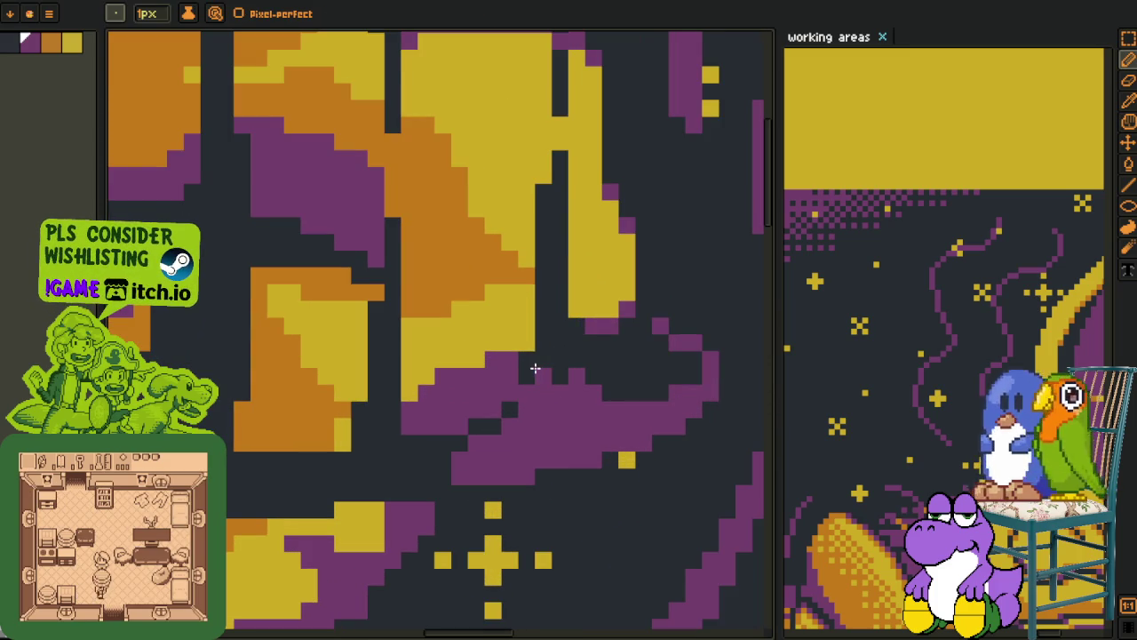
pyautogui.click(554, 350)
pyautogui.moveTo(551, 328)
pyautogui.mouseDown()
pyautogui.moveTo(540, 350)
pyautogui.moveTo(540, 272)
pyautogui.mouseUp()
# Bucket-fill the remaining dark gap purple, zoom out, and show the layers timeline
pyautogui.press('g')
pyautogui.click(553, 285)
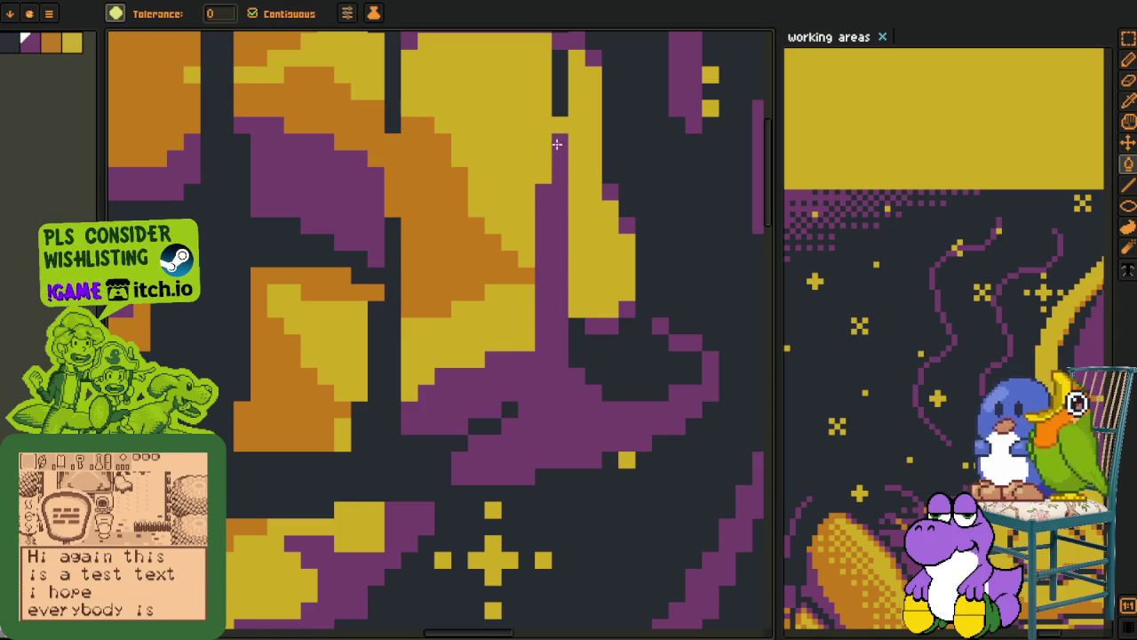
pyautogui.scroll(-3, 556, 133)
pyautogui.scroll(-2, 553, 195)
pyautogui.scroll(-2, 551, 240)
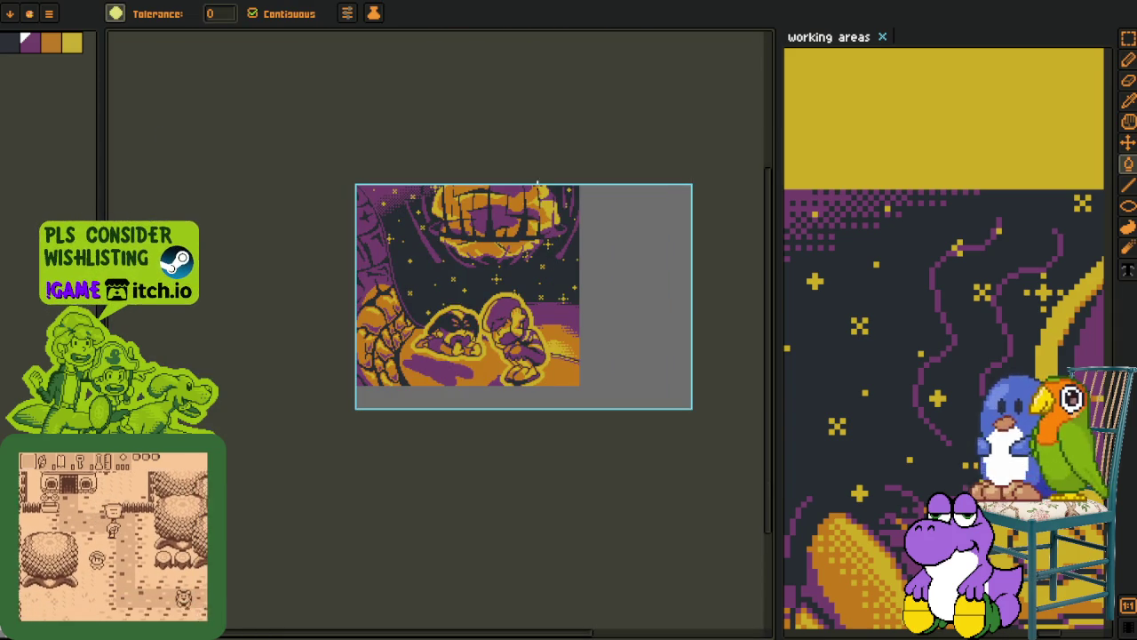
pyautogui.press('i')
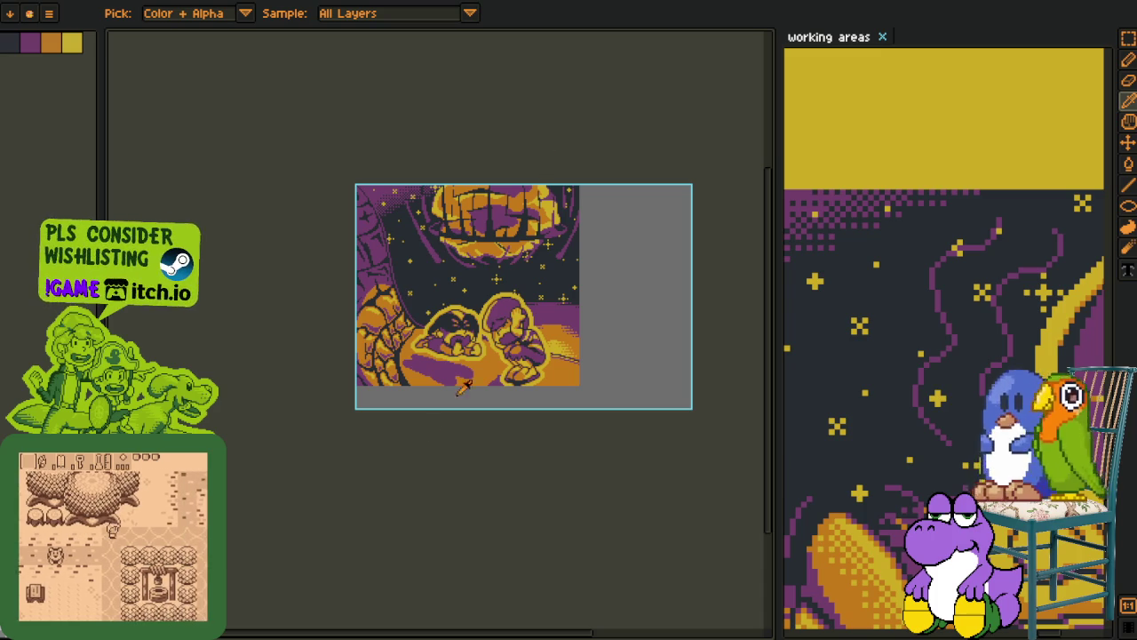
pyautogui.press('Tab')
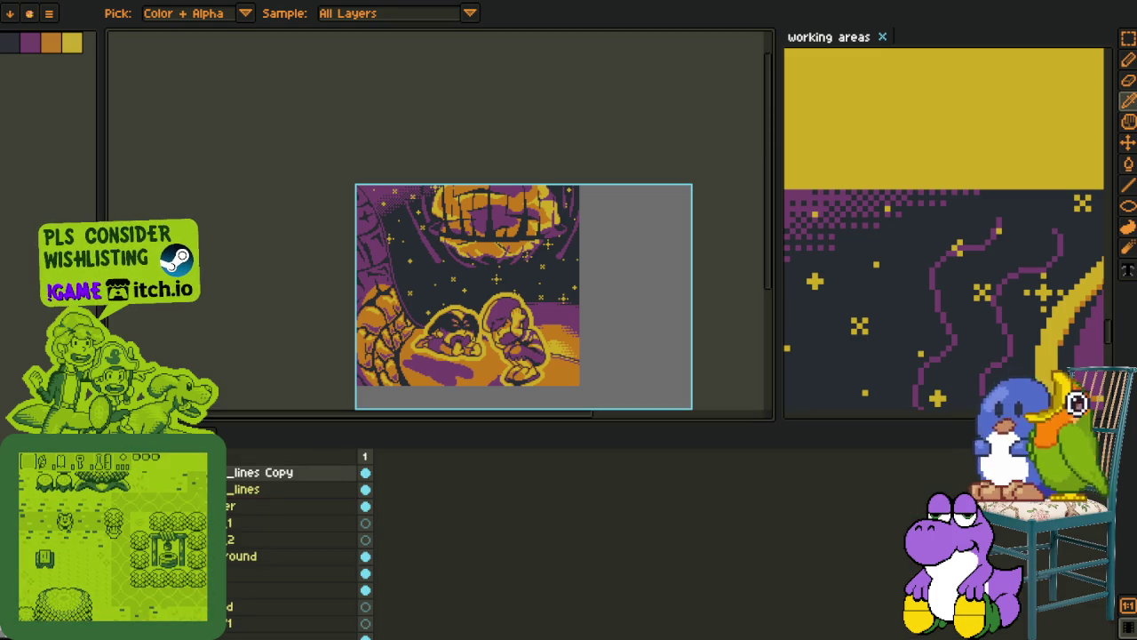
# Delete the old lines copy layer and make a fresh duplicate of the red speed-lines layer
pyautogui.rightClick(266, 472)
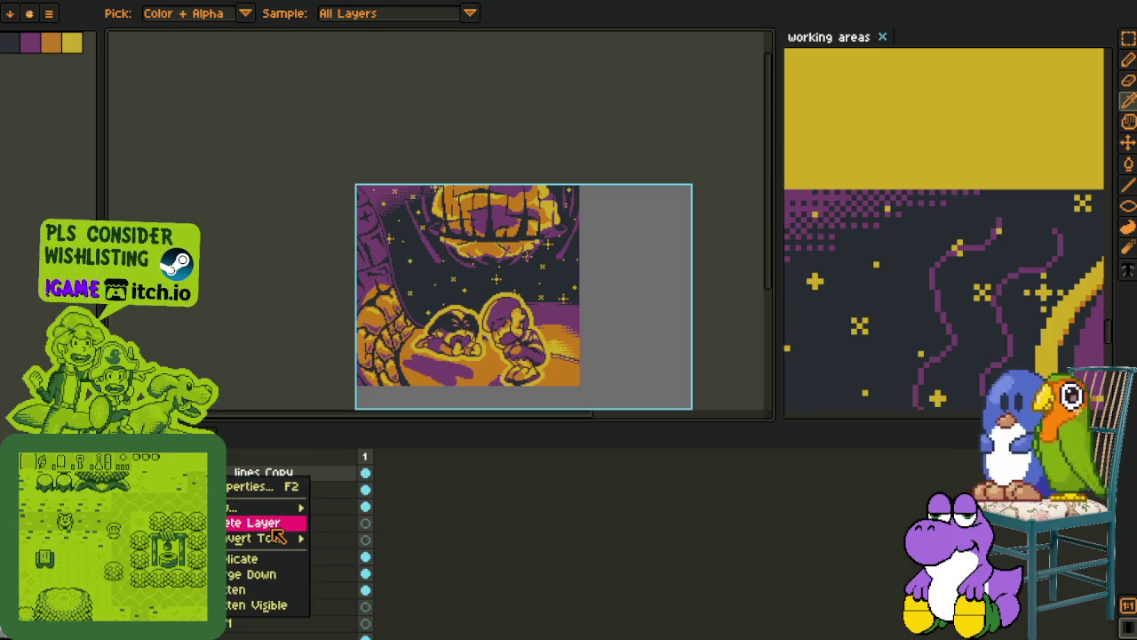
pyautogui.click(266, 519)
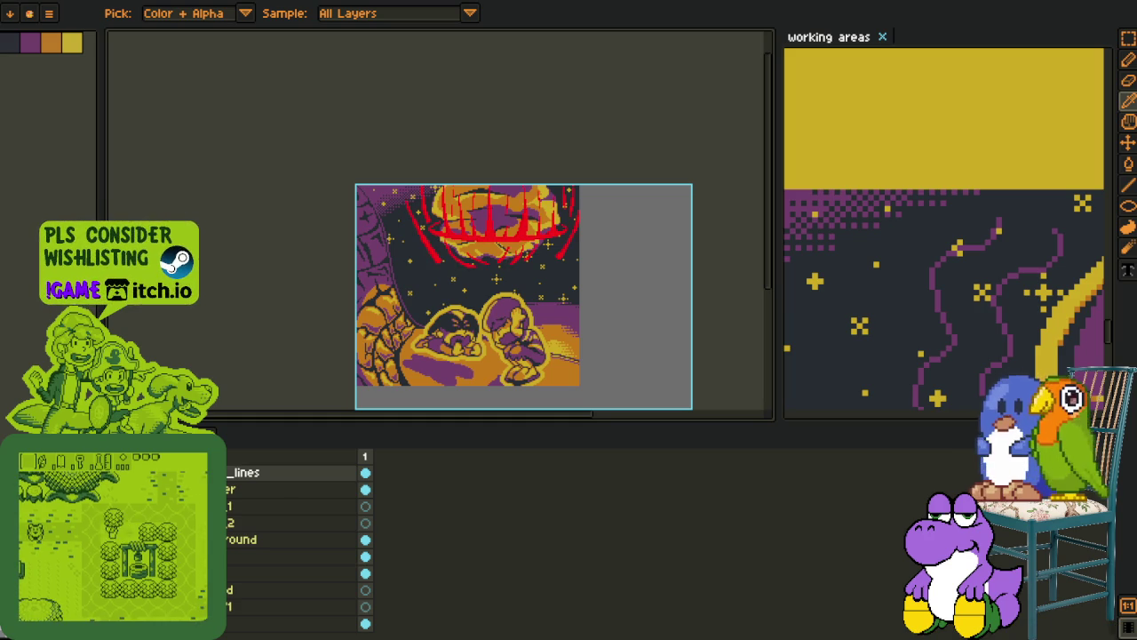
pyautogui.rightClick(257, 471)
pyautogui.click(258, 449)
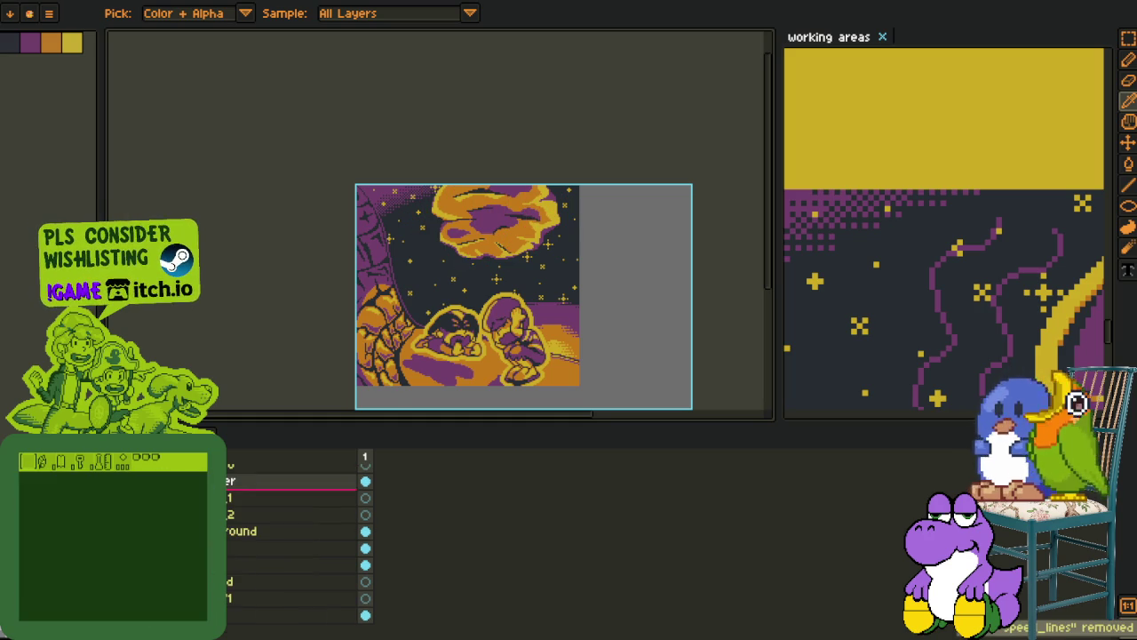
pyautogui.hotkey('ctrl', 'z')
pyautogui.rightClick(222, 484)
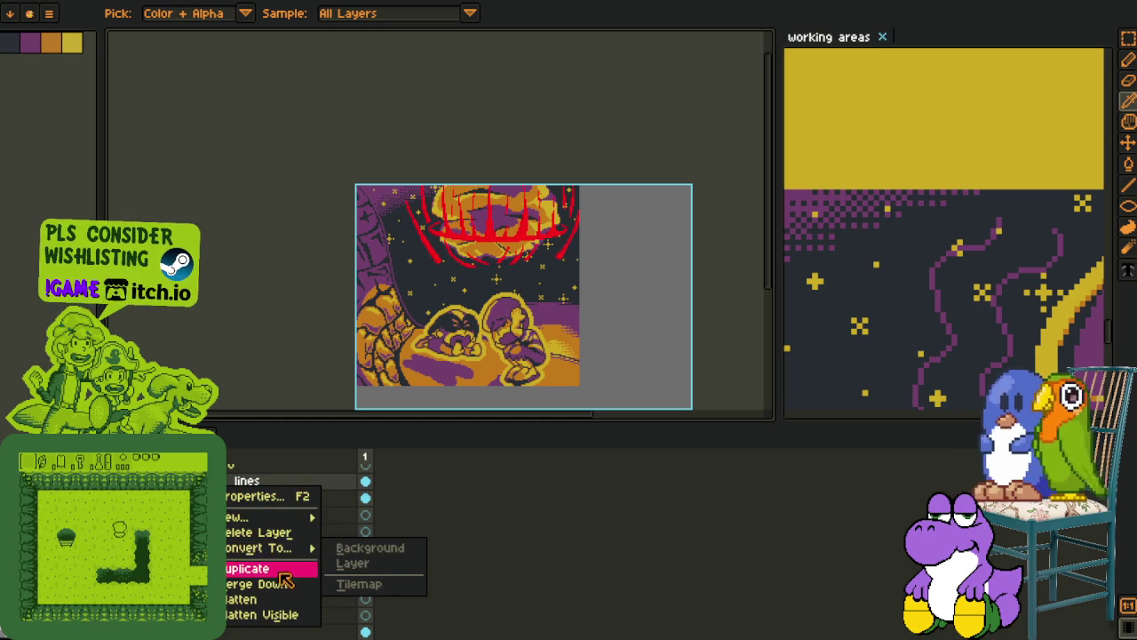
pyautogui.click(280, 573)
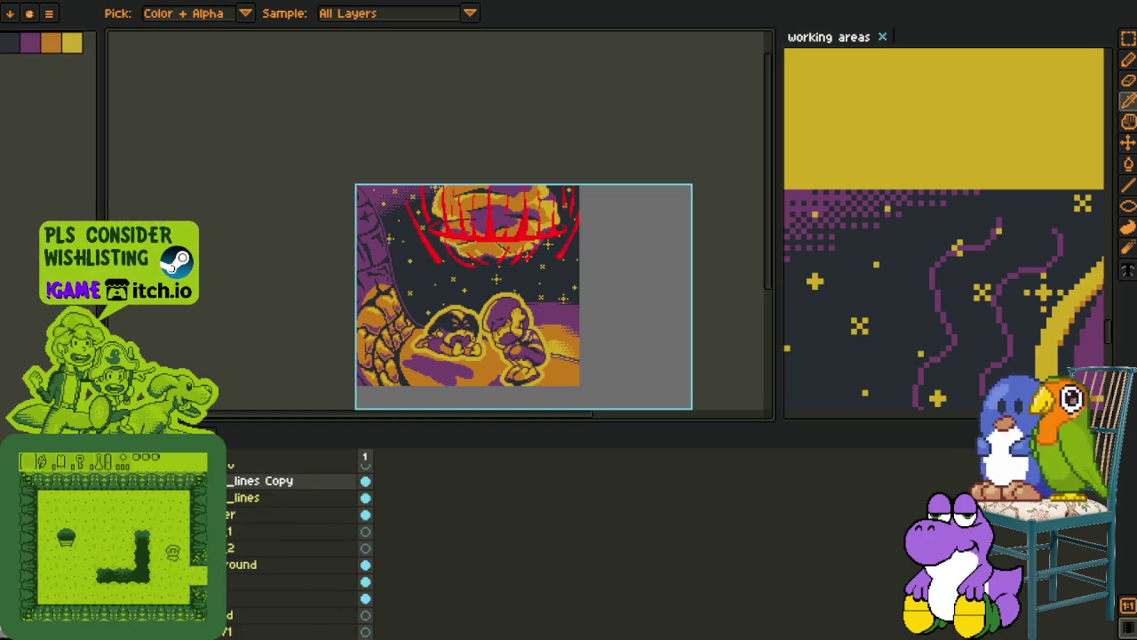
pyautogui.press('Tab')
pyautogui.moveTo(965, 305); pyautogui.dragTo(953, 282)
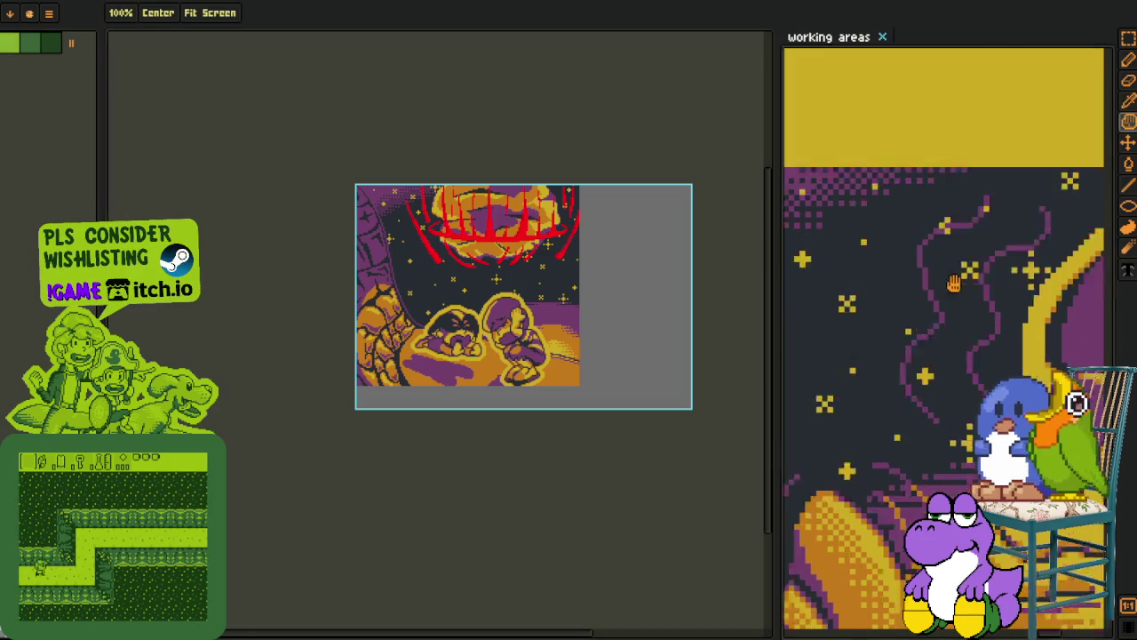
# Pan and zoom the view over the red flame sketch strokes on the planet
pyautogui.press('i')
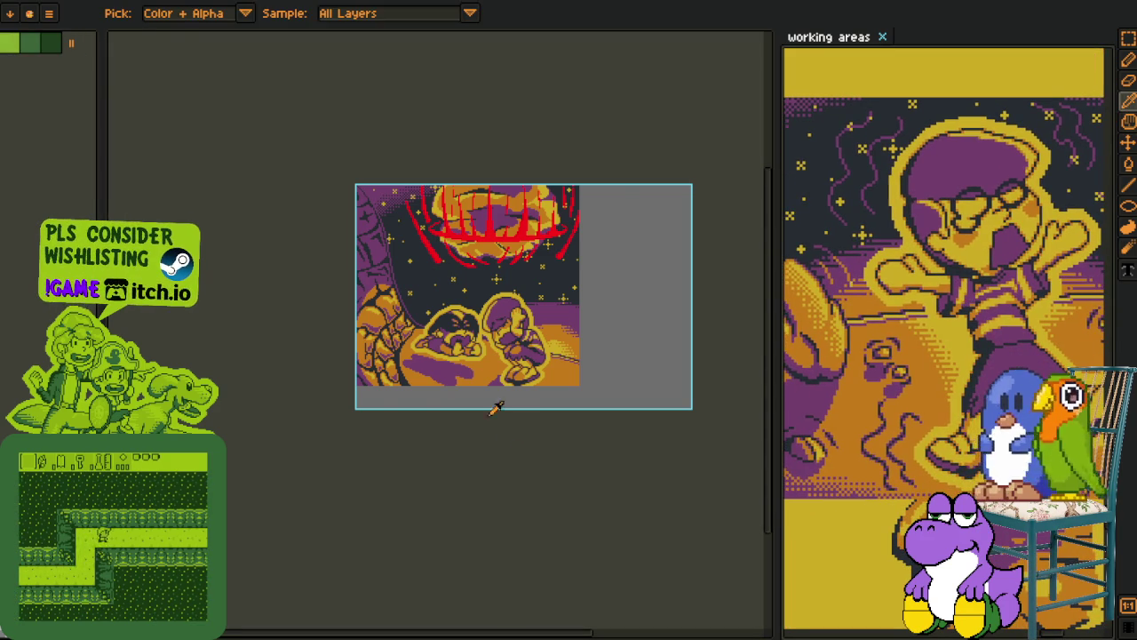
pyautogui.scroll(3, 496, 407)
pyautogui.press('h')
pyautogui.moveTo(540, 212)
pyautogui.mouseDown()
pyautogui.moveTo(363, 313)
pyautogui.moveTo(376, 273)
pyautogui.mouseUp()
pyautogui.press('i')
pyautogui.scroll(-1, 382, 366)
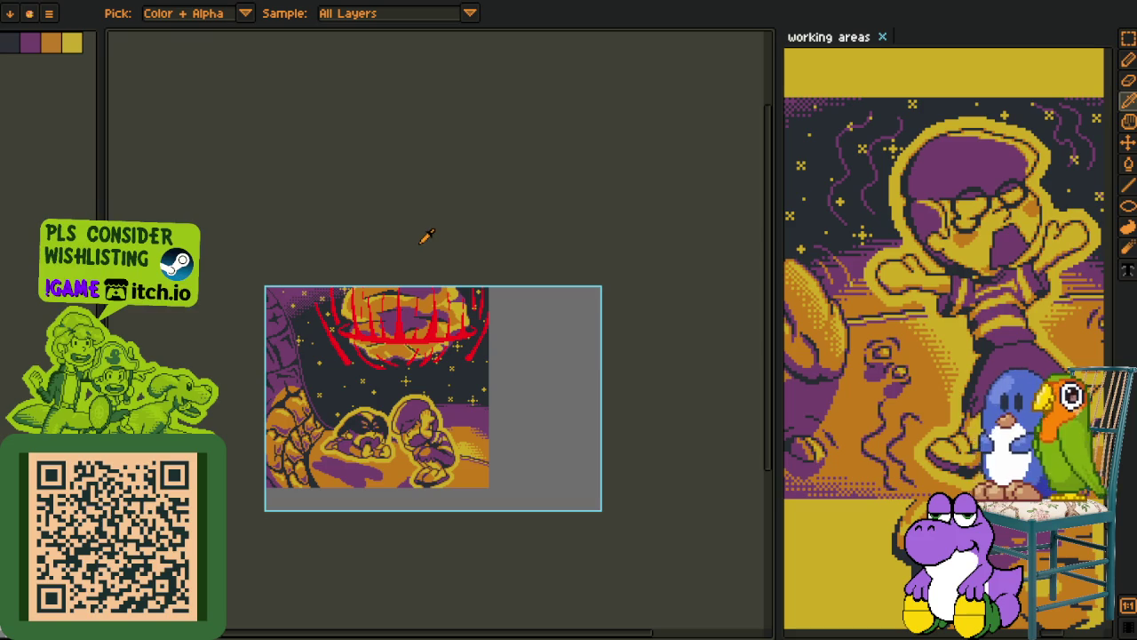
pyautogui.press('h')
pyautogui.moveTo(432, 499); pyautogui.dragTo(435, 441)
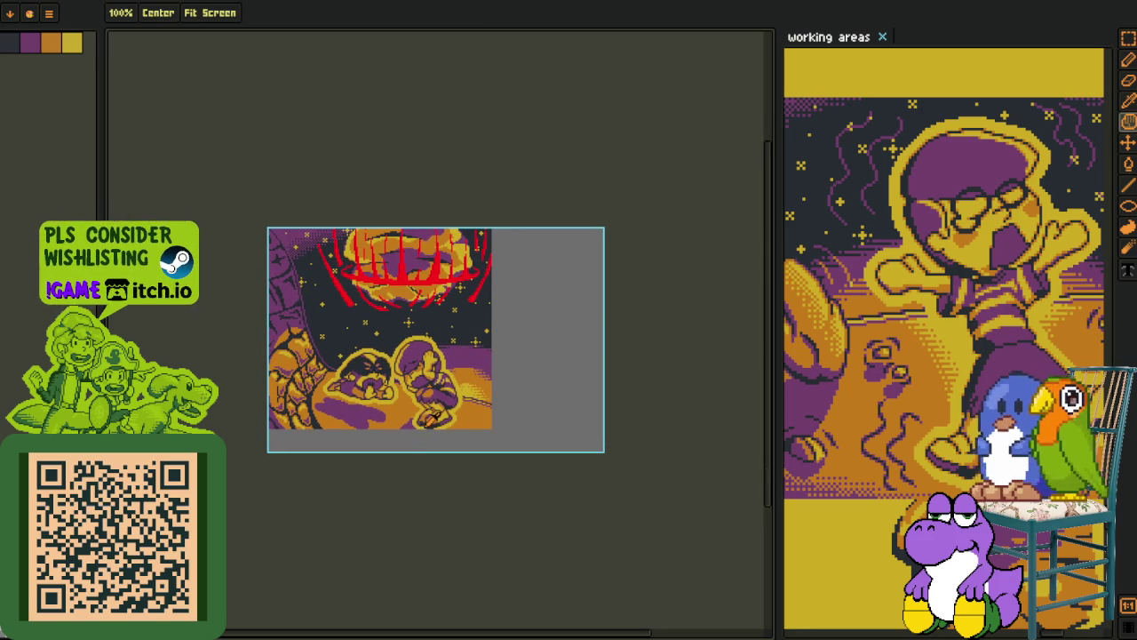
pyautogui.press('i')
pyautogui.press('h')
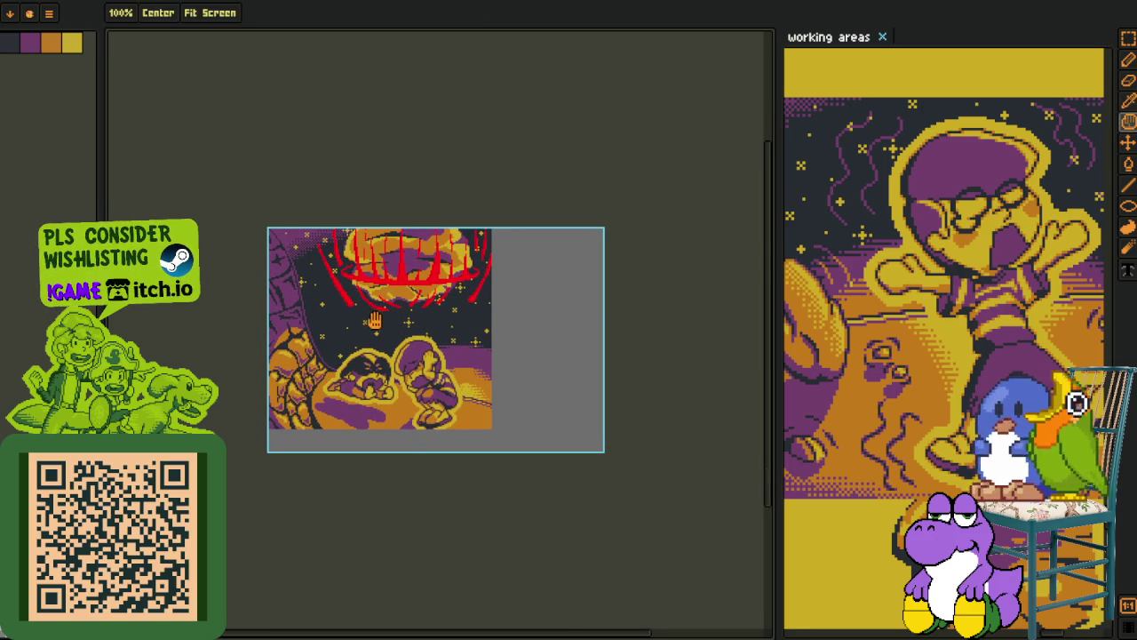
pyautogui.moveTo(388, 319); pyautogui.dragTo(395, 365)
pyautogui.press('i')
pyautogui.scroll(2, 351, 337)
pyautogui.scroll(-1, 356, 331)
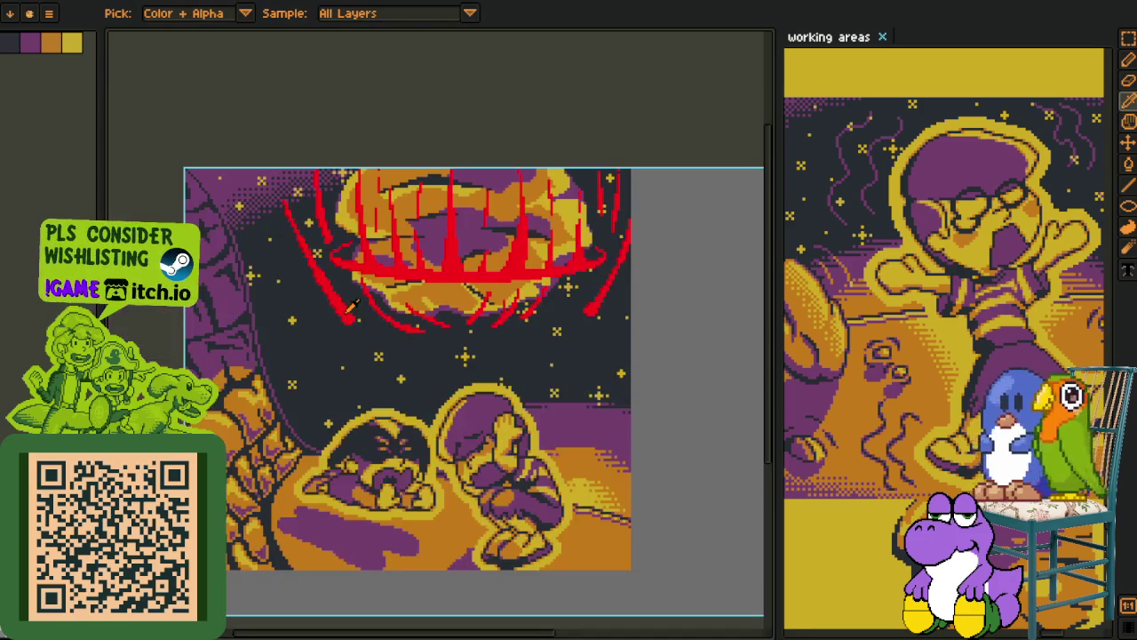
# Replace the bright red #FF0000 strokes with a darker red using Replace Color
pyautogui.press('Tab')
pyautogui.press('Tab')
pyautogui.hotkey('shift', 'r')
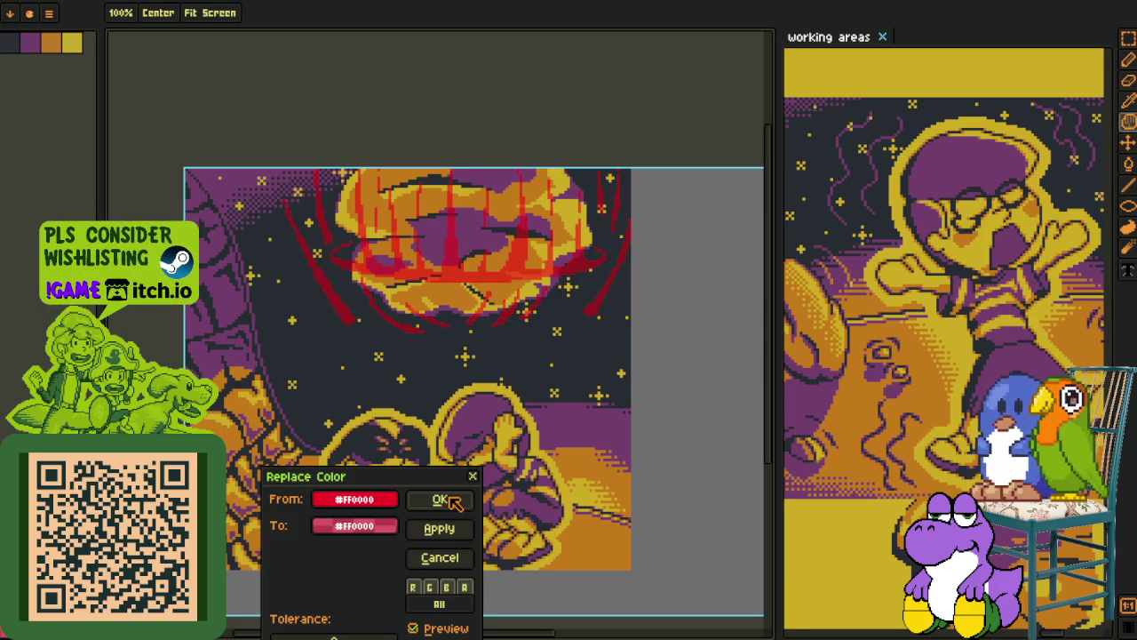
pyautogui.click(445, 500)
# Bucket-fill the first dark-red diagonal speed lines and their leftover pixels orange
pyautogui.press('Tab')
pyautogui.press('Tab')
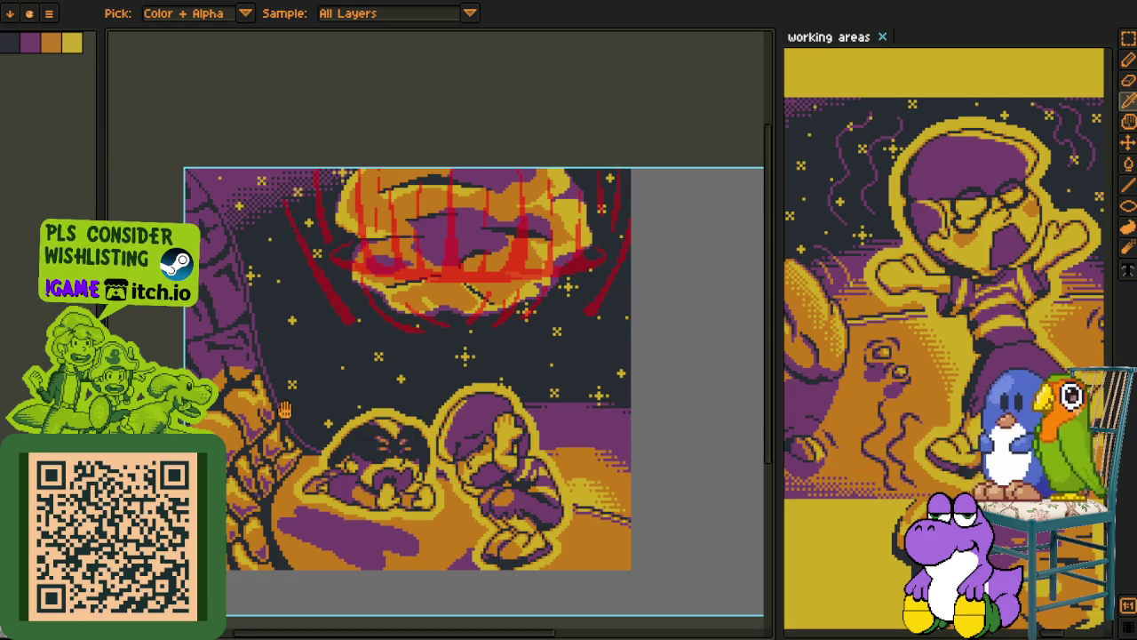
pyautogui.scroll(1, 391, 391)
pyautogui.scroll(1, 388, 294)
pyautogui.scroll(1, 388, 291)
pyautogui.press('g')
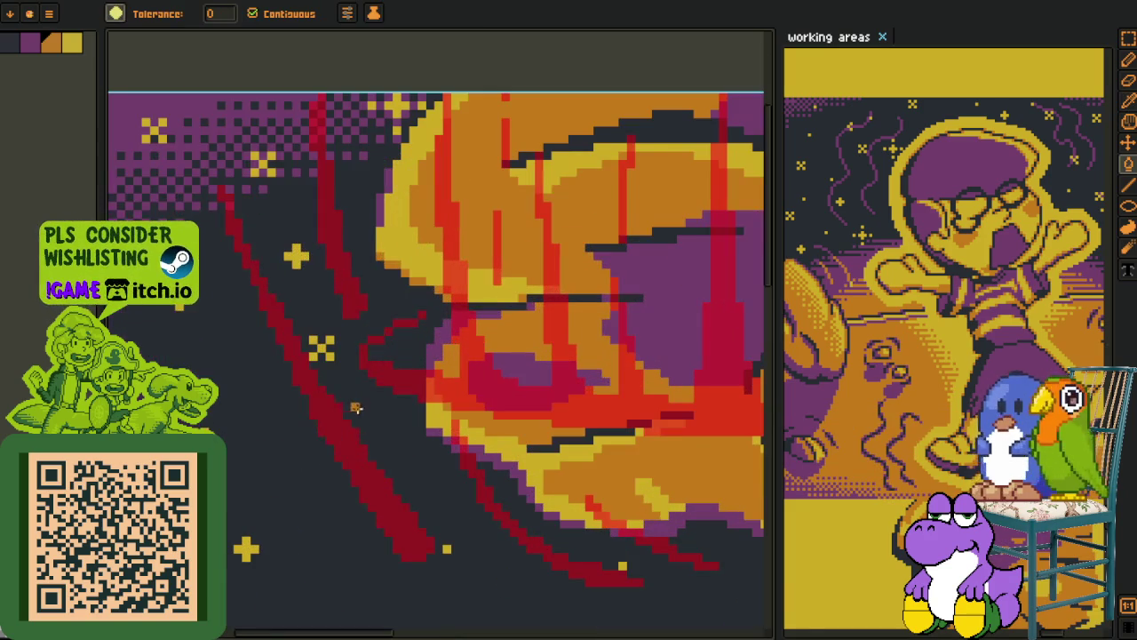
pyautogui.click(345, 444)
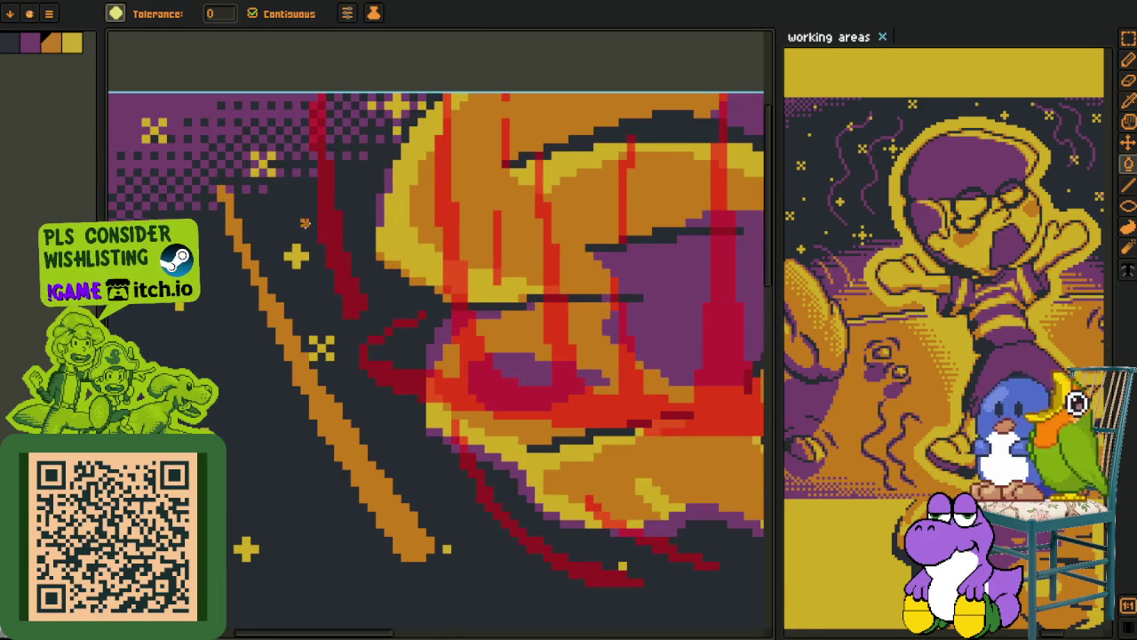
pyautogui.click(320, 165)
pyautogui.scroll(1, 316, 147)
pyautogui.click(311, 118)
pyautogui.click(321, 99)
pyautogui.click(317, 84)
pyautogui.click(322, 64)
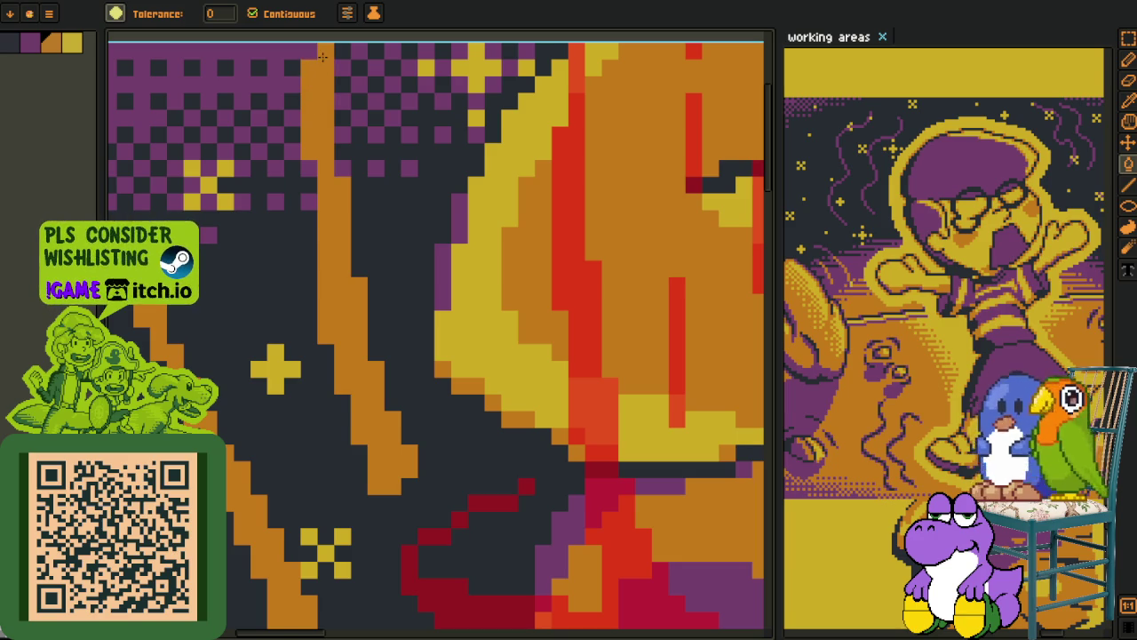
pyautogui.scroll(-3, 321, 64)
# Fill the remaining dark-red diagonal lines, vertical line and small pixel block orange
pyautogui.moveTo(408, 53)
pyautogui.mouseDown()
pyautogui.moveTo(278, 143)
pyautogui.moveTo(136, 167)
pyautogui.mouseUp()
pyautogui.scroll(1, 498, 266)
pyautogui.click(600, 392)
pyautogui.moveTo(600, 391)
pyautogui.mouseDown()
pyautogui.moveTo(556, 411)
pyautogui.moveTo(539, 478)
pyautogui.mouseUp()
pyautogui.press('b')
pyautogui.click(513, 322)
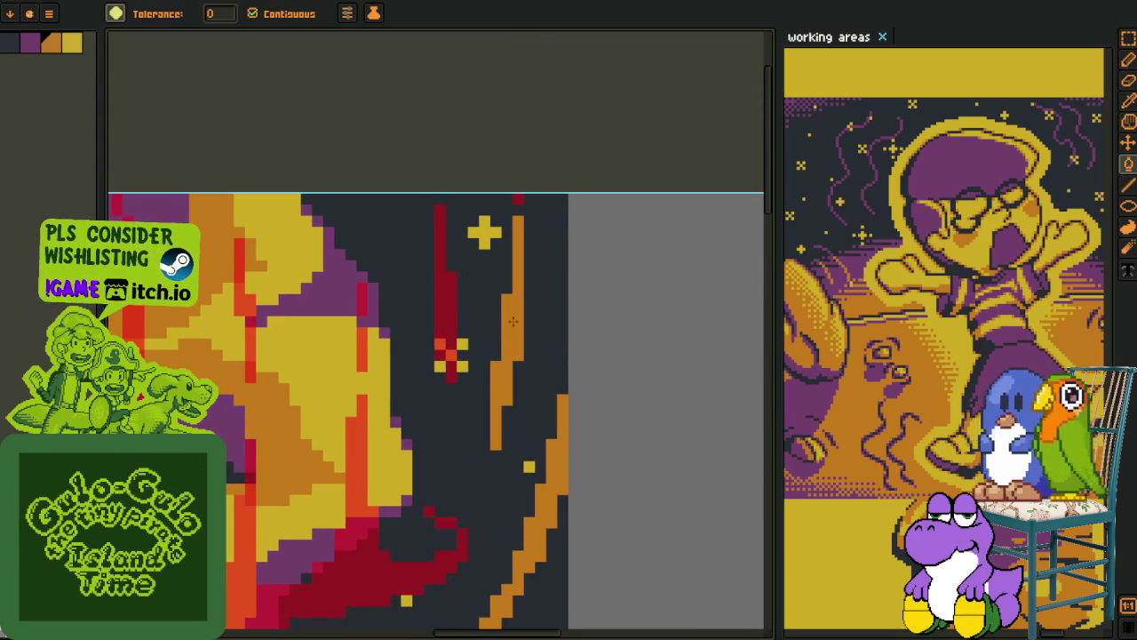
pyautogui.click(438, 288)
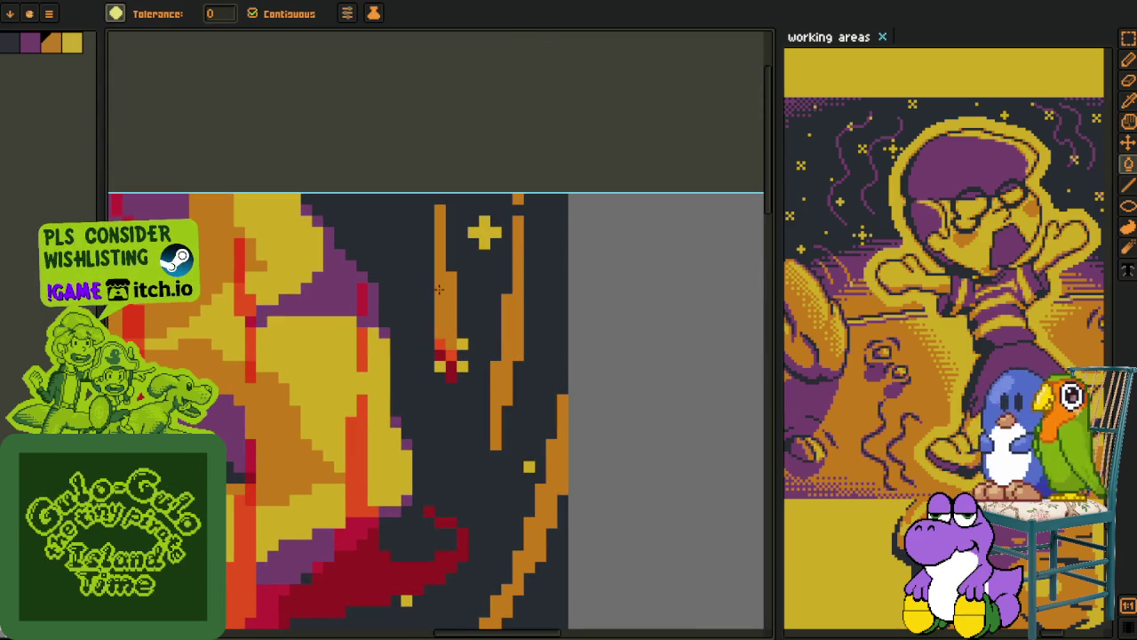
pyautogui.click(451, 371)
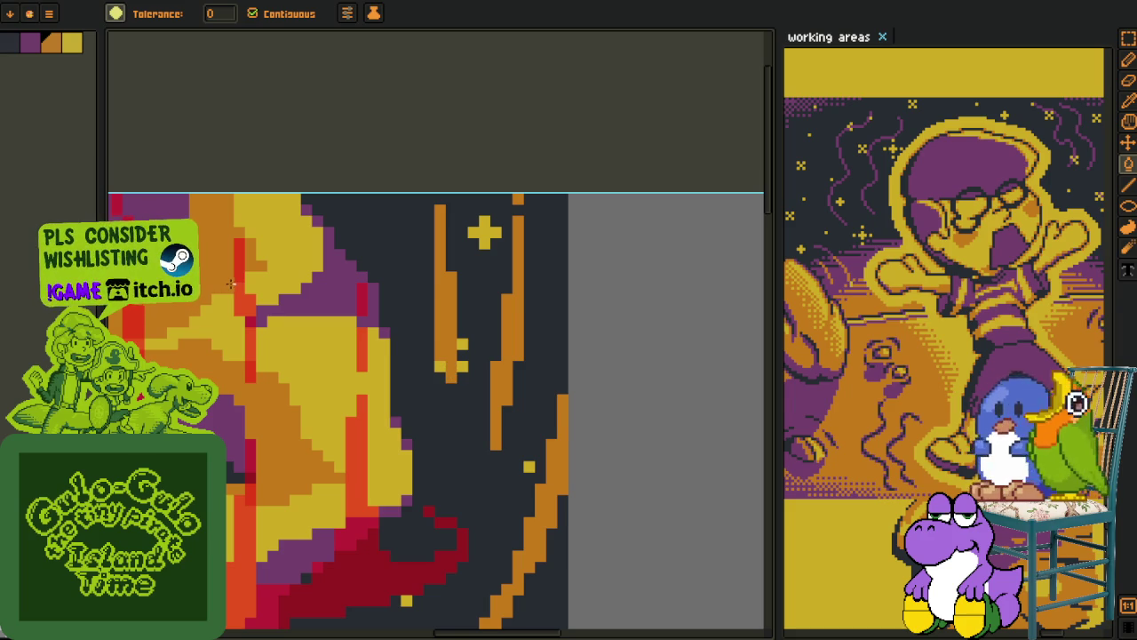
pyautogui.scroll(-5, 230, 284)
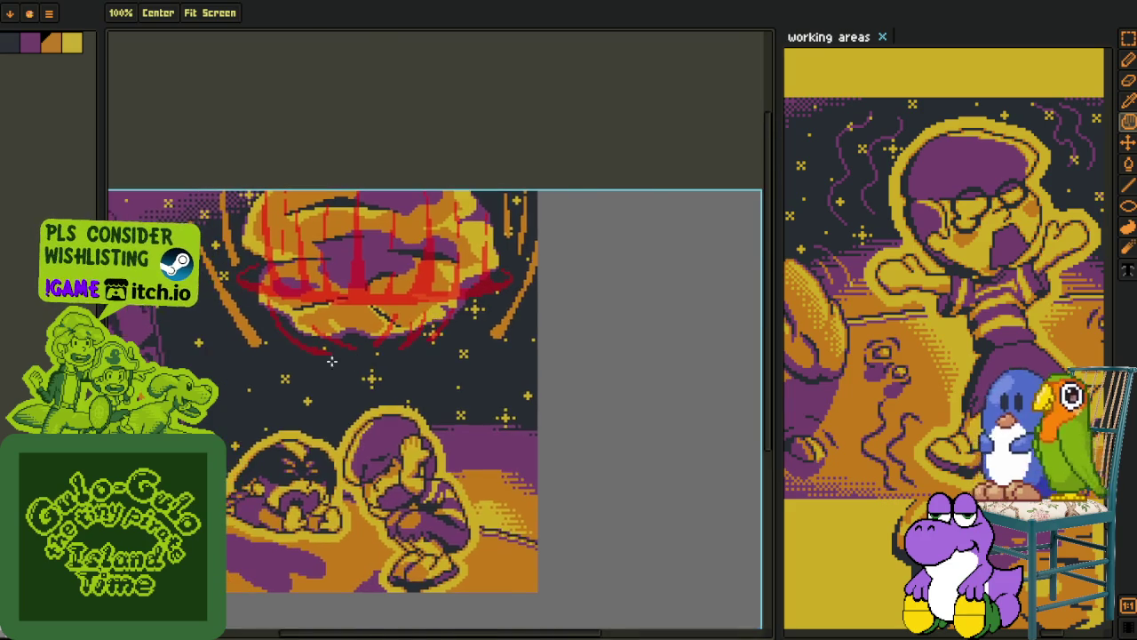
# Bucket-fill the red arc at the planet's lower left orange
pyautogui.scroll(2, 330, 361)
pyautogui.scroll(1, 315, 366)
pyautogui.scroll(1, 298, 373)
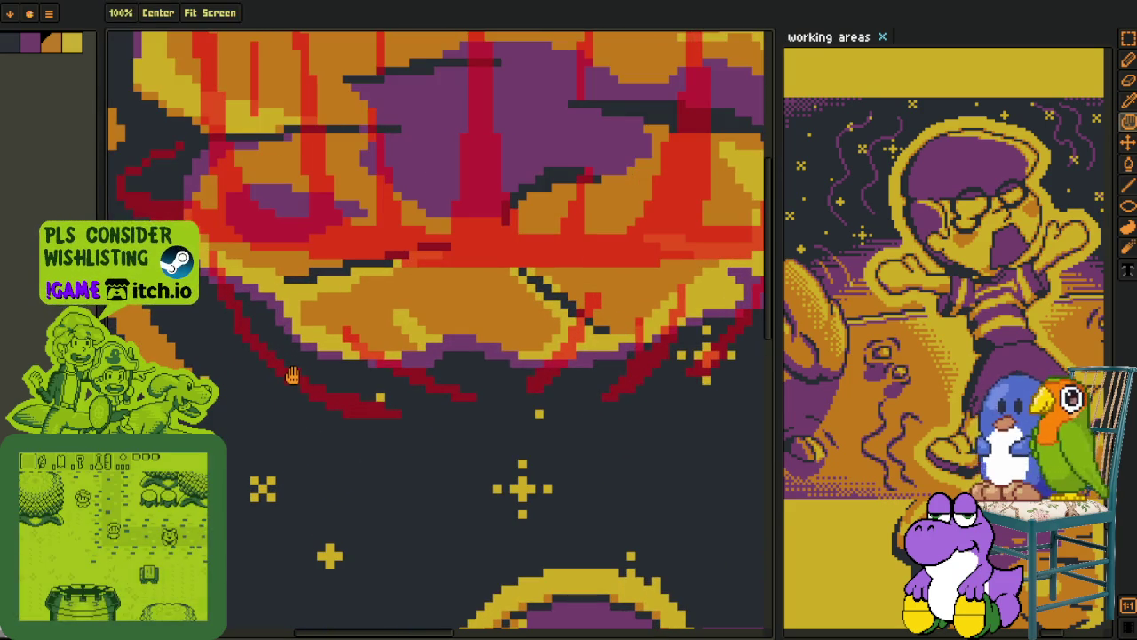
pyautogui.press('g')
pyautogui.click(293, 374)
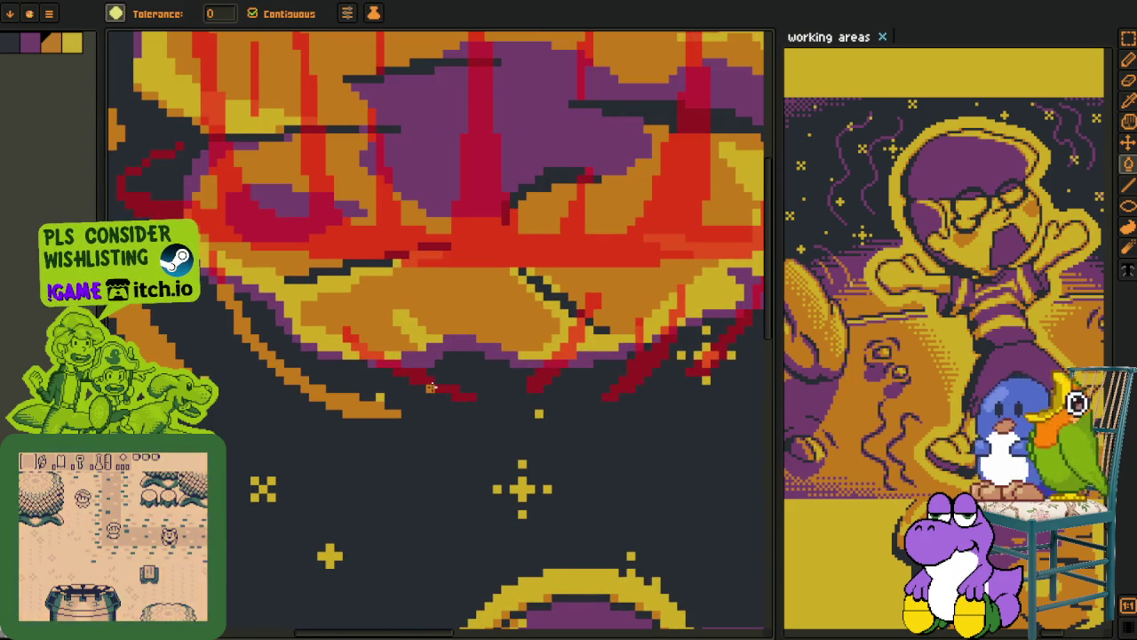
pyautogui.scroll(-1, 430, 387)
pyautogui.moveTo(439, 398)
pyautogui.mouseDown()
pyautogui.moveTo(379, 414)
pyautogui.moveTo(376, 329)
pyautogui.mouseUp()
pyautogui.scroll(-1, 374, 369)
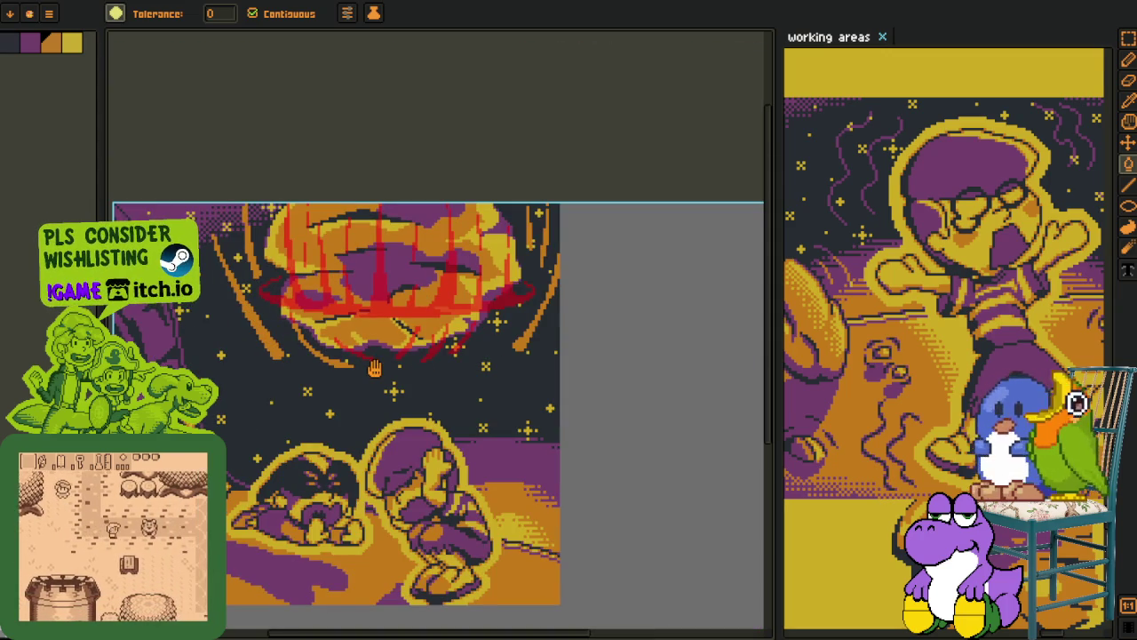
pyautogui.moveTo(374, 367); pyautogui.dragTo(401, 366)
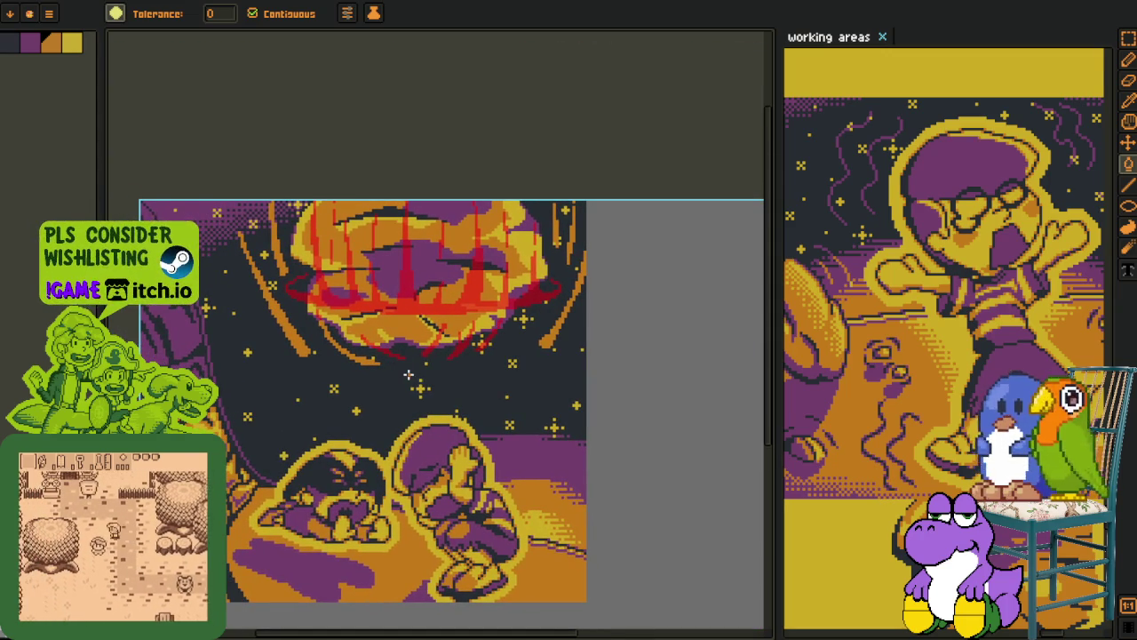
# Open the F7 live preview window and bring up the Outline effect
pyautogui.scroll(1, 405, 360)
pyautogui.scroll(1, 405, 360)
pyautogui.scroll(-1, 405, 360)
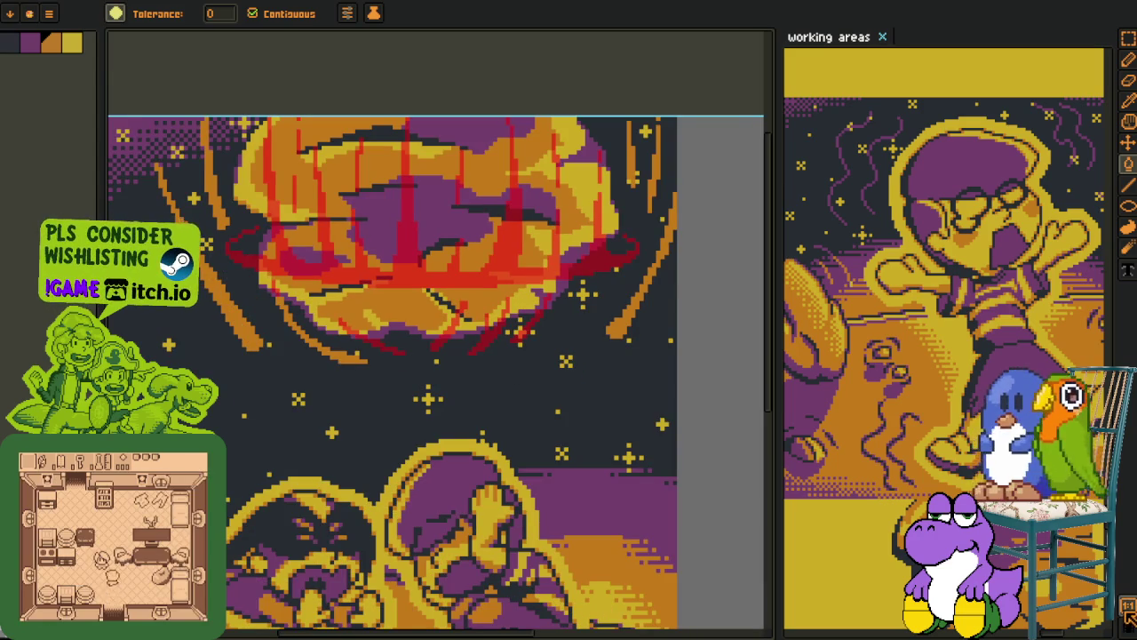
pyautogui.press('F7')
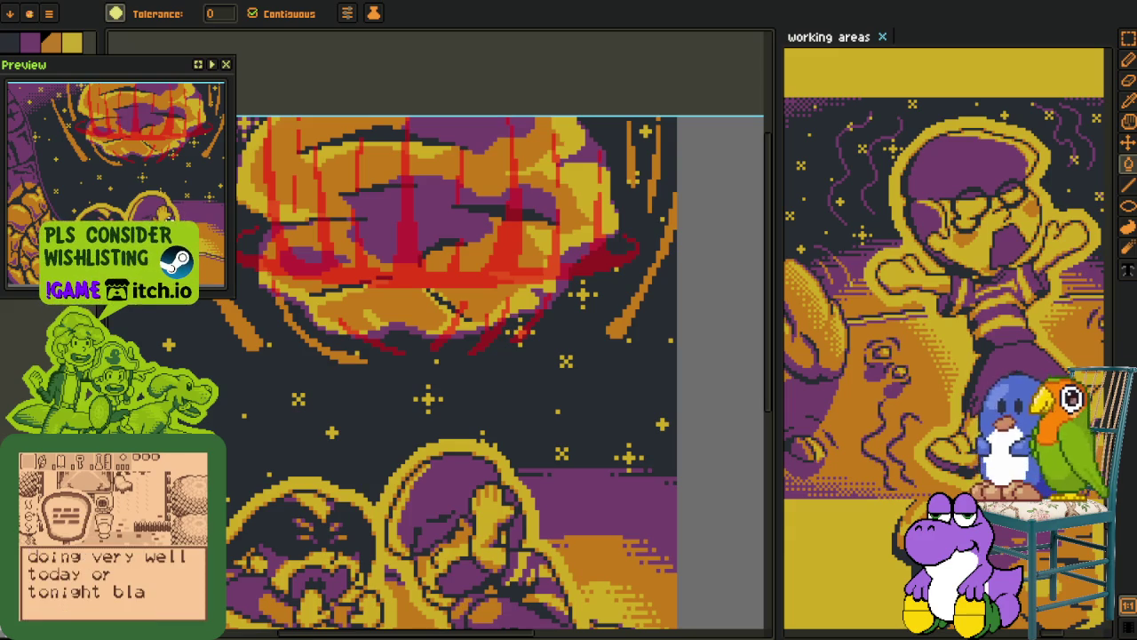
pyautogui.scroll(-2, 422, 257)
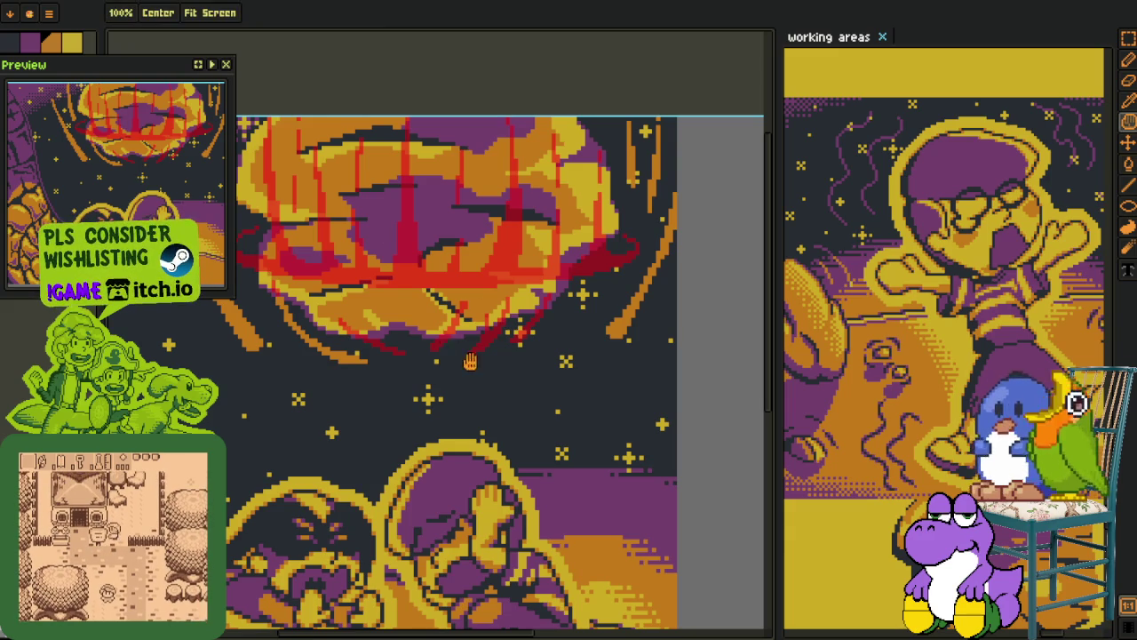
pyautogui.scroll(3, 484, 464)
pyautogui.scroll(-1, 484, 464)
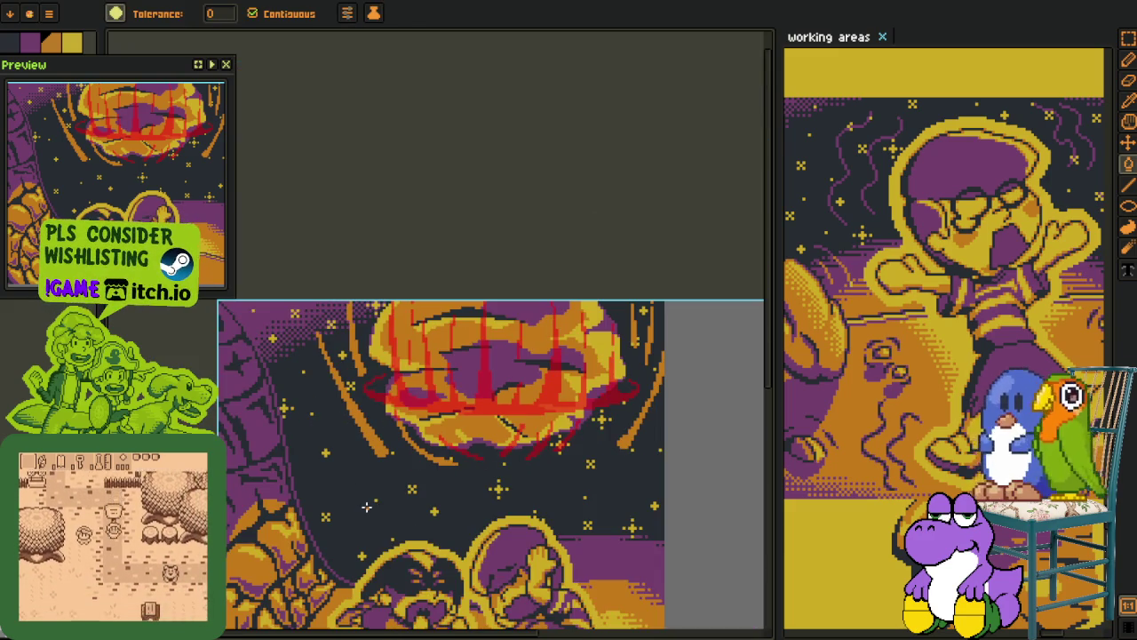
pyautogui.press('Tab')
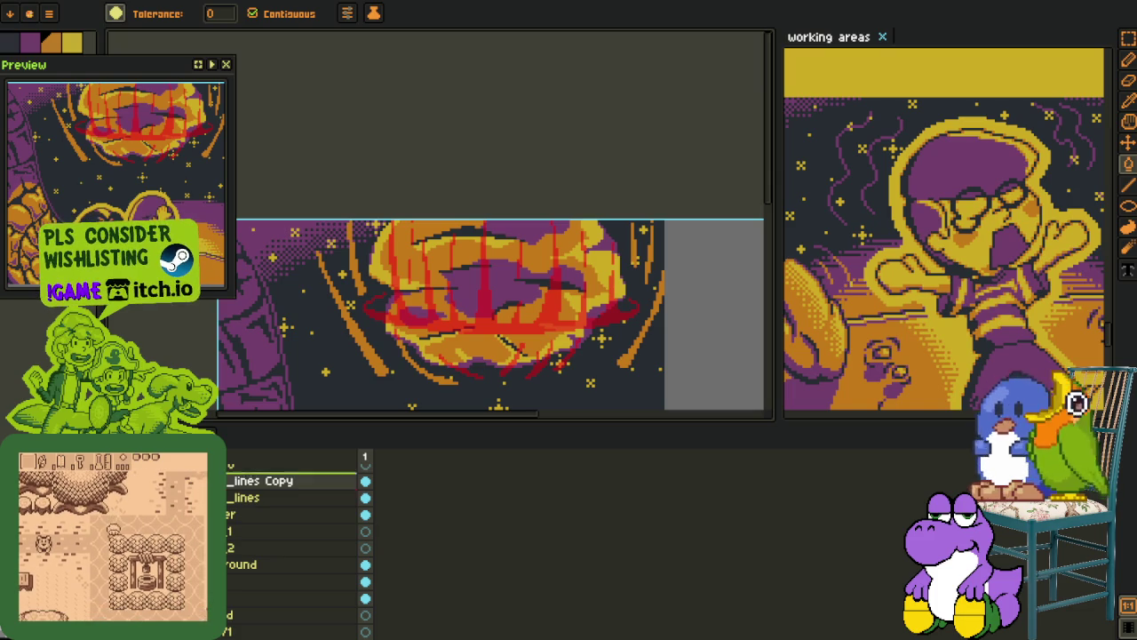
pyautogui.press('Tab')
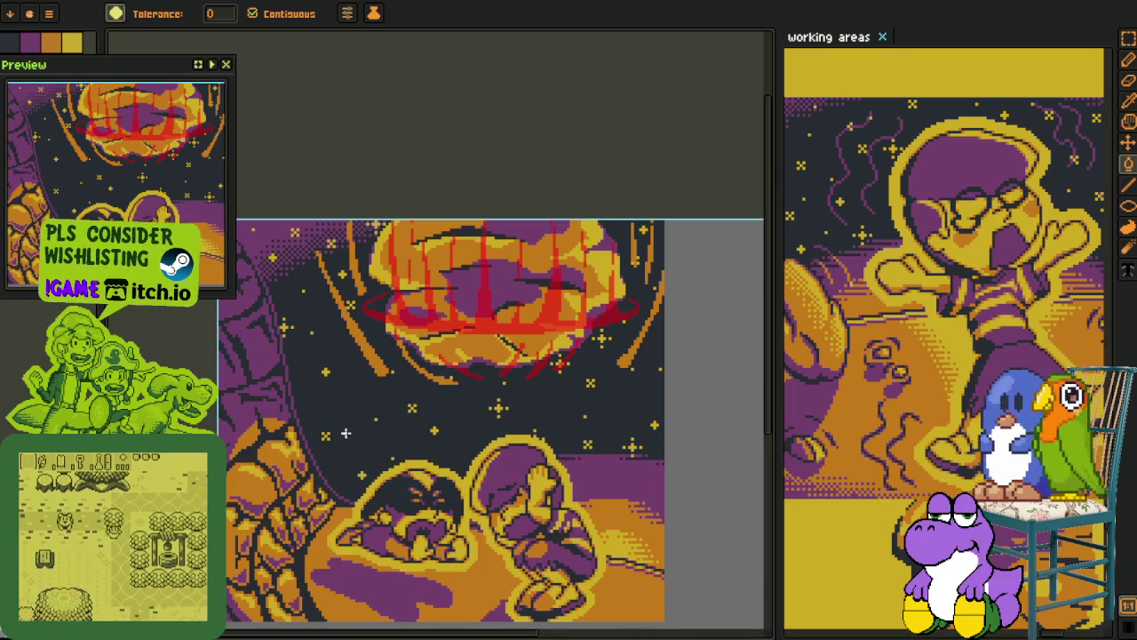
pyautogui.hotkey('shift', 'o')
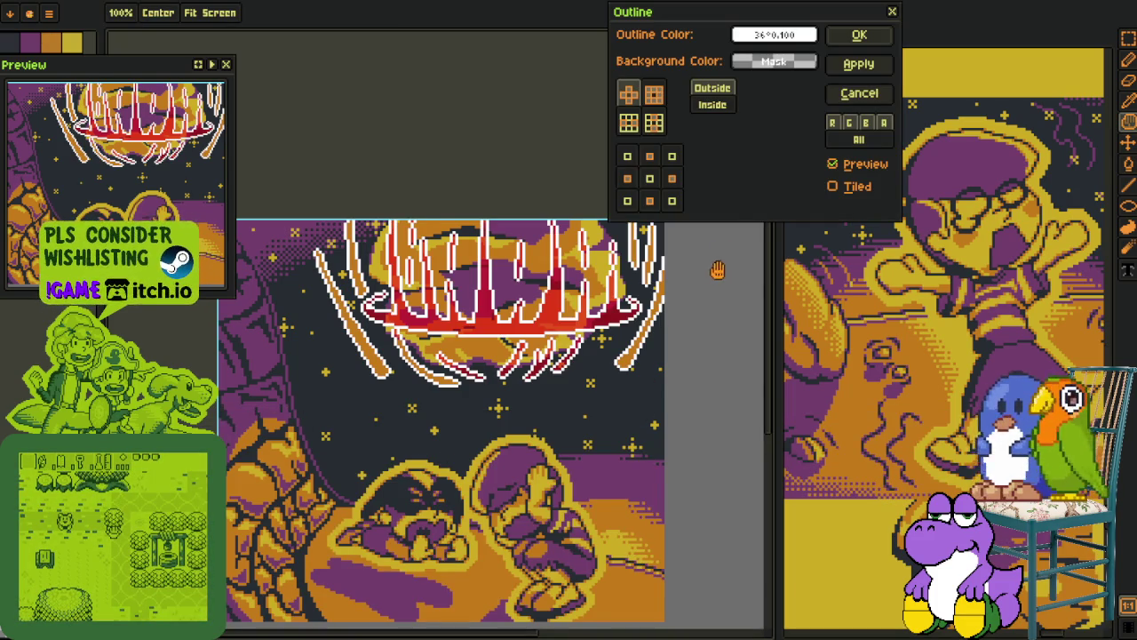
# Apply the outline, then replace the white outline colour with dark #20282F
pyautogui.click(859, 35)
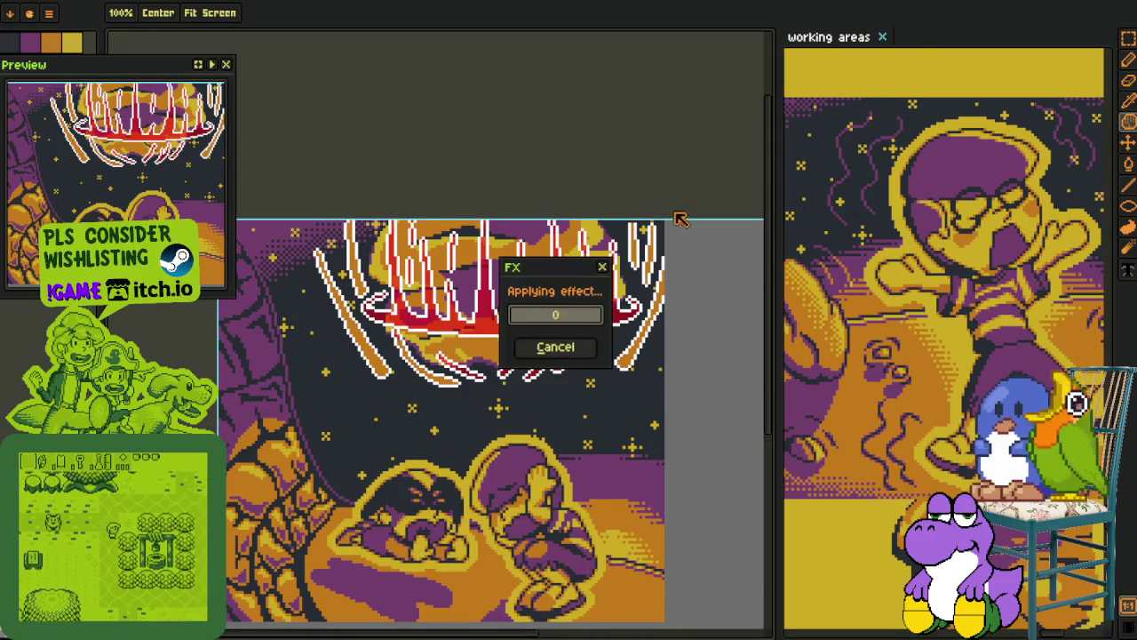
pyautogui.press('g')
pyautogui.scroll(2, 360, 345)
pyautogui.press('i')
pyautogui.scroll(2, 360, 344)
pyautogui.scroll(1, 391, 356)
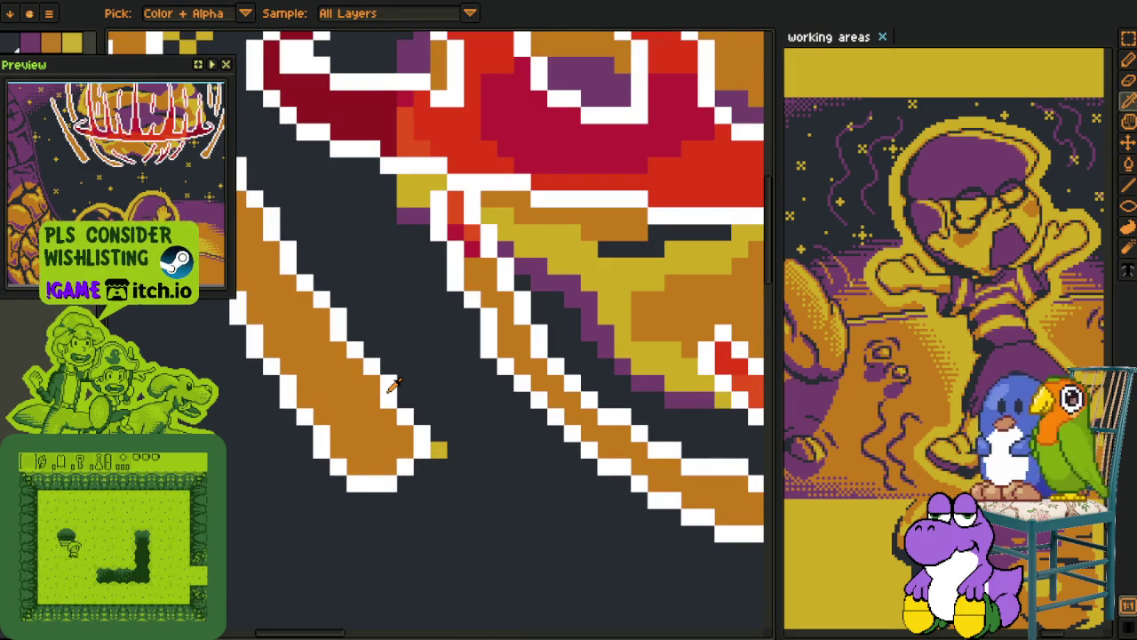
pyautogui.hotkey('shift', 'r')
pyautogui.click(467, 500)
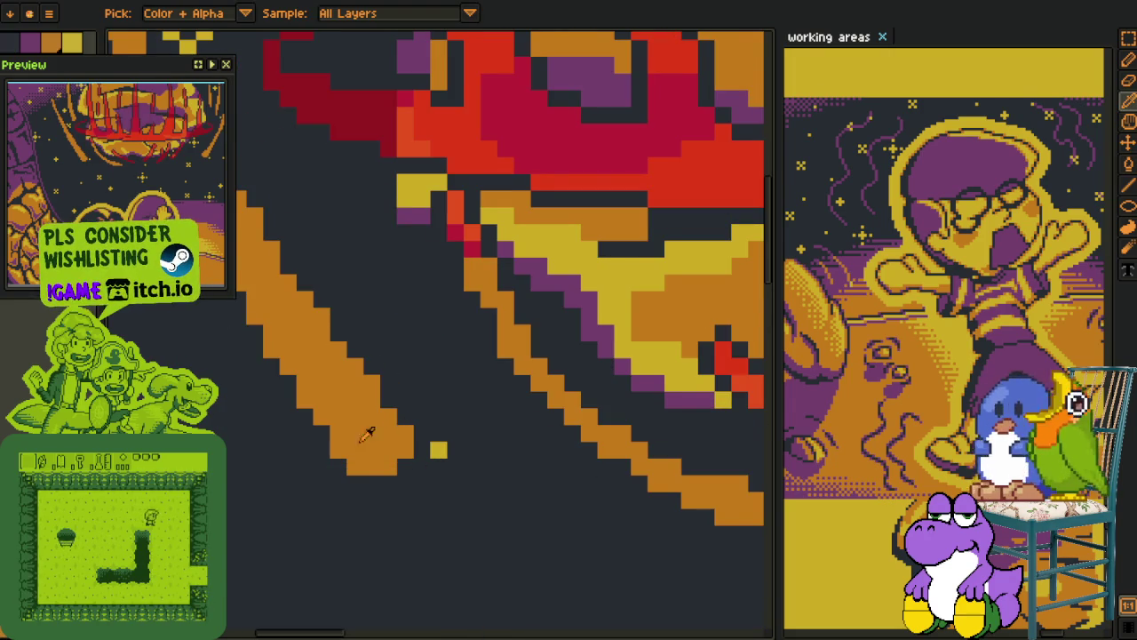
# With the background layer hidden, replace red with orange, then show the background again
pyautogui.scroll(-3, 367, 431)
pyautogui.press('Tab')
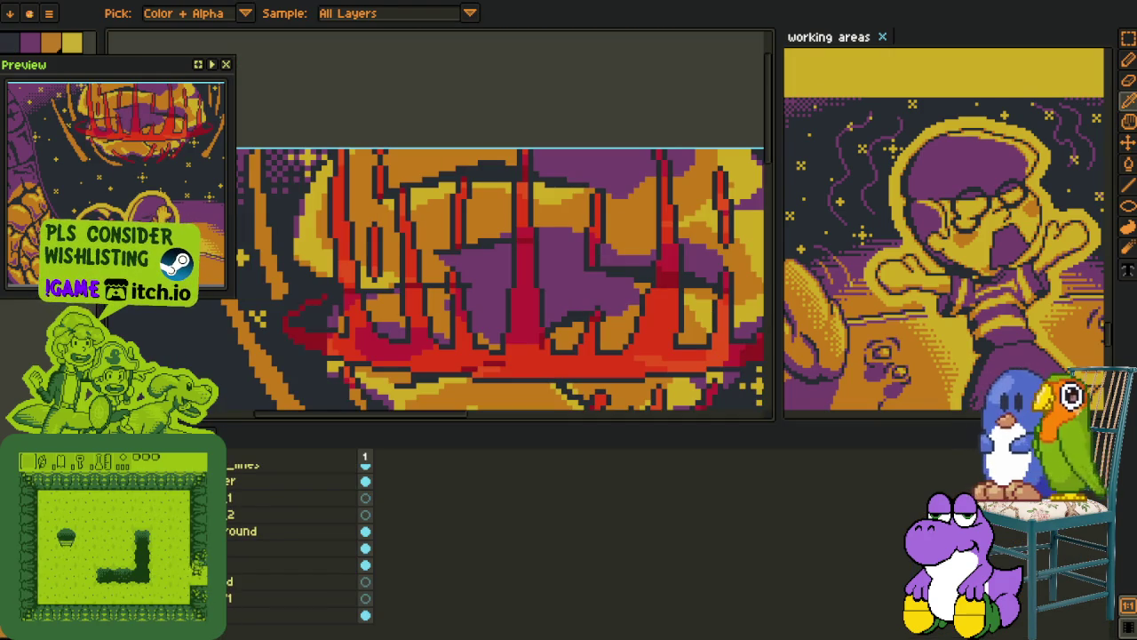
pyautogui.click(365, 531)
pyautogui.press('Tab')
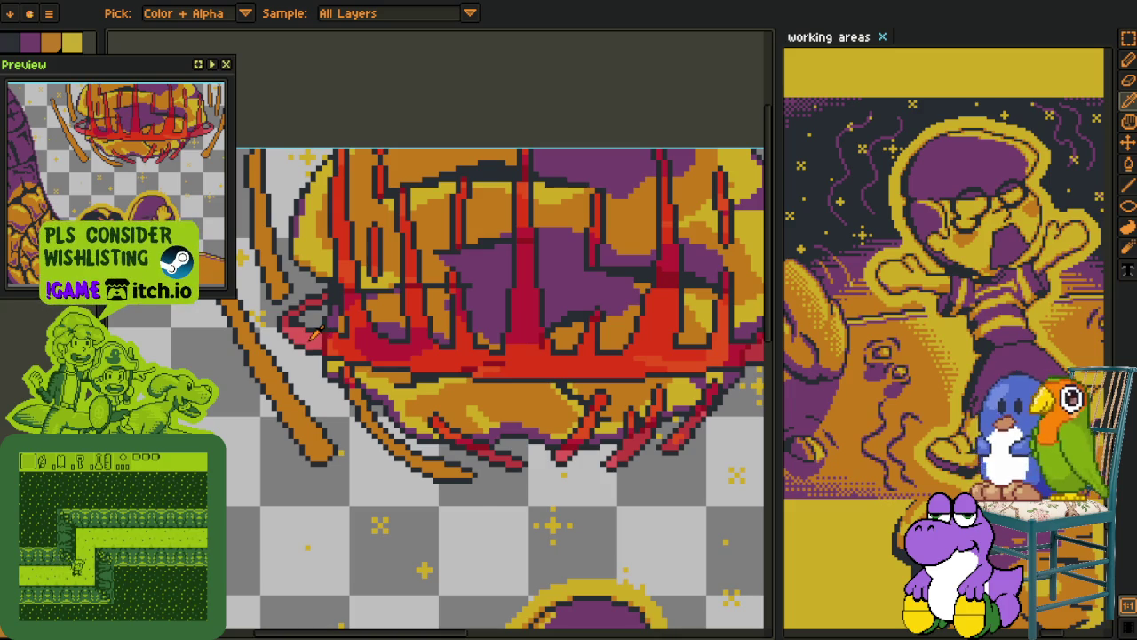
pyautogui.hotkey('shift', 'r')
pyautogui.click(425, 497)
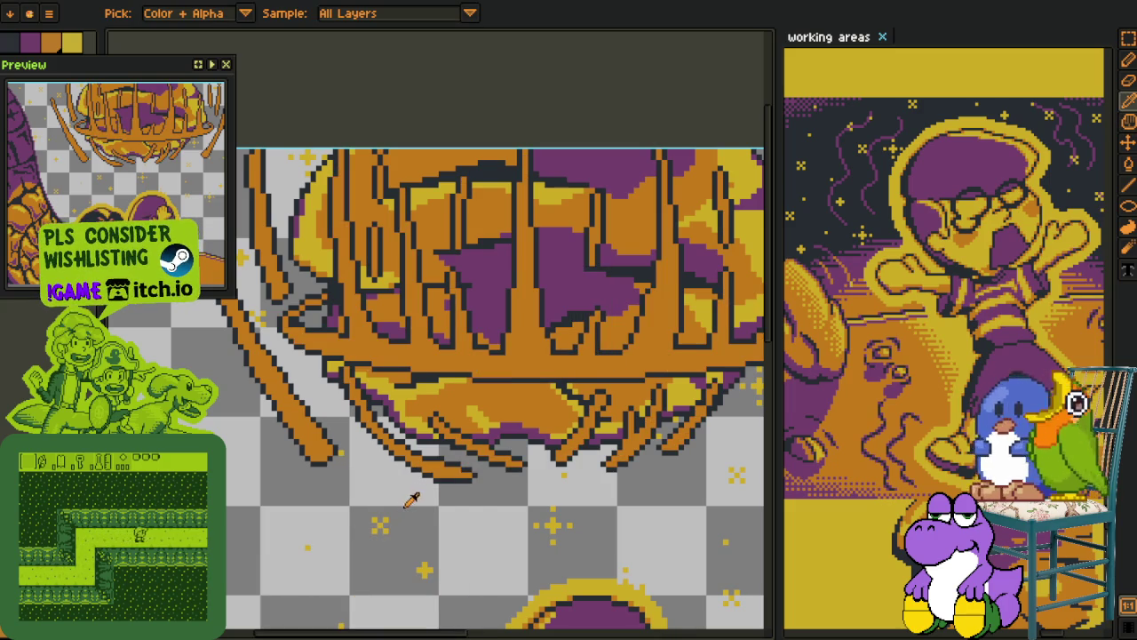
pyautogui.press('Tab')
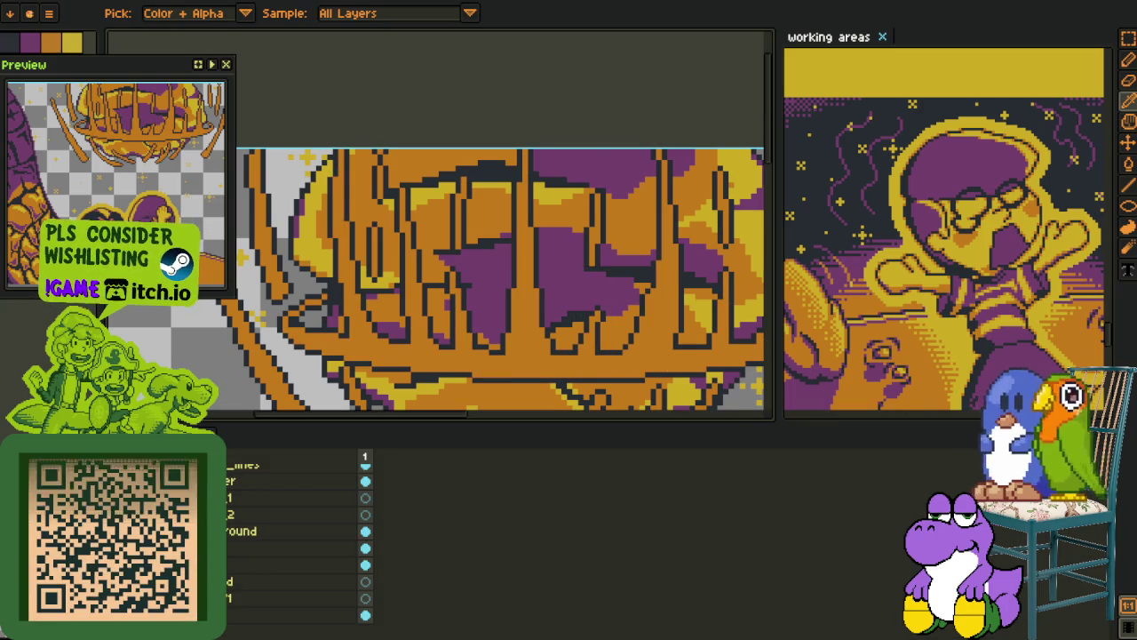
pyautogui.click(366, 530)
pyautogui.press('Tab')
pyautogui.scroll(-2, 404, 272)
pyautogui.scroll(-2, 405, 272)
pyautogui.moveTo(451, 220); pyautogui.dragTo(494, 280)
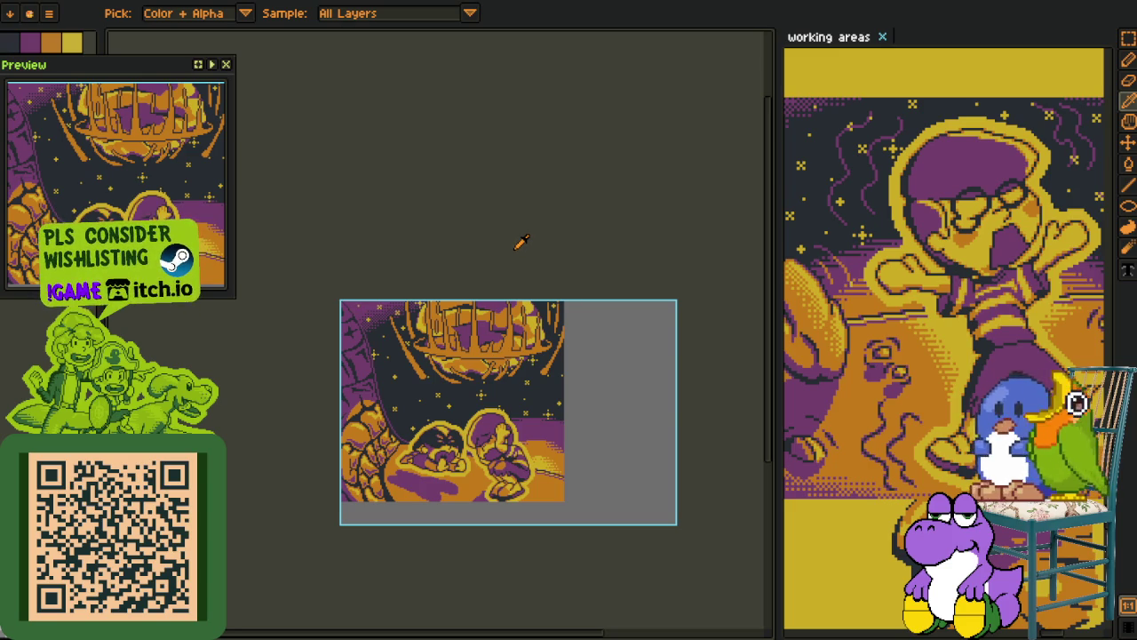
# Bring the cage spikes into view and replace their orange with red using Replace Color
pyautogui.scroll(1, 515, 257)
pyautogui.moveTo(524, 309); pyautogui.dragTo(537, 304)
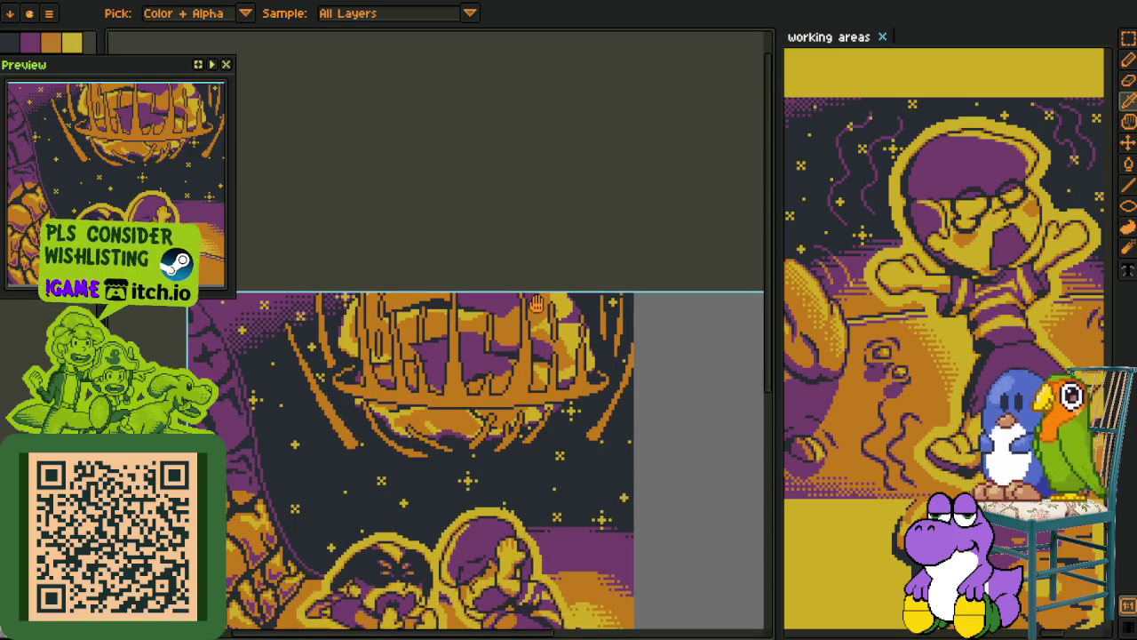
pyautogui.scroll(1, 536, 304)
pyautogui.scroll(1, 498, 373)
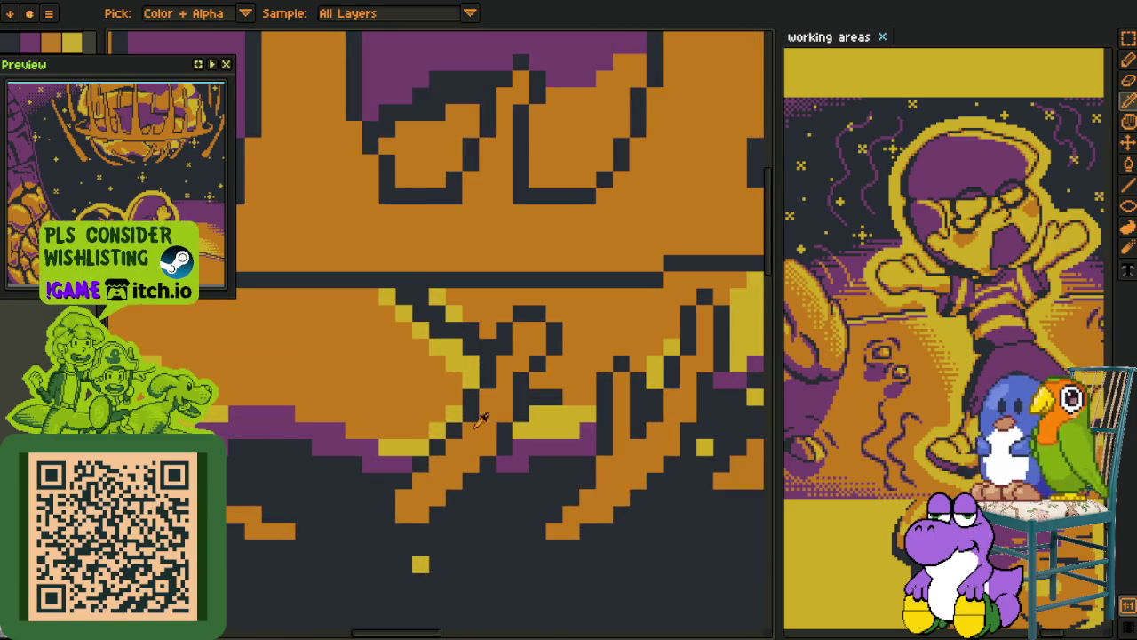
pyautogui.scroll(-1, 471, 417)
pyautogui.press('Tab')
pyautogui.press('Tab')
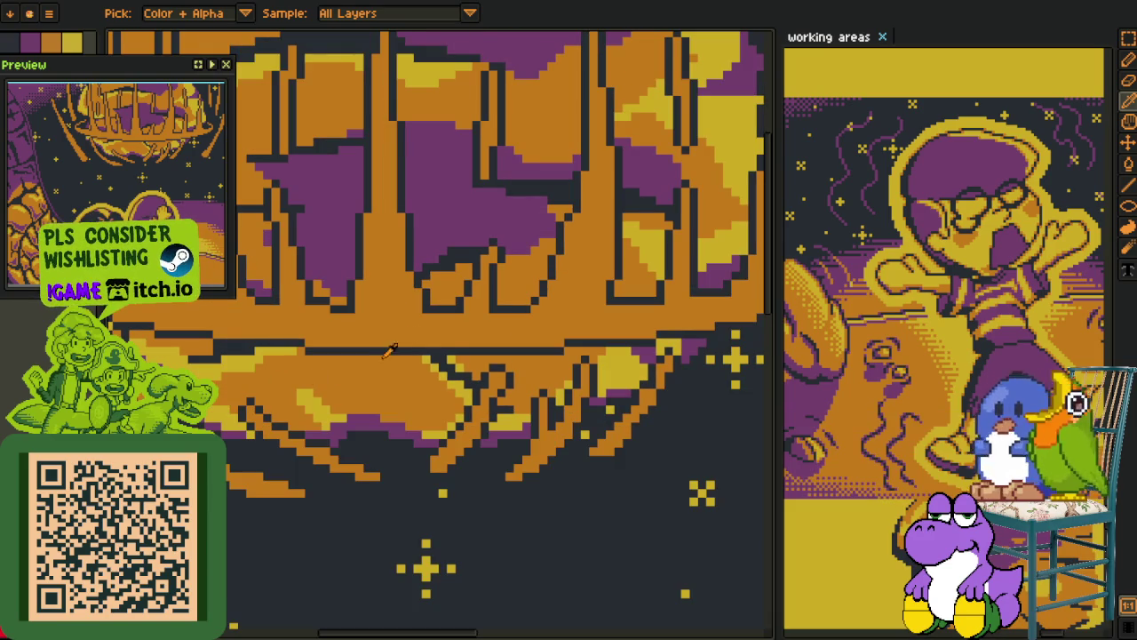
pyautogui.hotkey('shift', 'r')
pyautogui.click(446, 500)
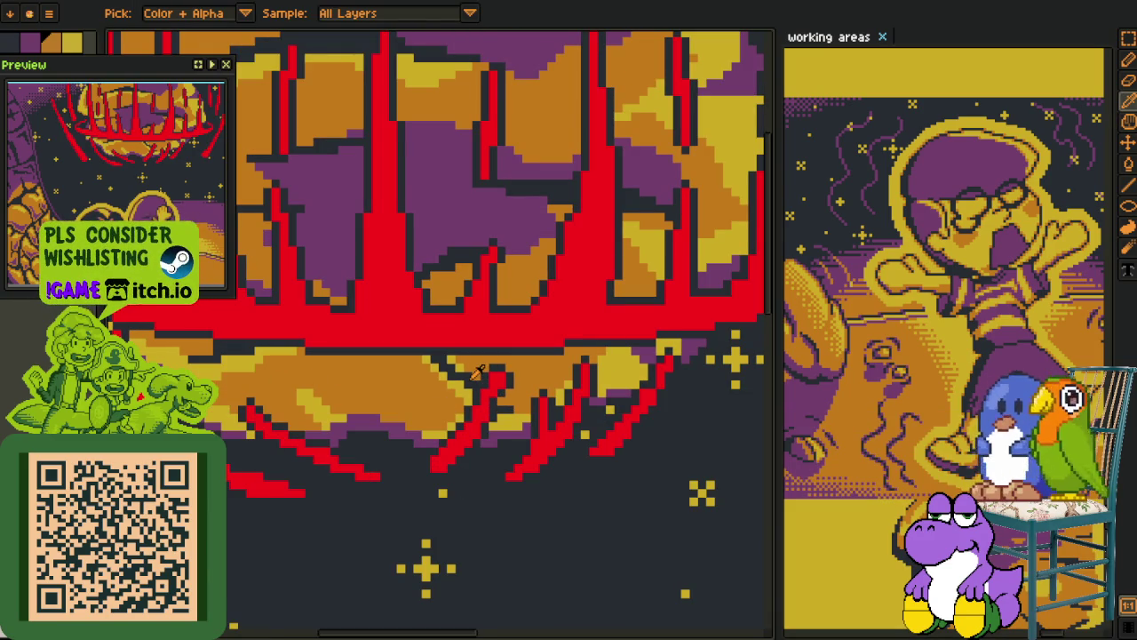
# Replace the dark outline colour around the spikes with light grey
pyautogui.hotkey('shift', 'r')
pyautogui.click(439, 499)
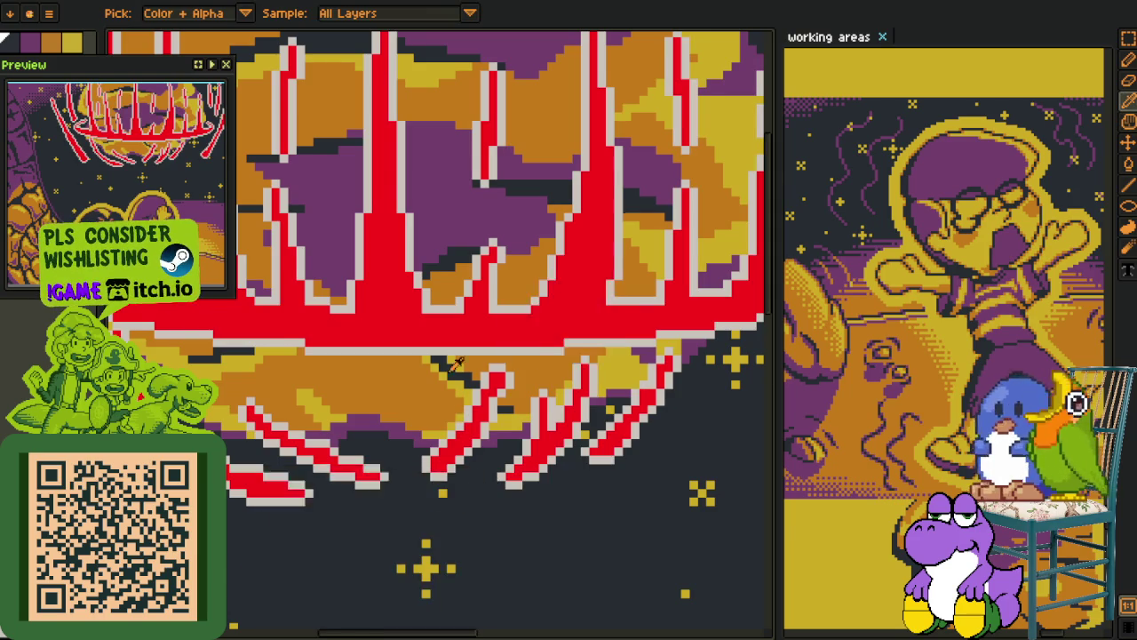
pyautogui.scroll(-2, 481, 132)
pyautogui.scroll(2, 451, 375)
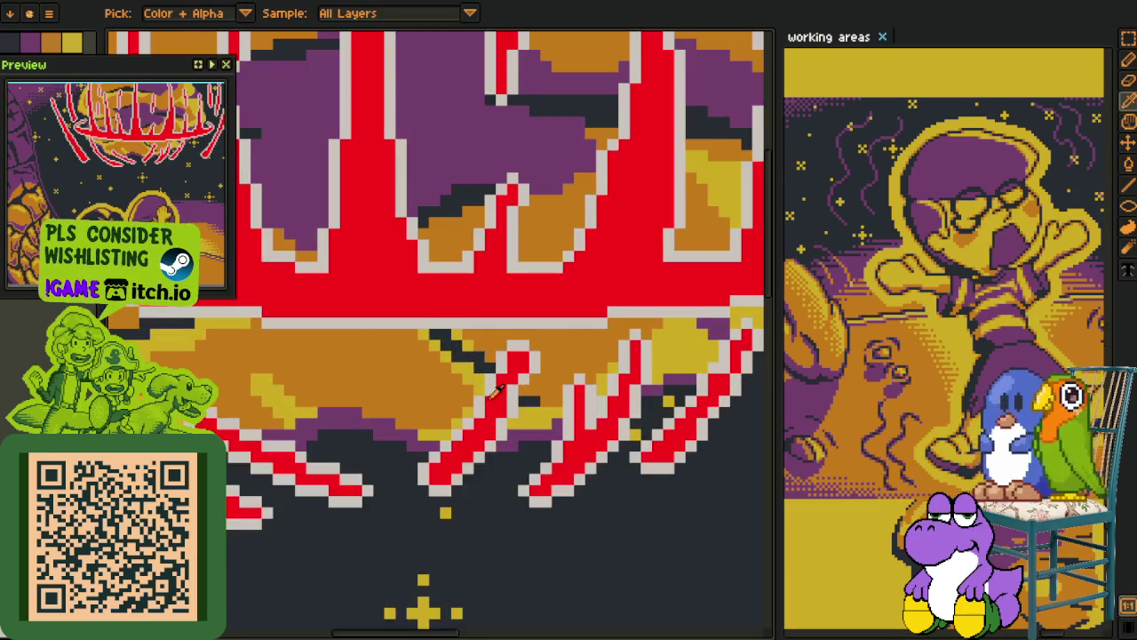
pyautogui.scroll(1, 491, 386)
pyautogui.scroll(-1, 477, 406)
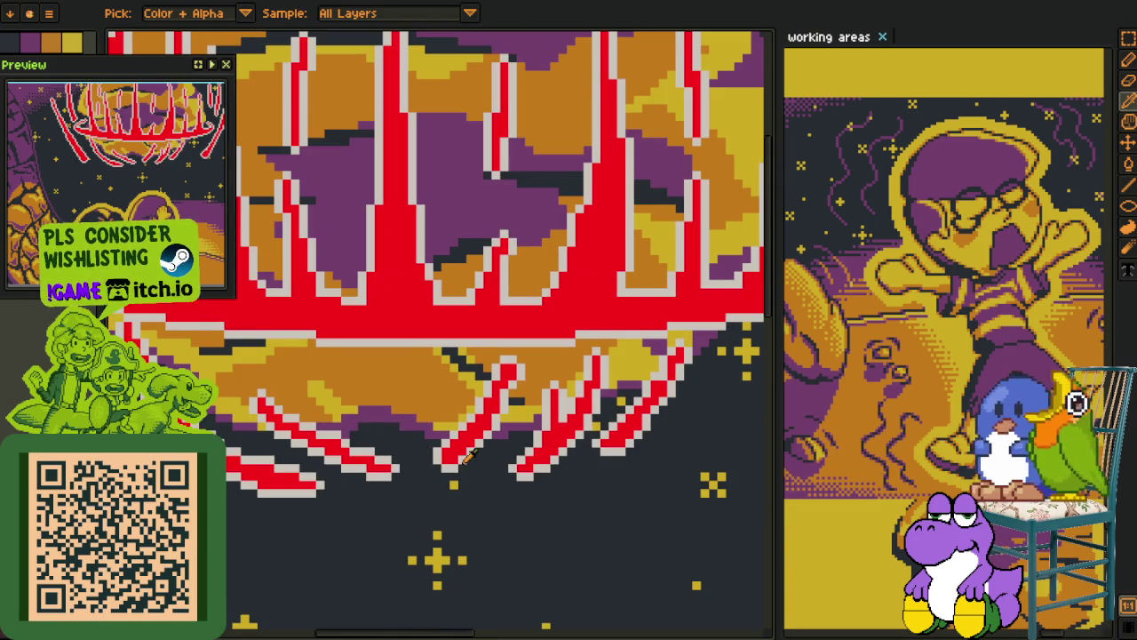
# Replace the red spike colour with dark maroon
pyautogui.hotkey('shift', 'r')
pyautogui.click(438, 498)
pyautogui.scroll(-1, 391, 417)
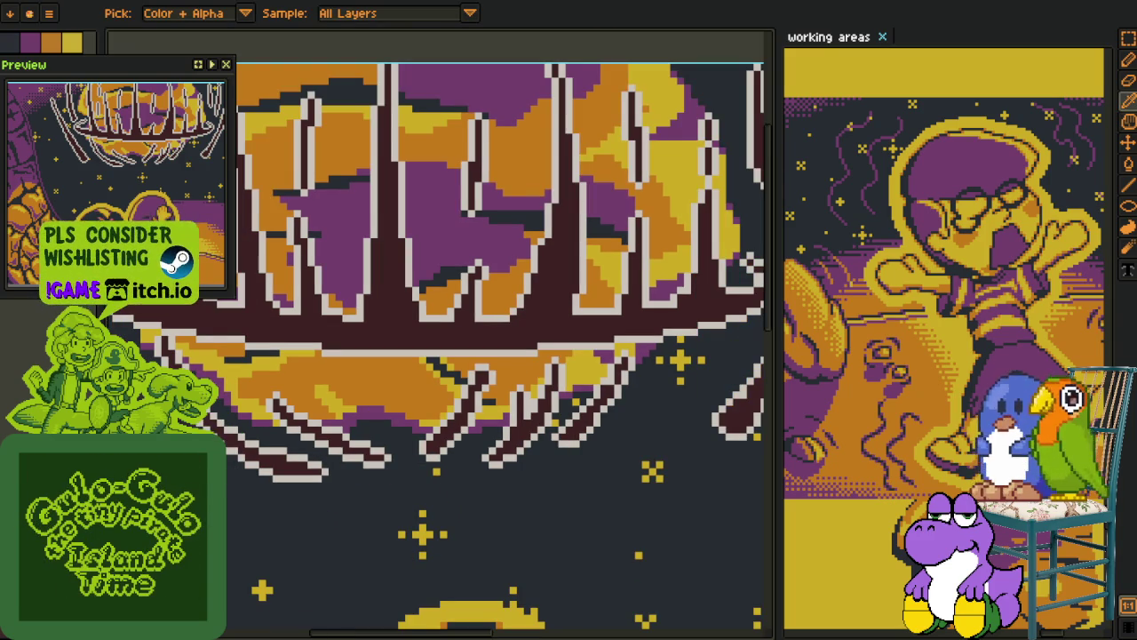
pyautogui.scroll(-1, 408, 108)
pyautogui.scroll(-1, 408, 108)
pyautogui.scroll(1, 416, 144)
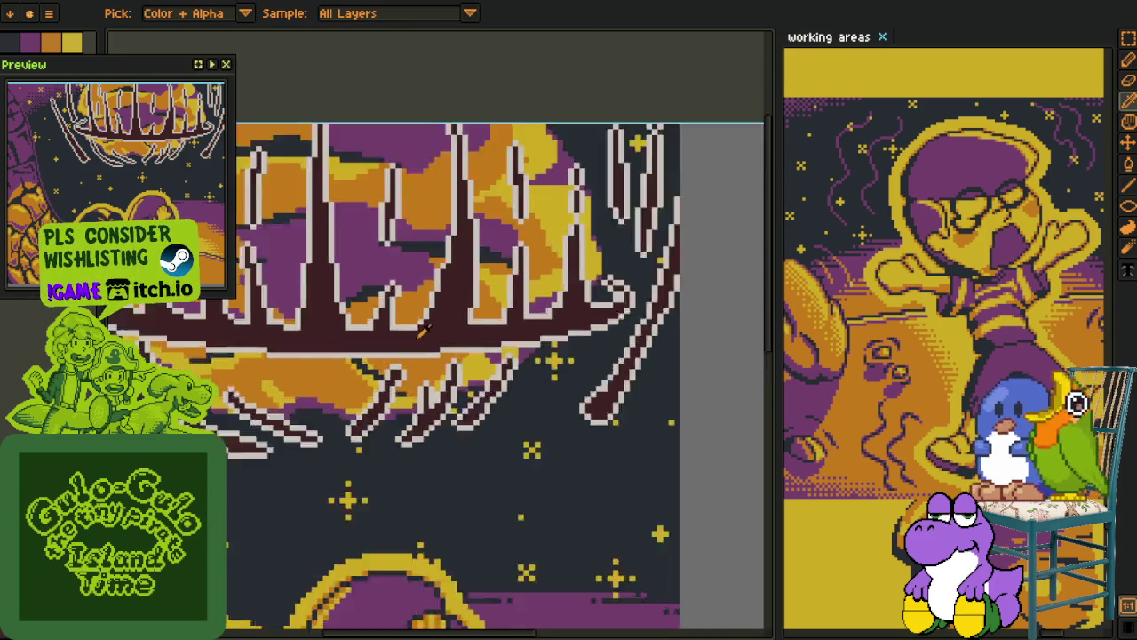
pyautogui.scroll(1, 410, 454)
# With the Pencil, repaint the maroon diagonal orange and yellow and shift grey outline cells up a row
pyautogui.press('b')
pyautogui.moveTo(360, 502)
pyautogui.mouseDown()
pyautogui.moveTo(417, 436)
pyautogui.moveTo(375, 450)
pyautogui.mouseUp()
pyautogui.scroll(-1, 441, 426)
pyautogui.scroll(2, 430, 411)
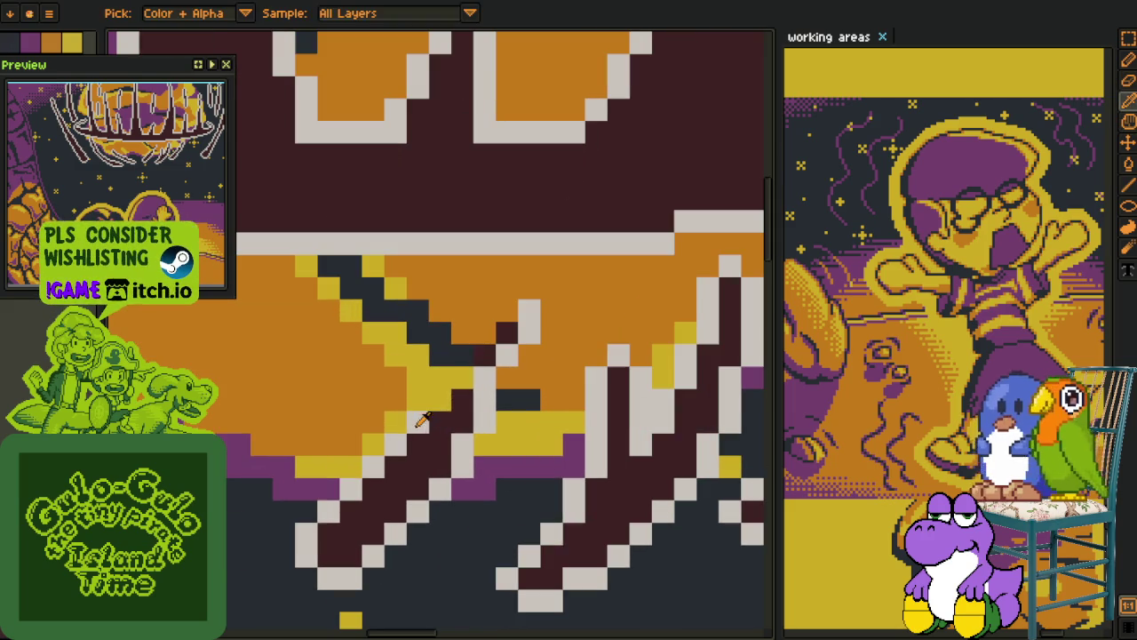
pyautogui.moveTo(481, 387); pyautogui.dragTo(482, 358)
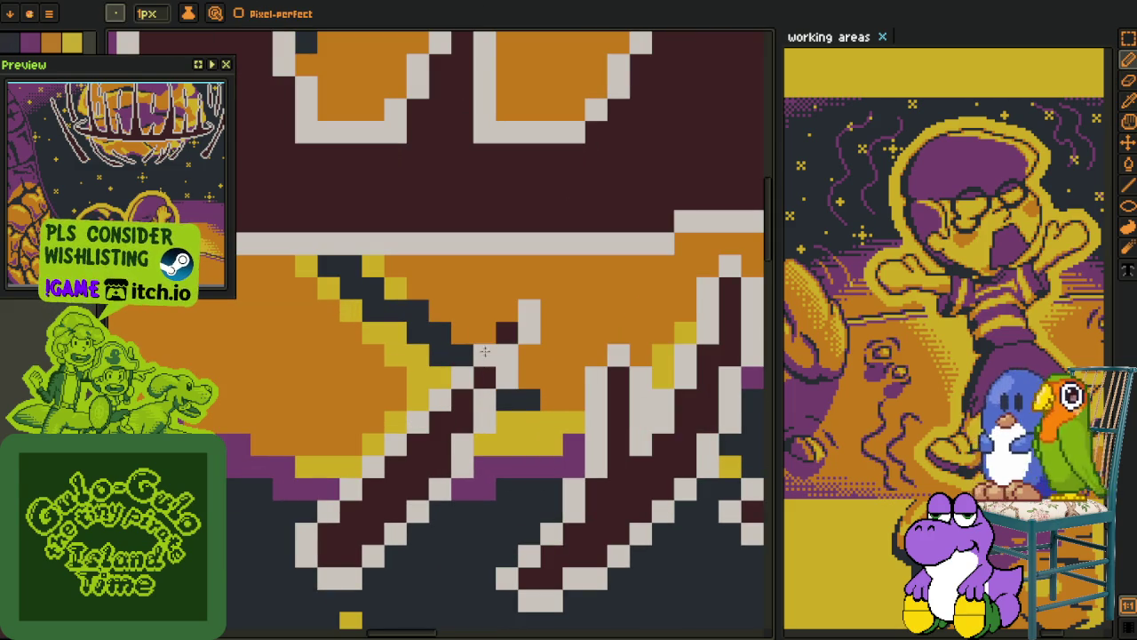
# Turn a maroon cell orange and a grey outline cell yellow near the spike base
pyautogui.scroll(-2, 502, 336)
pyautogui.scroll(-1, 494, 175)
pyautogui.press('i')
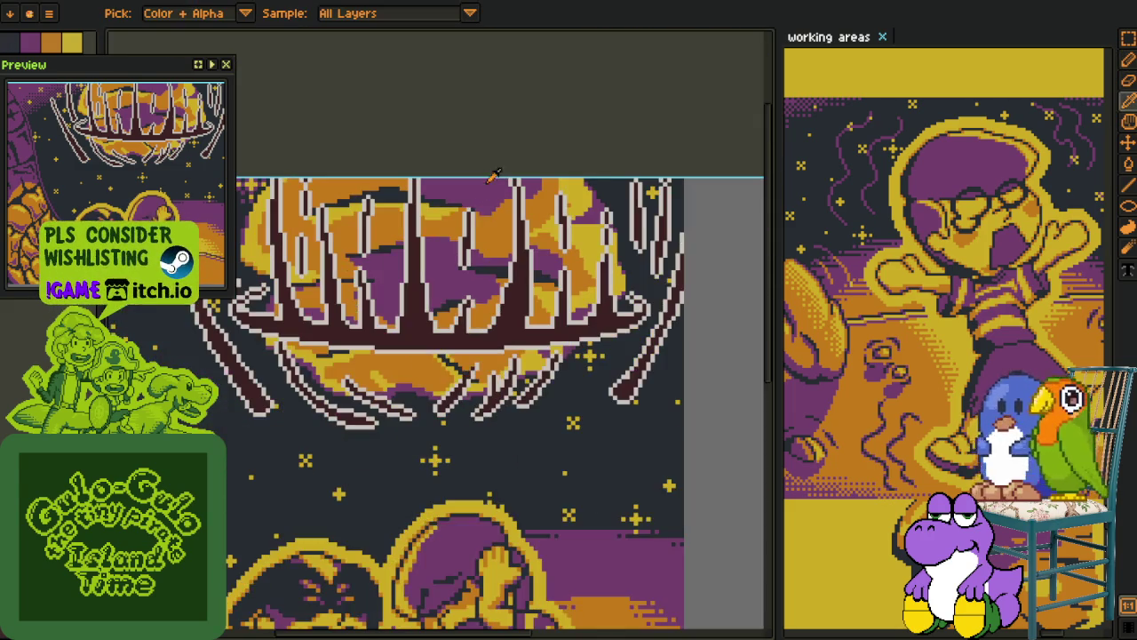
pyautogui.press('b')
pyautogui.scroll(4, 454, 338)
pyautogui.scroll(1, 471, 329)
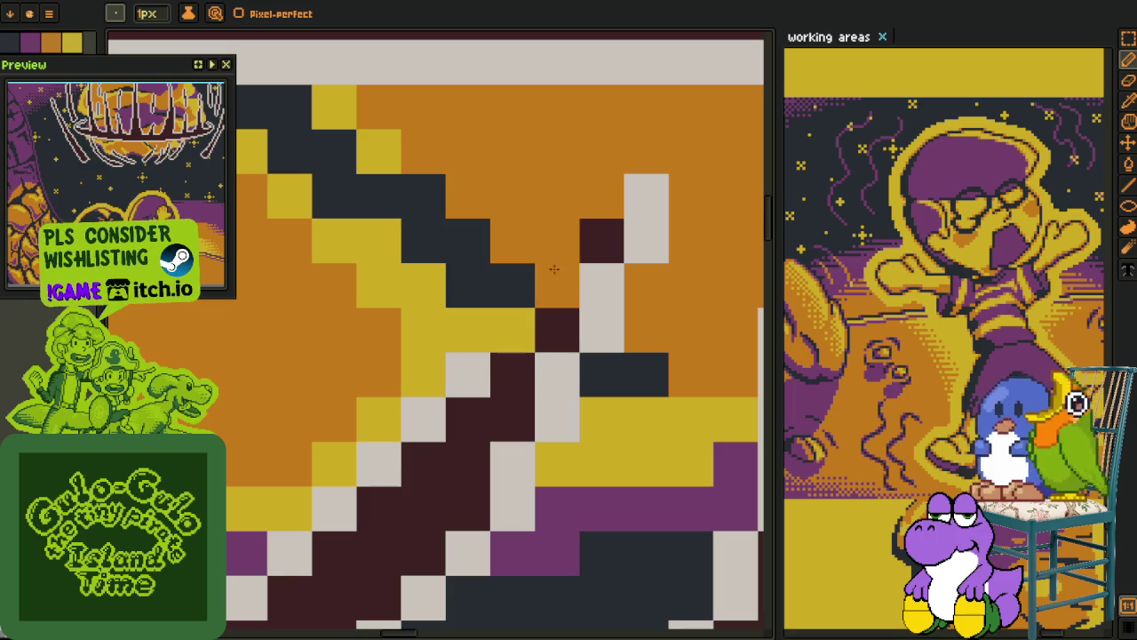
pyautogui.click(603, 240)
pyautogui.click(469, 374)
# Recolour cells along the upper diagonal, extending the light grey outline up the spike
pyautogui.press('h')
pyautogui.moveTo(434, 345); pyautogui.dragTo(515, 202)
pyautogui.press('b')
pyautogui.click(461, 364)
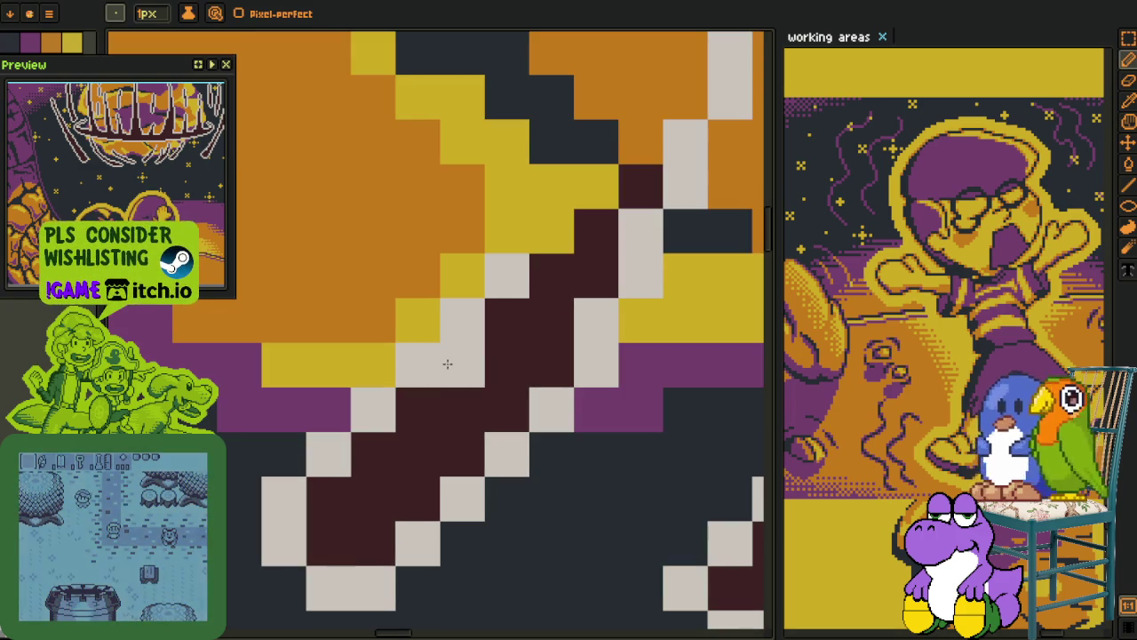
pyautogui.click(461, 320)
pyautogui.click(505, 320)
pyautogui.click(507, 275)
pyautogui.click(551, 274)
pyautogui.click(596, 230)
pyautogui.click(641, 186)
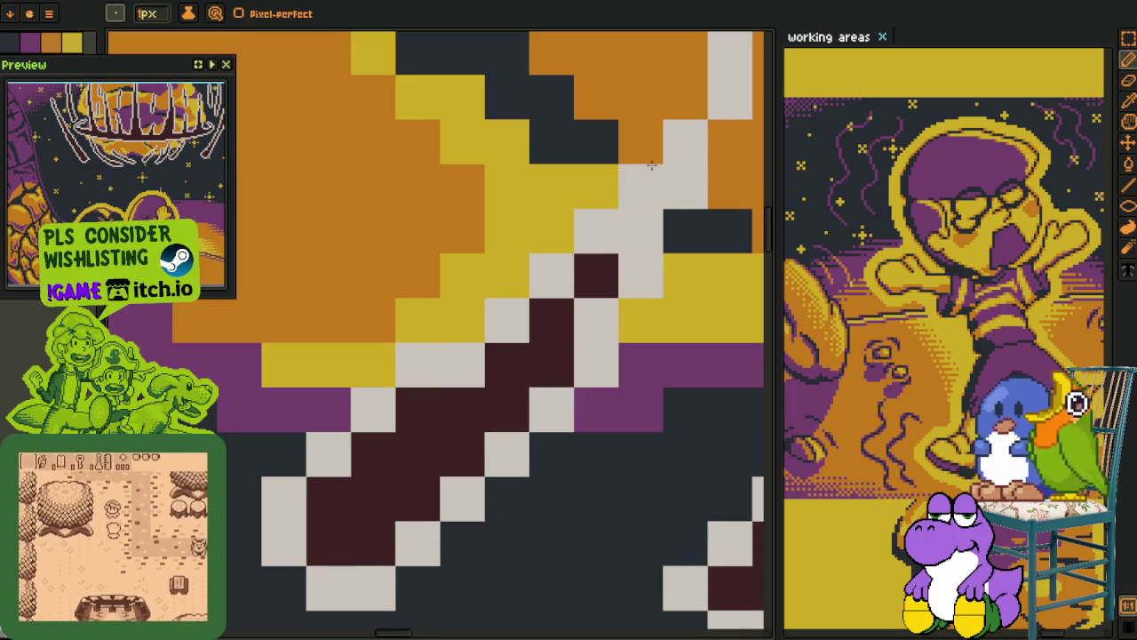
pyautogui.click(685, 97)
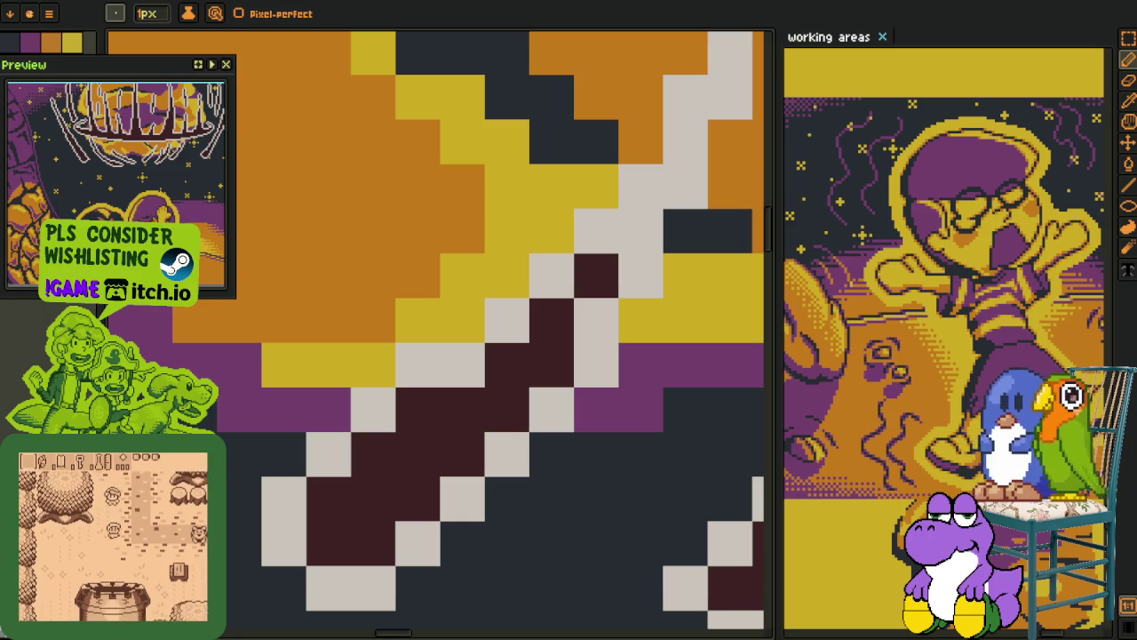
# On the lower spikes, repaint grey cells orange and yellow
pyautogui.scroll(-5, 459, 320)
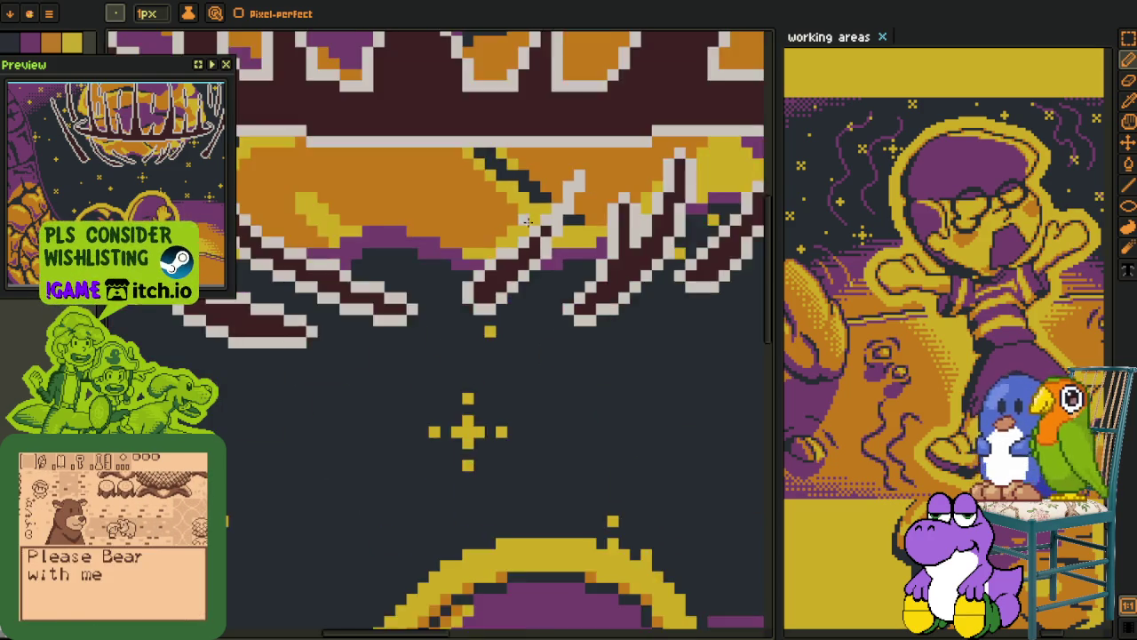
pyautogui.moveTo(459, 267)
pyautogui.mouseDown()
pyautogui.moveTo(444, 378)
pyautogui.moveTo(432, 262)
pyautogui.mouseUp()
pyautogui.press('b')
pyautogui.scroll(3, 444, 377)
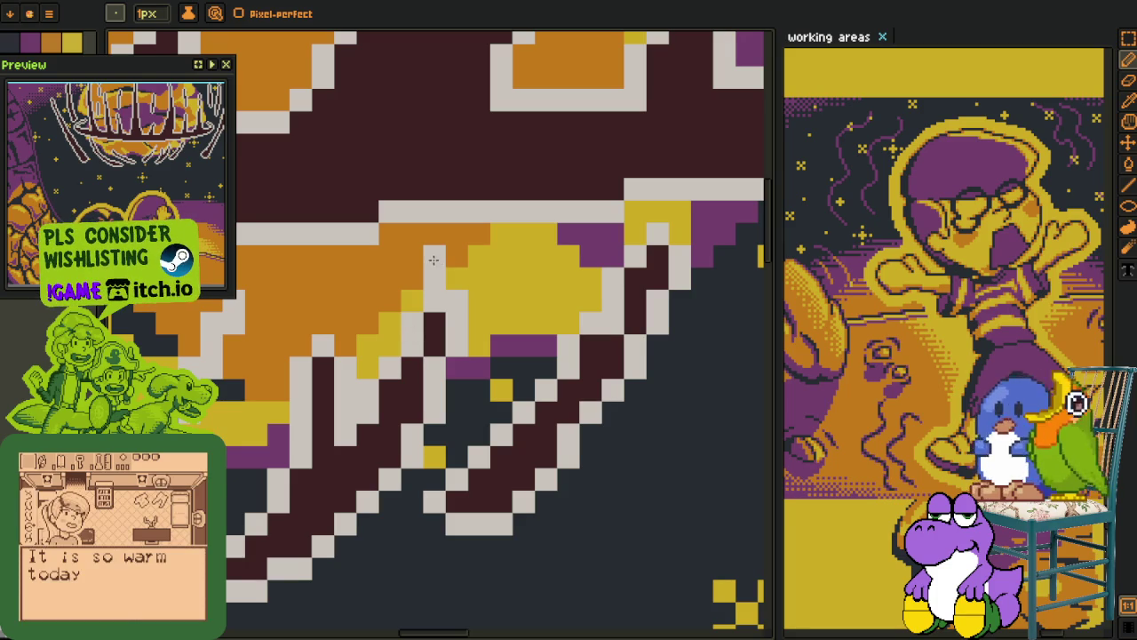
pyautogui.moveTo(433, 259); pyautogui.dragTo(452, 284)
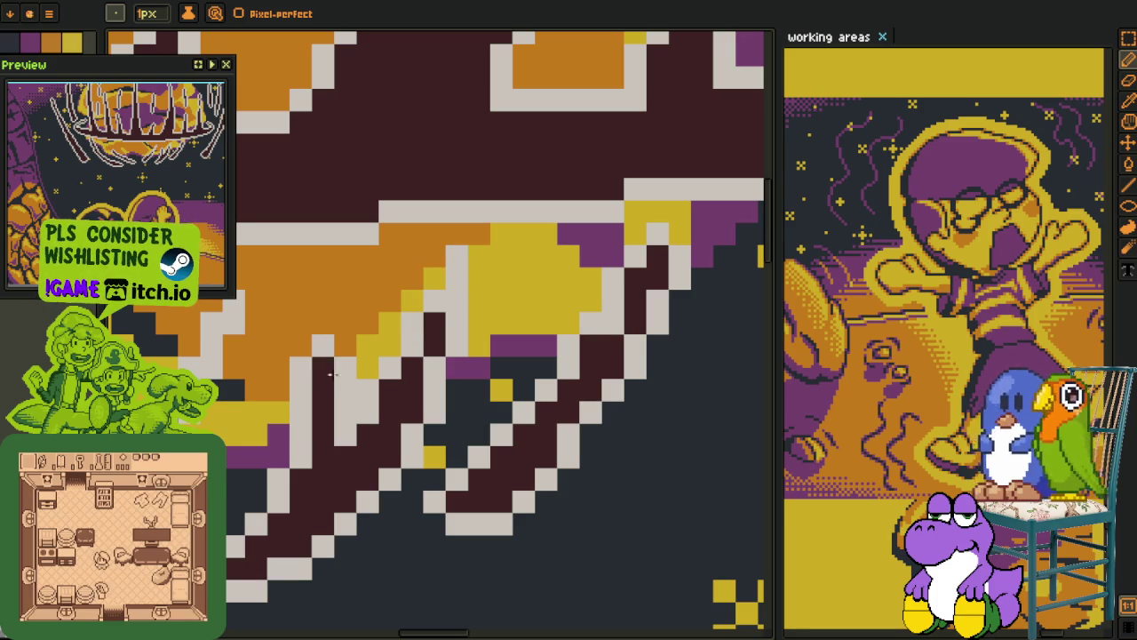
pyautogui.scroll(-3, 346, 403)
pyautogui.scroll(2, 325, 463)
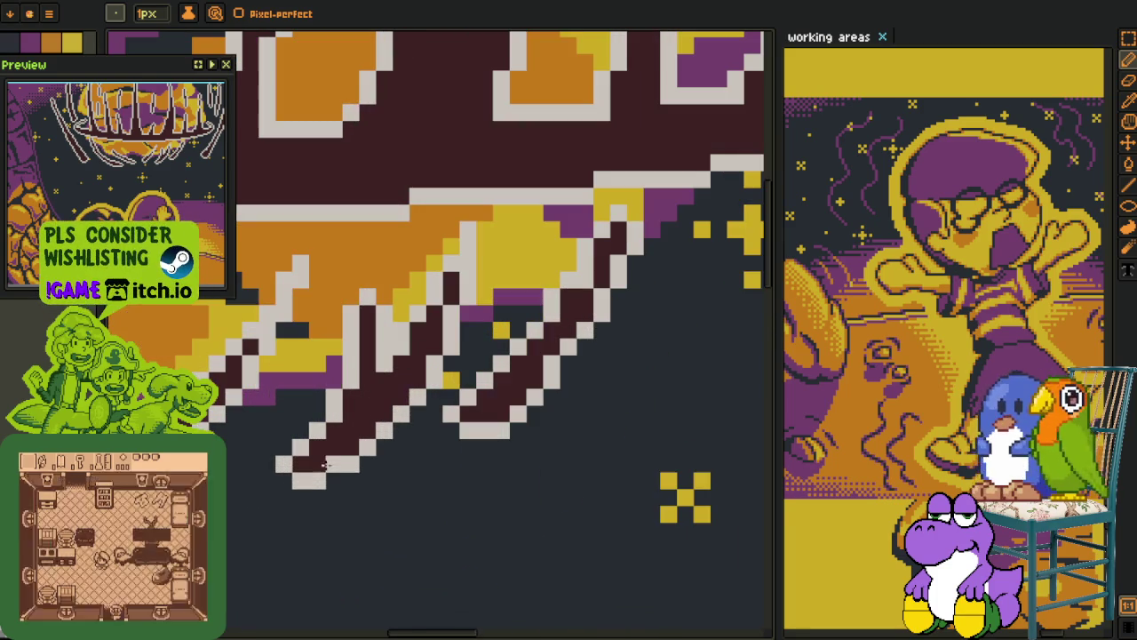
# Sample colours from the canvas and paint a light grey outline pixel
pyautogui.press('o')
pyautogui.press('b')
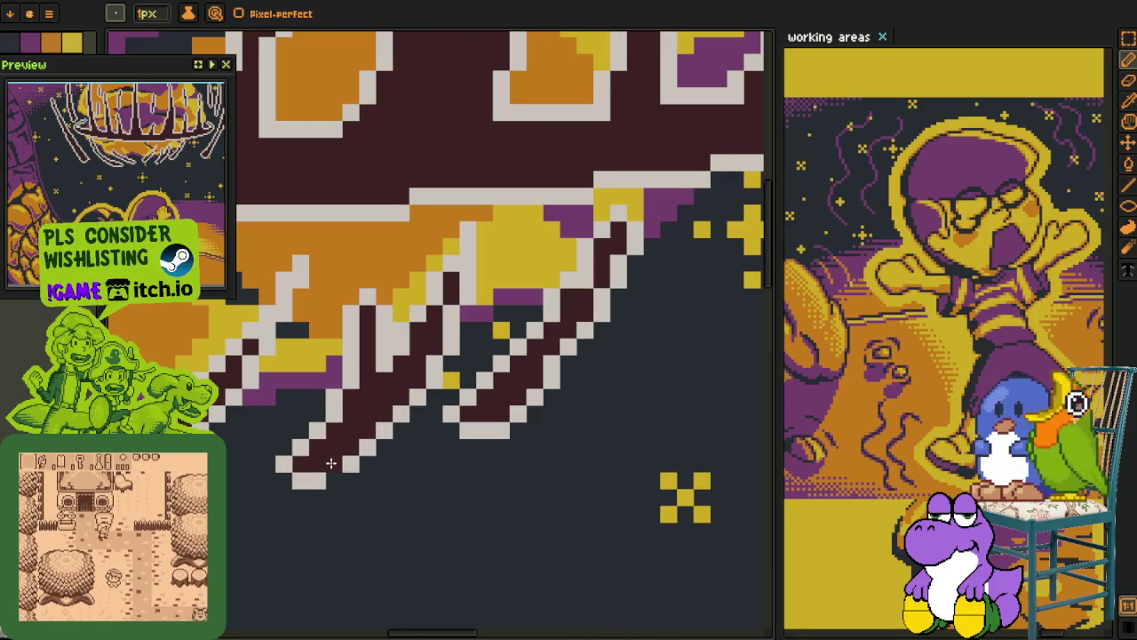
pyautogui.press('o')
pyautogui.press('b')
pyautogui.click(329, 478)
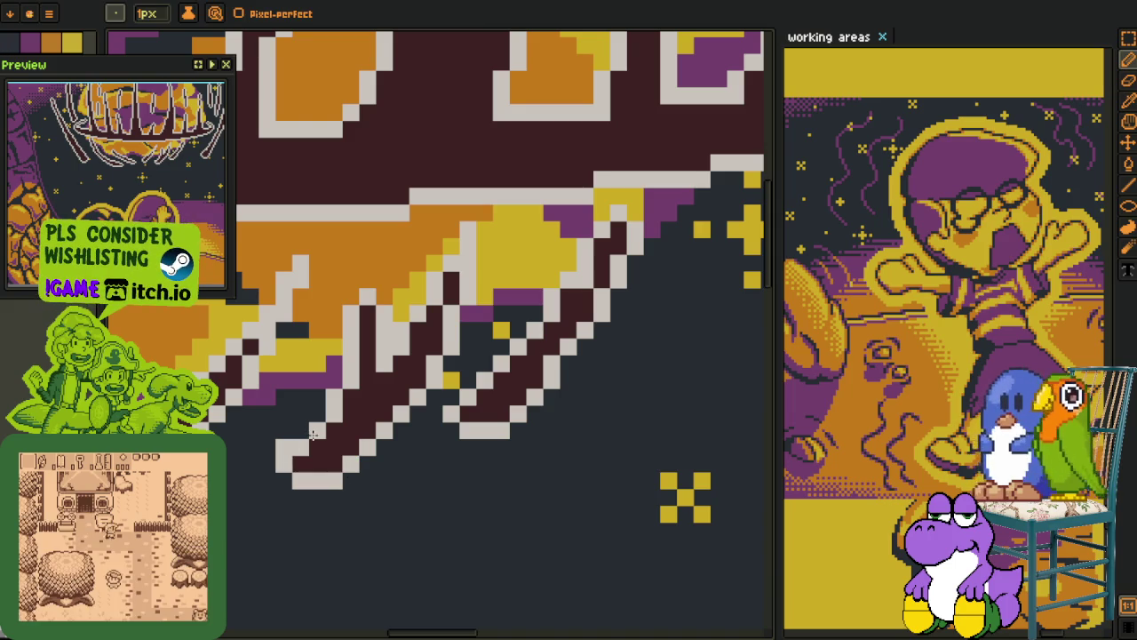
pyautogui.press('o')
pyautogui.press('b')
pyautogui.press('o')
pyautogui.press('b')
# Paint alternating light grey outline and yellow highlight pixels along the diagonal spike
pyautogui.scroll(-2, 351, 429)
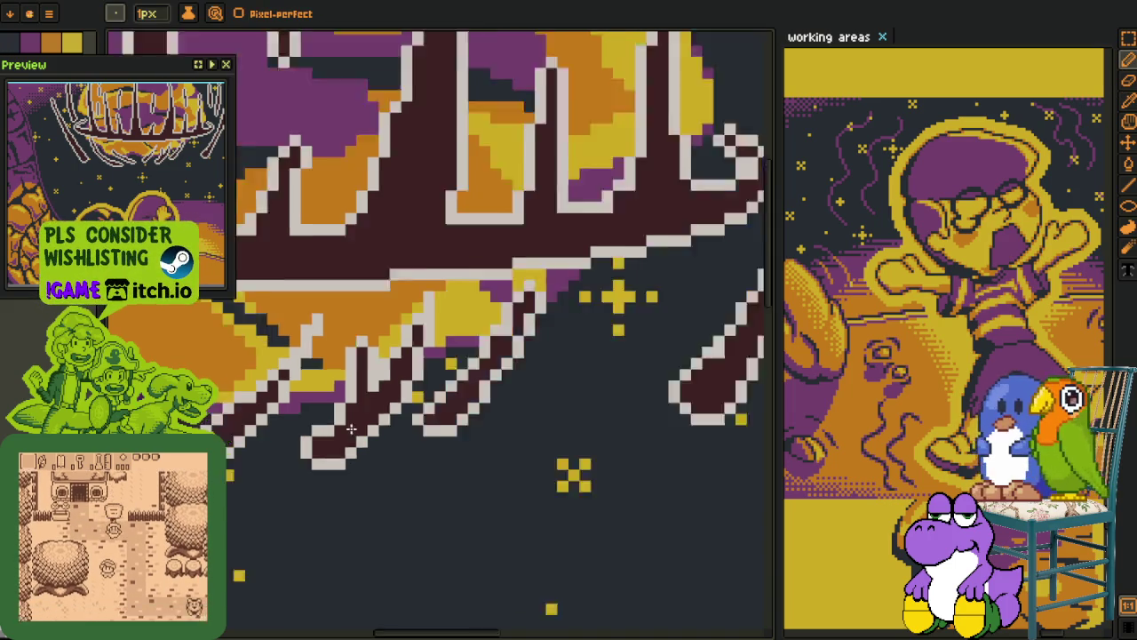
pyautogui.scroll(-2, 350, 429)
pyautogui.scroll(2, 400, 357)
pyautogui.press('o')
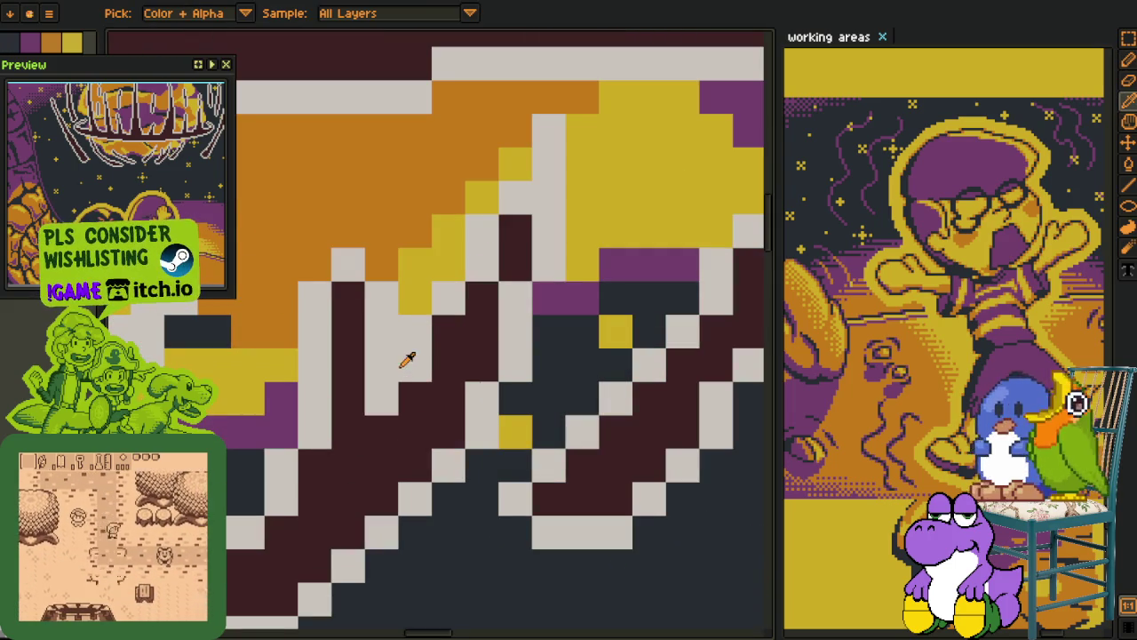
pyautogui.press('b')
pyautogui.click(448, 331)
pyautogui.rightClick(448, 297)
pyautogui.click(483, 297)
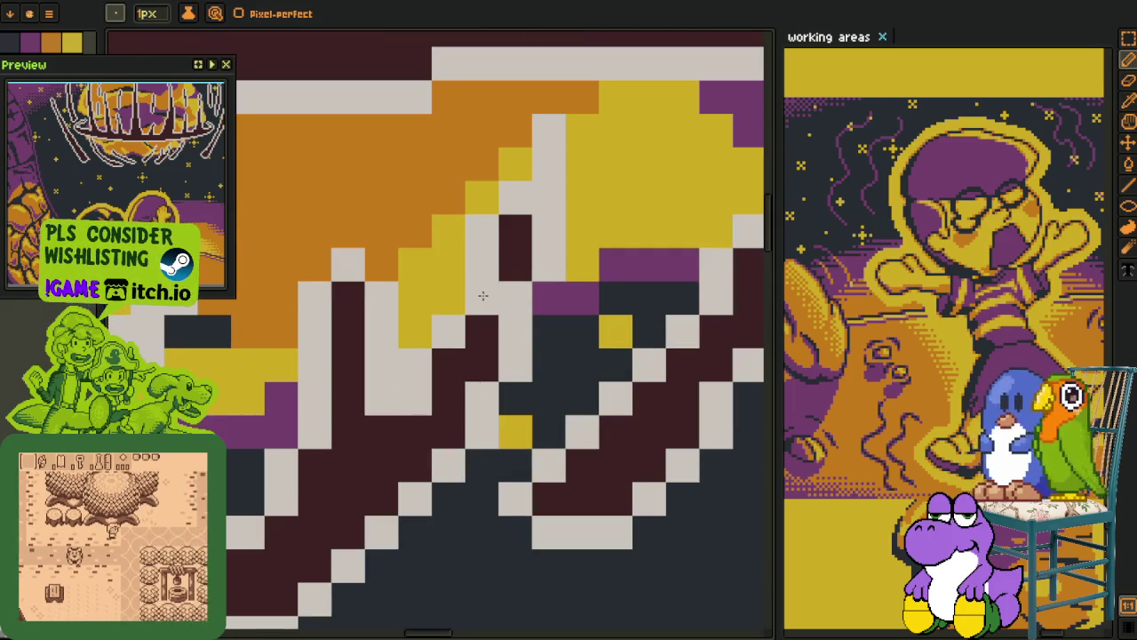
pyautogui.rightClick(482, 231)
pyautogui.click(515, 231)
pyautogui.rightClick(516, 197)
pyautogui.rightClick(482, 264)
pyautogui.click(515, 264)
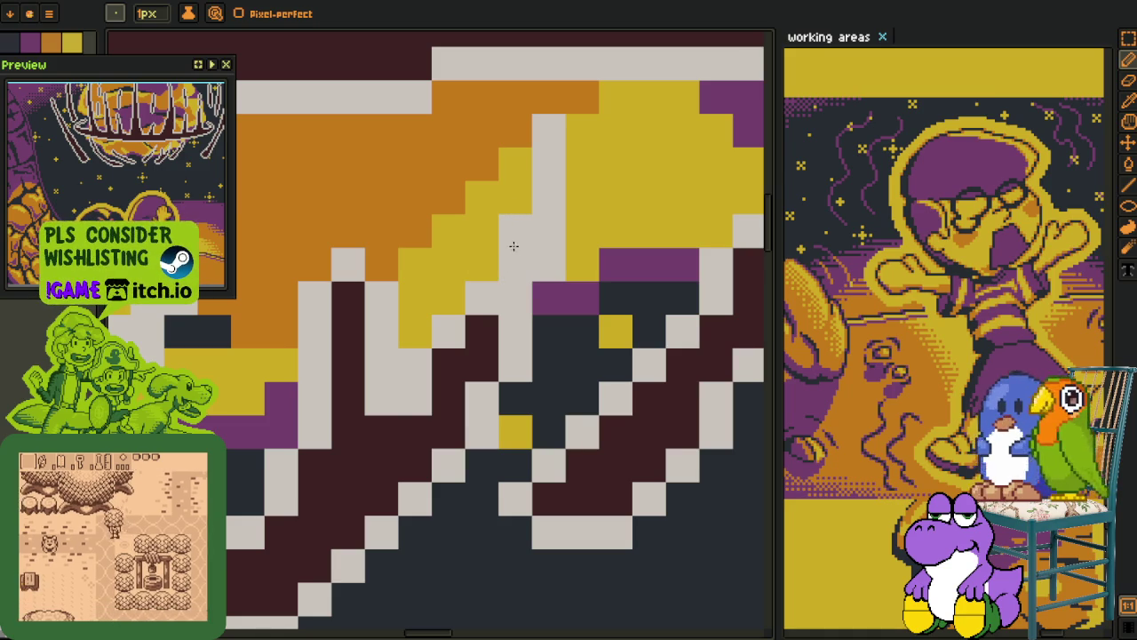
# Pan and zoom to view the whole spike crown
pyautogui.scroll(-2, 513, 246)
pyautogui.scroll(2, 517, 259)
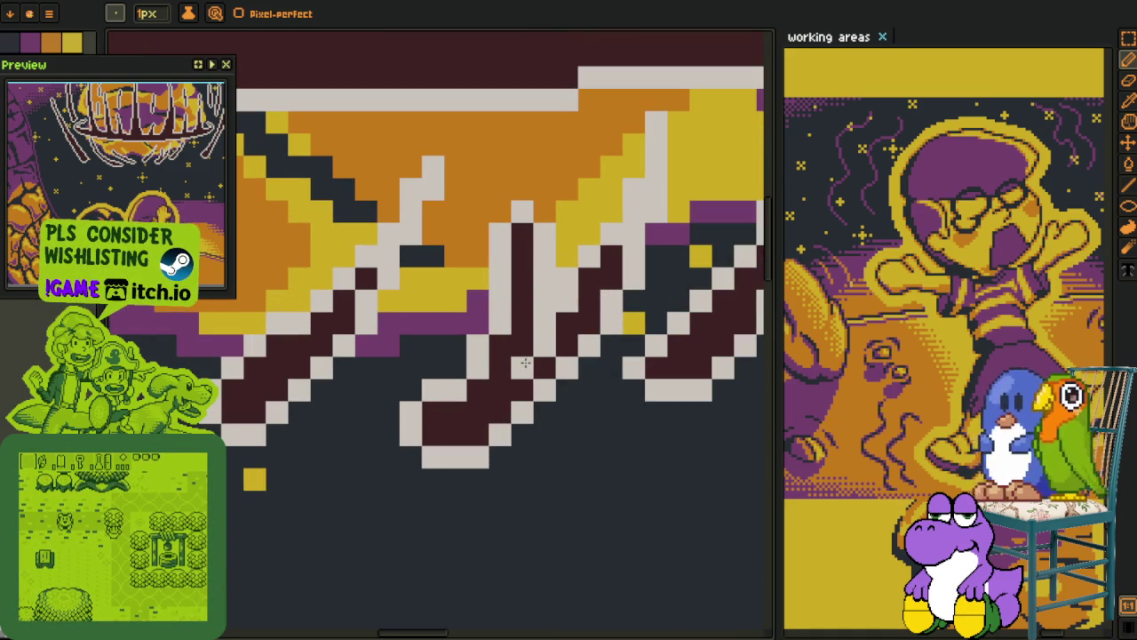
pyautogui.press('p')
pyautogui.scroll(-2, 525, 362)
pyautogui.moveTo(525, 362); pyautogui.dragTo(477, 367)
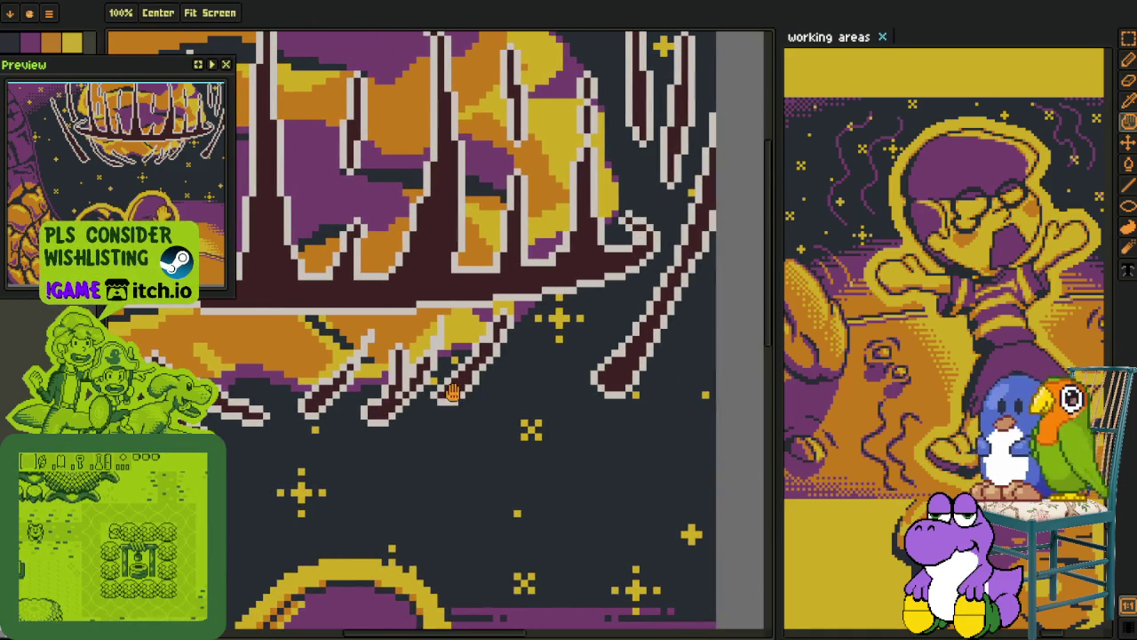
pyautogui.scroll(3, 478, 367)
pyautogui.scroll(-2, 478, 366)
# Hide the dark navy background, duplicate the line-art layer, and hide the colour fills
pyautogui.press('b')
pyautogui.click(160, 530)
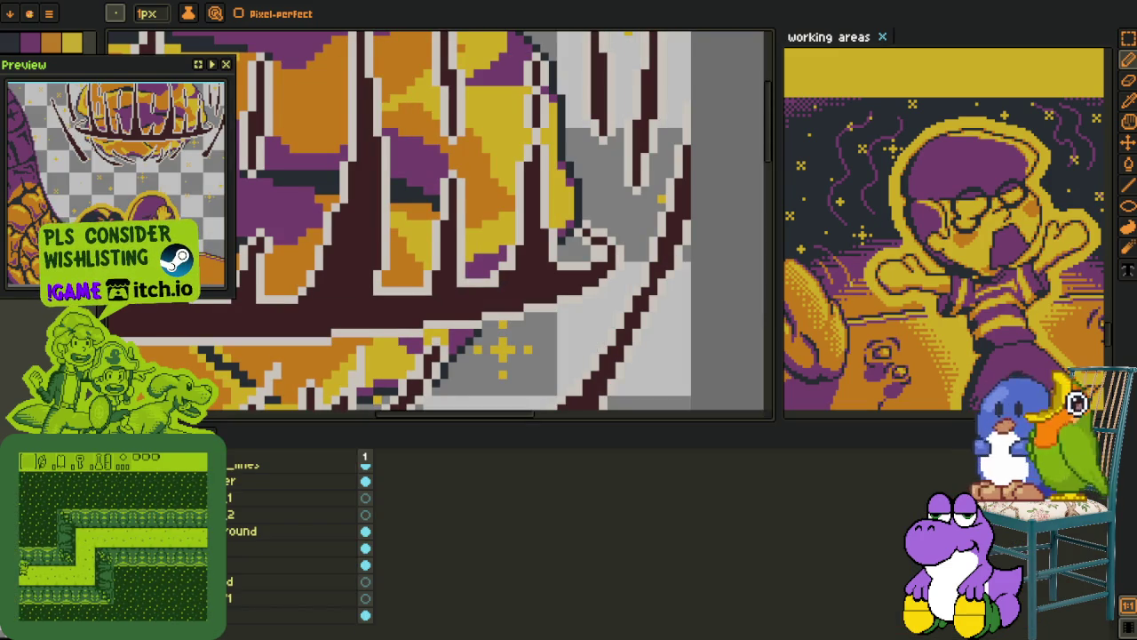
pyautogui.hotkey('ctrl', 'j')
pyautogui.keyDown('alt'); pyautogui.click(365, 463); pyautogui.keyUp('alt')
pyautogui.press('Tab')
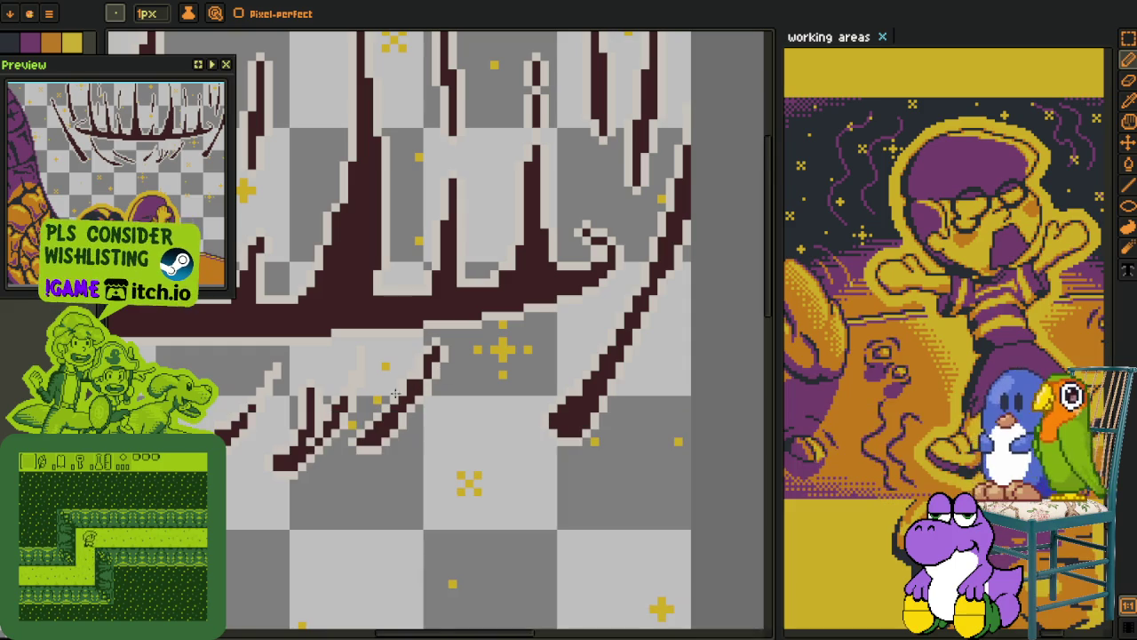
pyautogui.press('Tab')
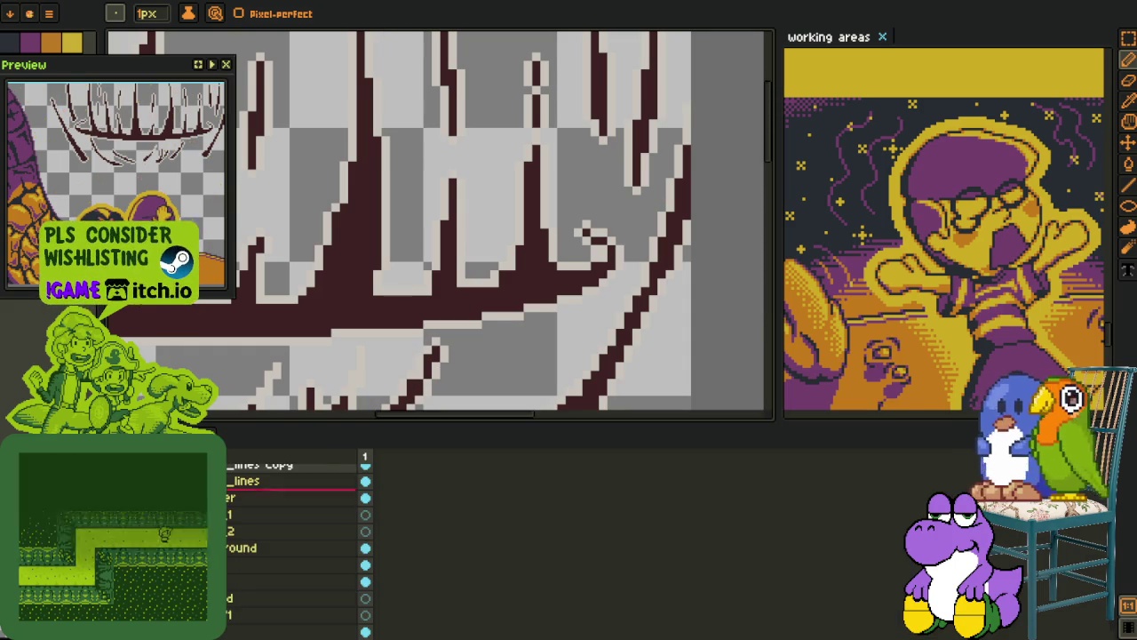
pyautogui.keyDown('alt'); pyautogui.click(365, 463); pyautogui.keyUp('alt')
pyautogui.press('Tab')
# Sample the pale outline colour and replace it with the dark colour
pyautogui.press('i')
pyautogui.scroll(1, 362, 330)
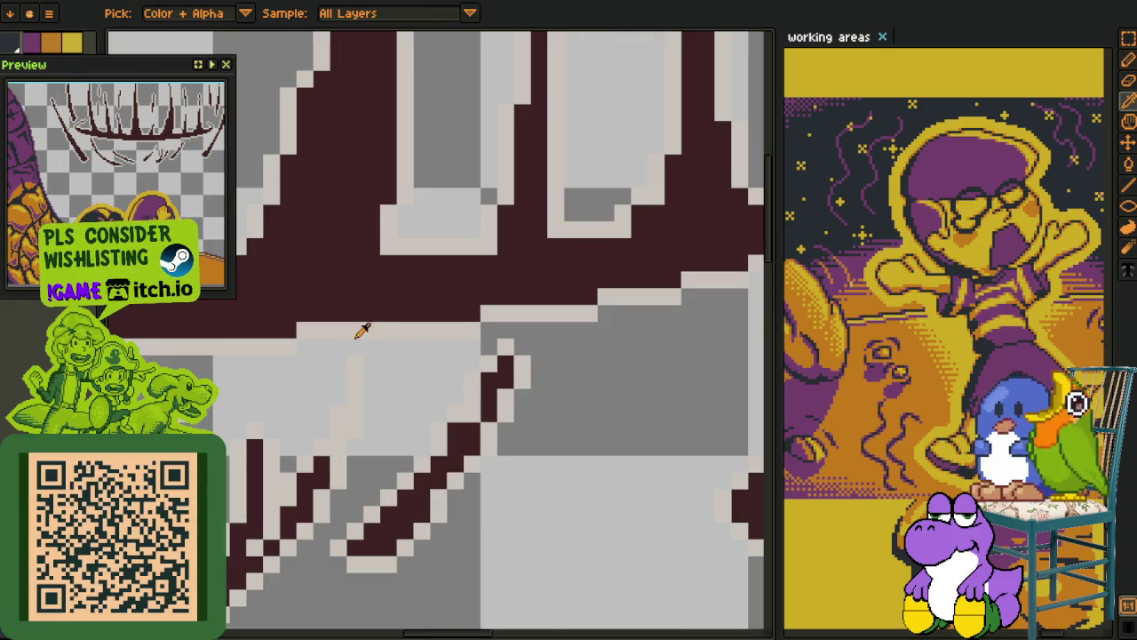
pyautogui.click(348, 323)
pyautogui.hotkey('shift', 'r')
pyautogui.click(442, 501)
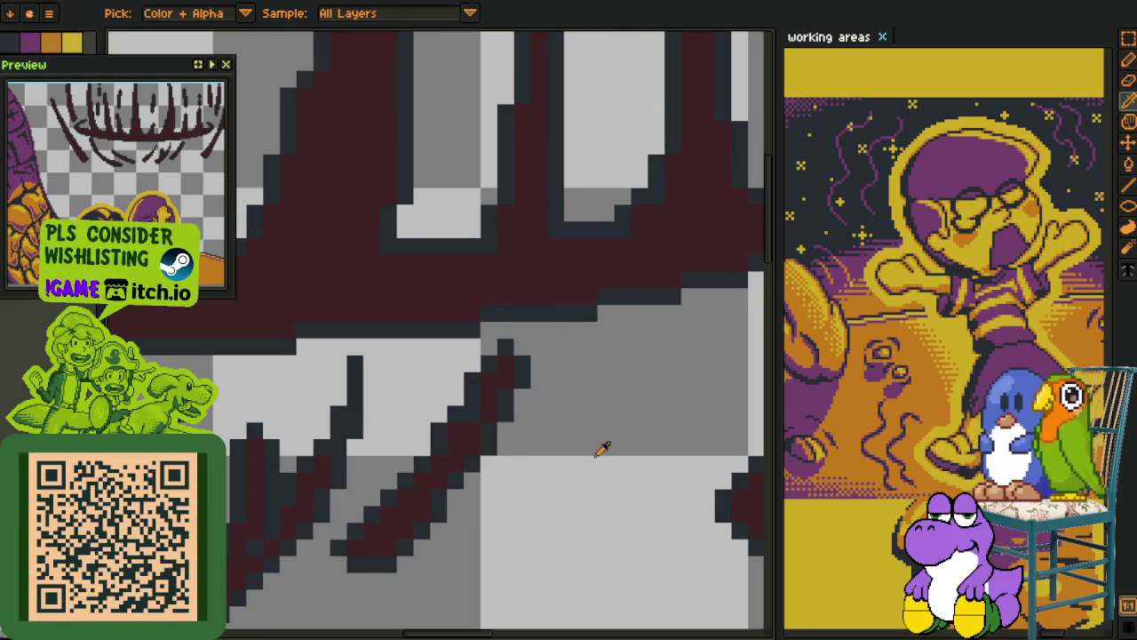
pyautogui.hotkey('shift', 'r')
# Replace the dark-red line colour with orange
pyautogui.click(436, 500)
pyautogui.scroll(-1, 540, 464)
pyautogui.scroll(1, 541, 458)
pyautogui.scroll(1, 540, 458)
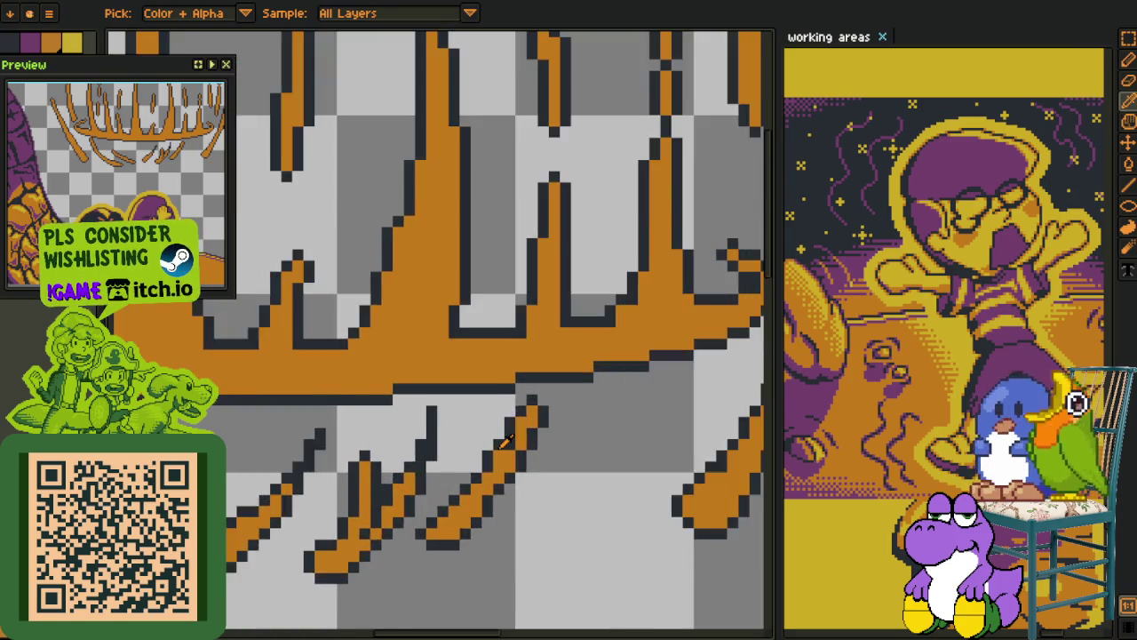
pyautogui.scroll(1, 482, 459)
# Pick transparency from the canvas with the eyedropper and return to the Pencil
pyautogui.press('b')
pyautogui.press('e')
pyautogui.press('o')
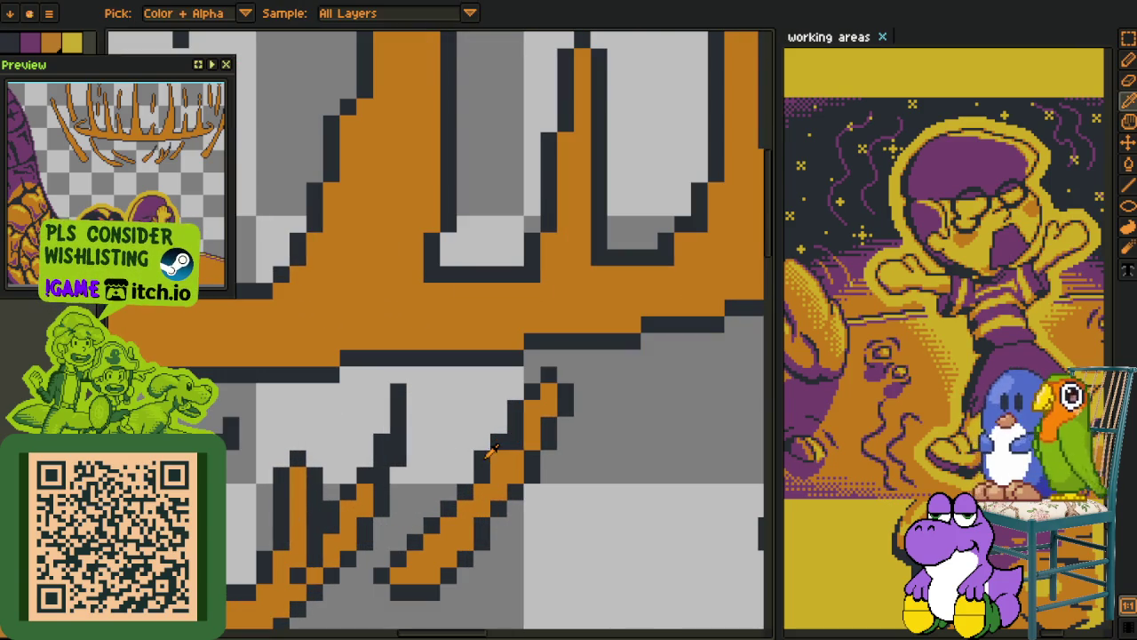
pyautogui.click(498, 453)
pyautogui.press('b')
pyautogui.press('alt')
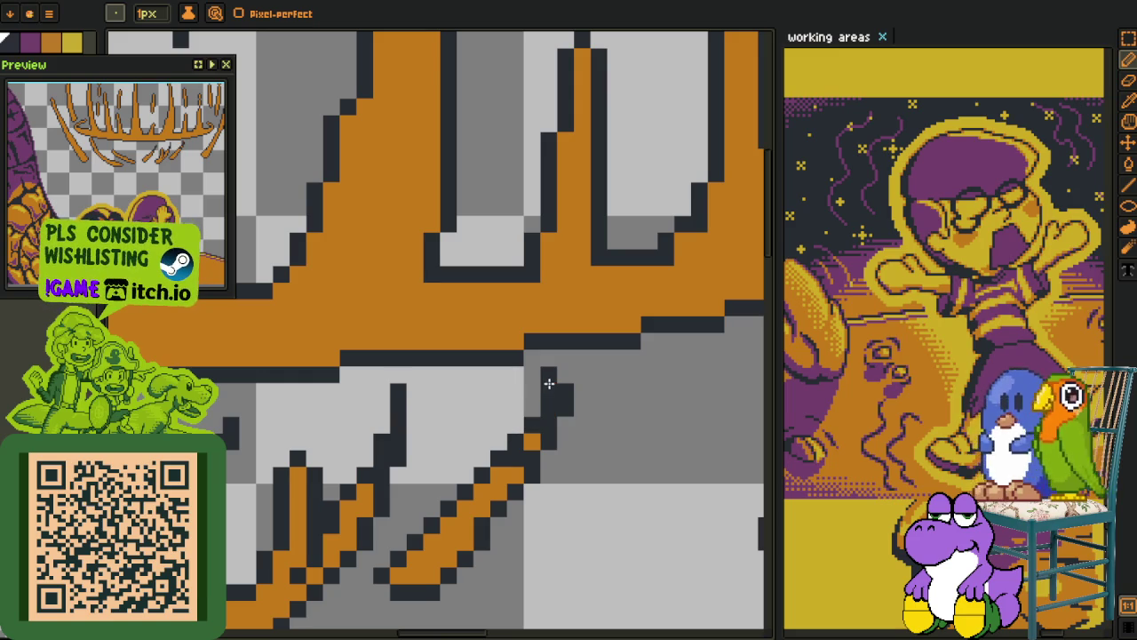
pyautogui.scroll(-3, 553, 430)
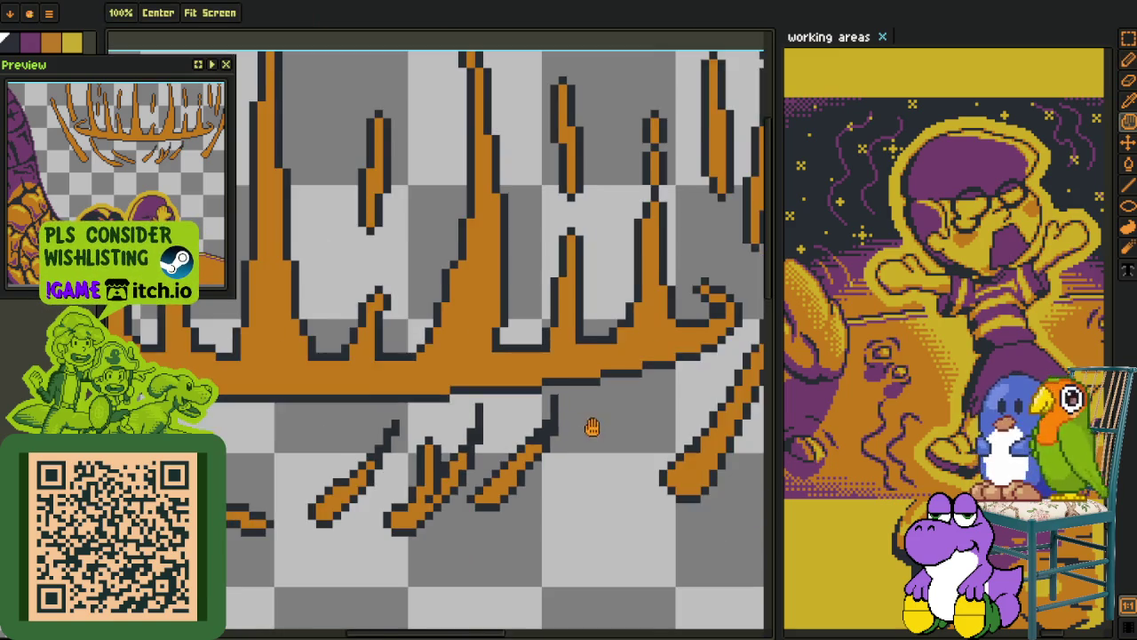
pyautogui.scroll(1, 587, 427)
pyautogui.scroll(3, 462, 373)
# Paint two outline pixels orange on the spike
pyautogui.press('alt')
pyautogui.scroll(2, 439, 345)
pyautogui.moveTo(438, 345); pyautogui.dragTo(459, 306)
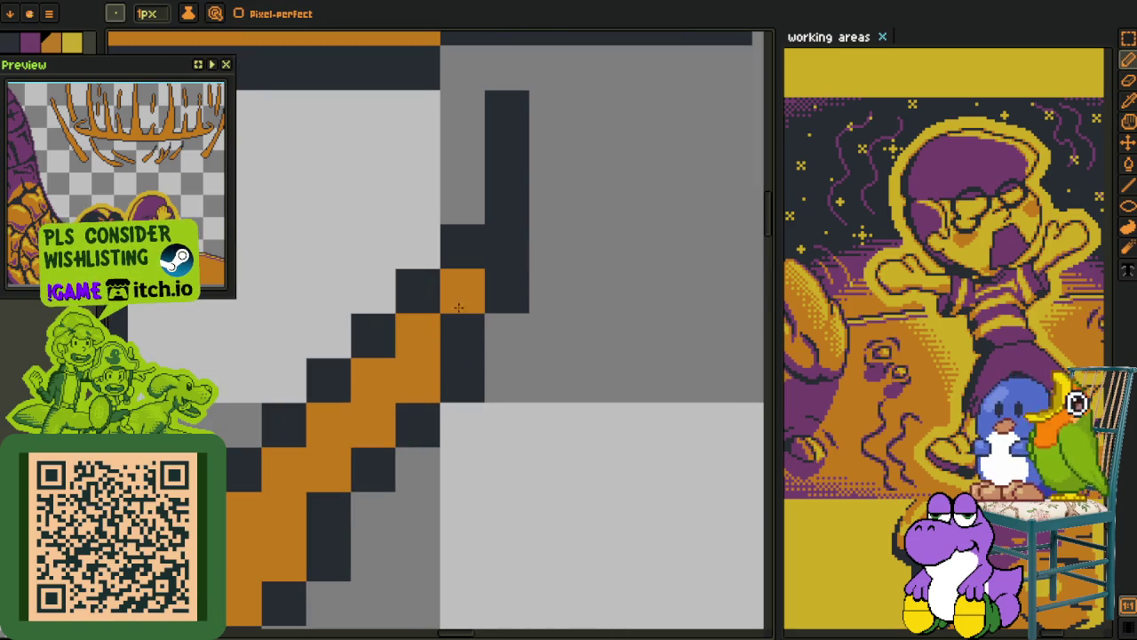
pyautogui.scroll(-1, 460, 293)
pyautogui.press('alt')
pyautogui.scroll(-3, 436, 373)
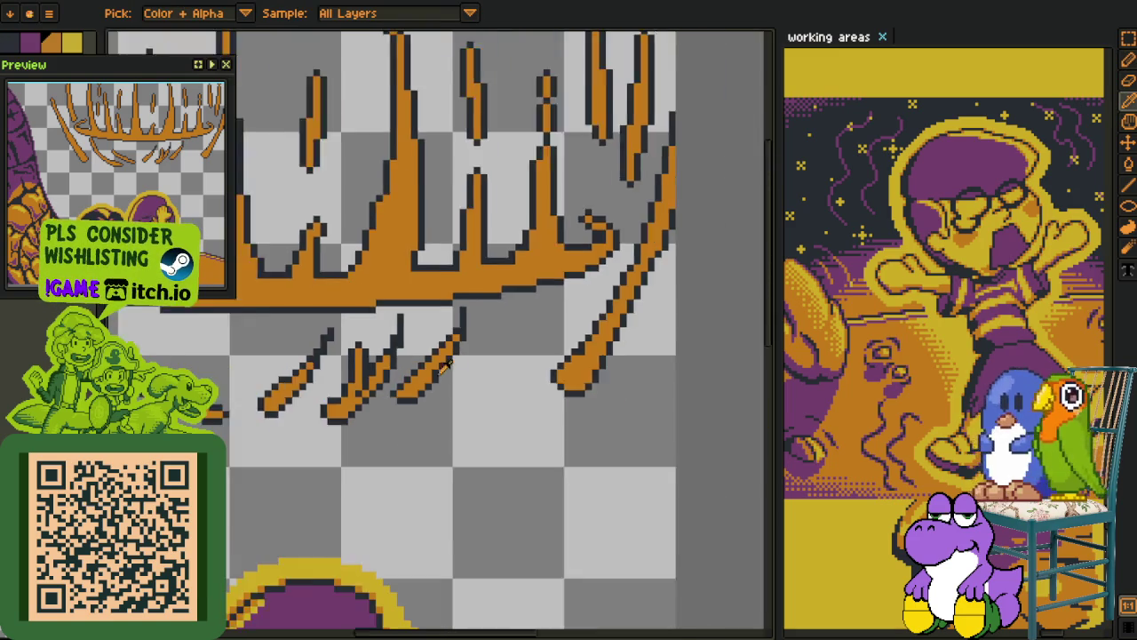
# Redraw the dark outline along the drip's edge and erase stray outline pixels
pyautogui.press('space')
pyautogui.scroll(2, 427, 418)
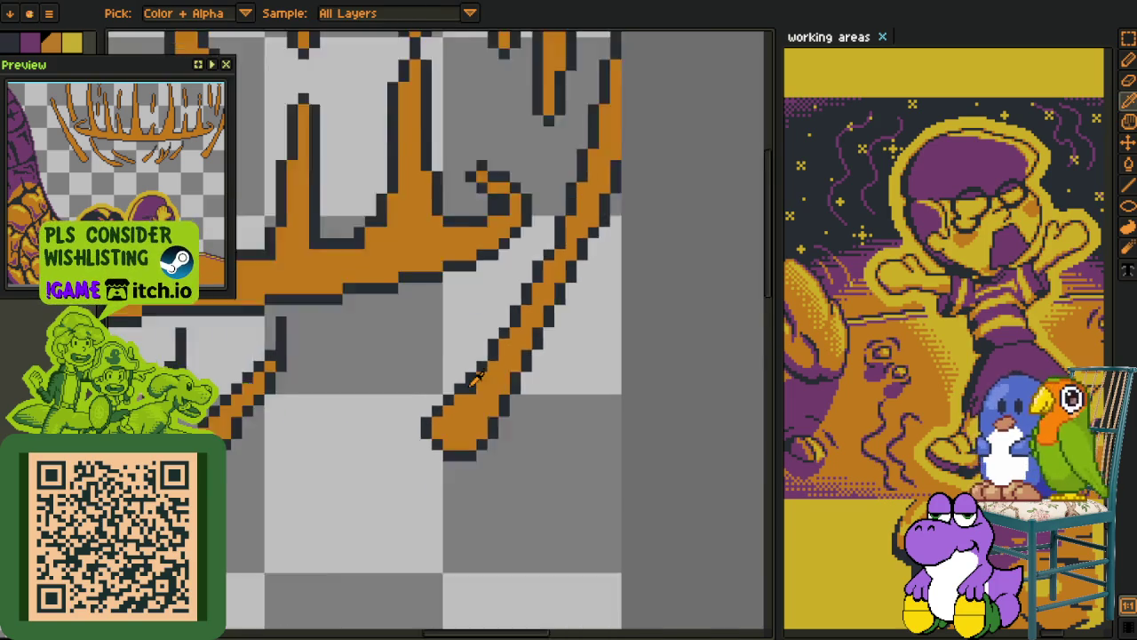
pyautogui.scroll(1, 533, 279)
pyautogui.scroll(1, 515, 307)
pyautogui.scroll(1, 493, 339)
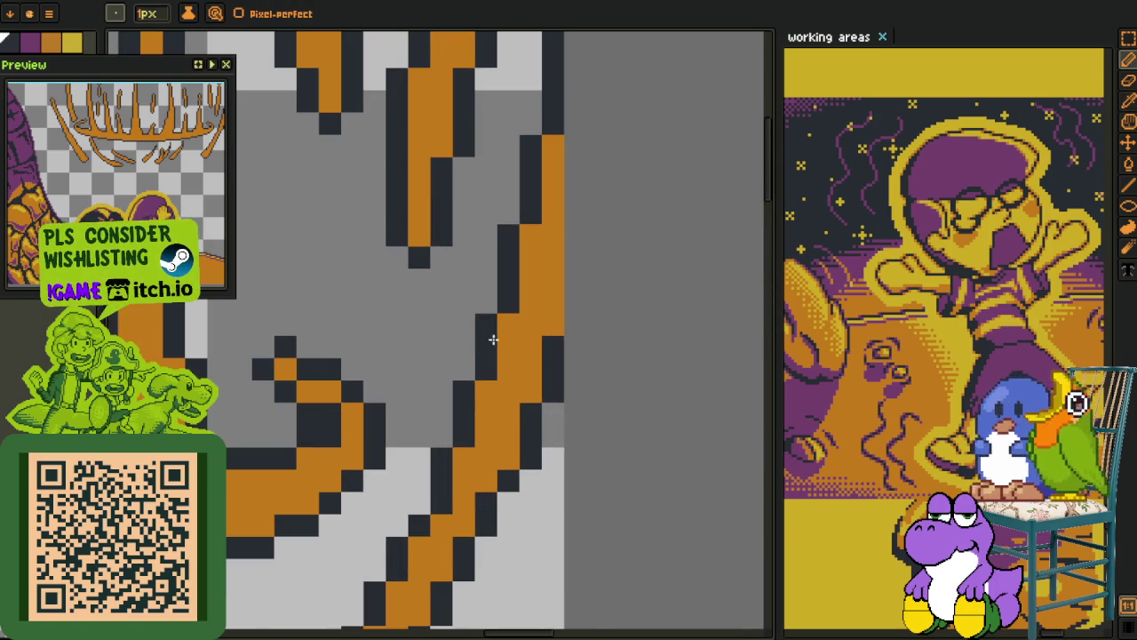
pyautogui.scroll(-3, 528, 212)
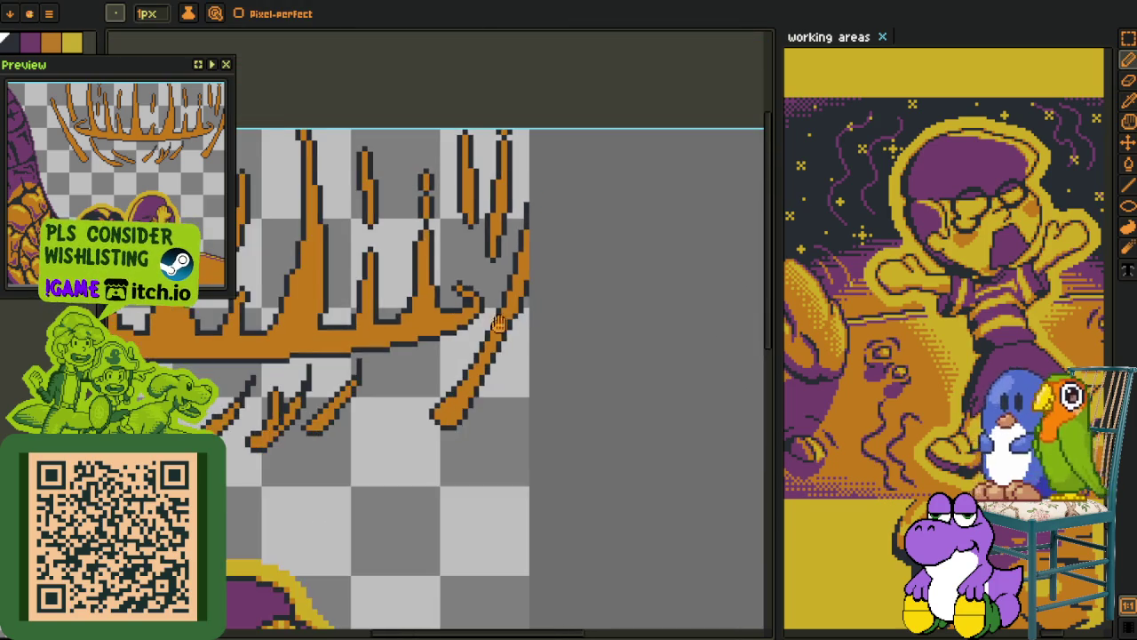
pyautogui.press('space')
pyautogui.moveTo(489, 329); pyautogui.dragTo(480, 436)
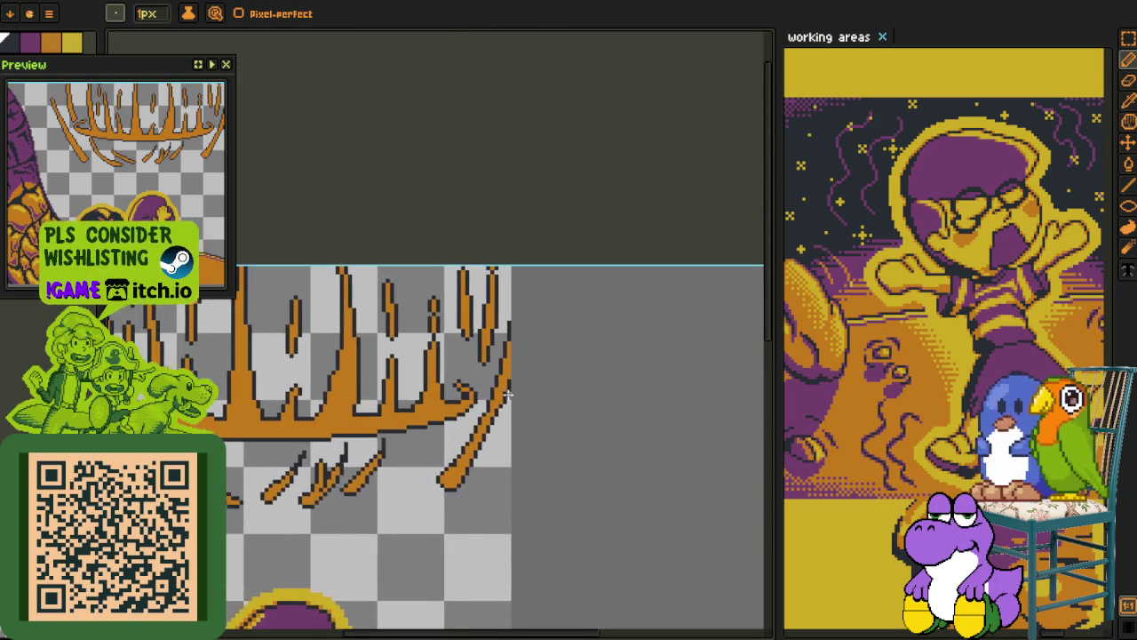
pyautogui.scroll(3, 492, 424)
pyautogui.moveTo(517, 364); pyautogui.dragTo(517, 271)
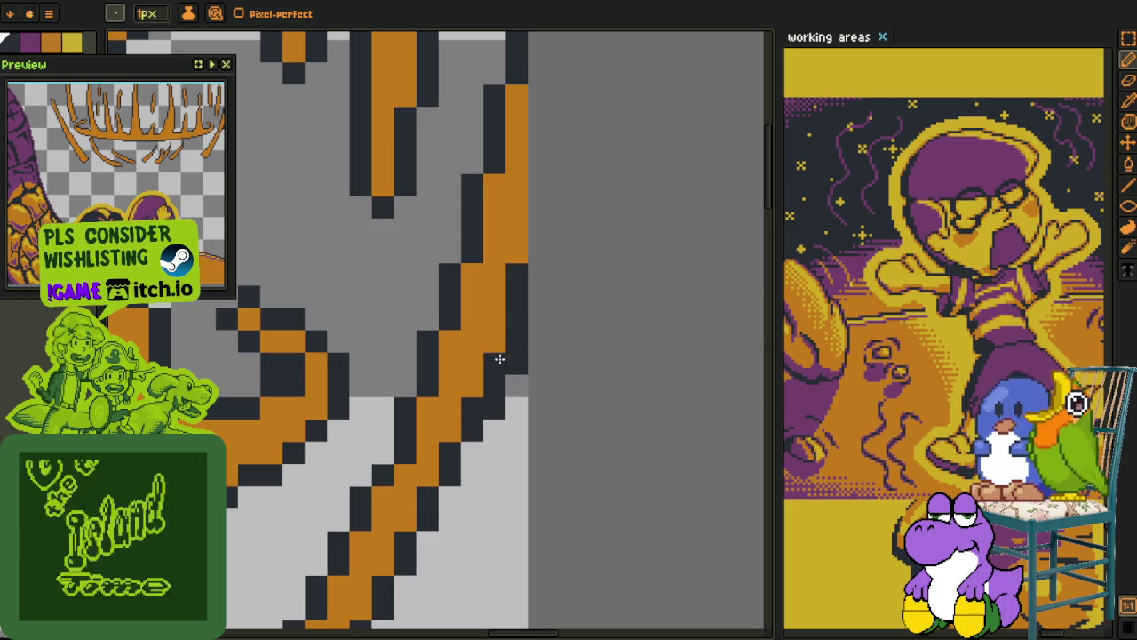
pyautogui.moveTo(495, 341); pyautogui.dragTo(520, 211)
pyautogui.moveTo(530, 281); pyautogui.dragTo(497, 384)
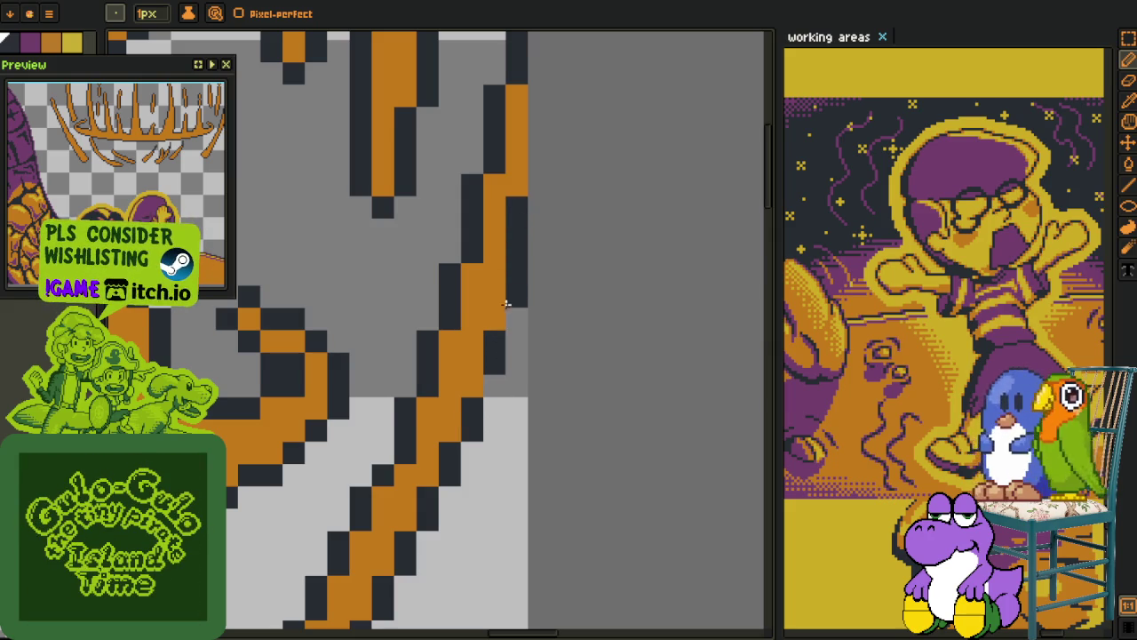
# Redraw outline and orange pixels at the antler junction, trimming the diagonal speed line's top
pyautogui.scroll(-3, 475, 388)
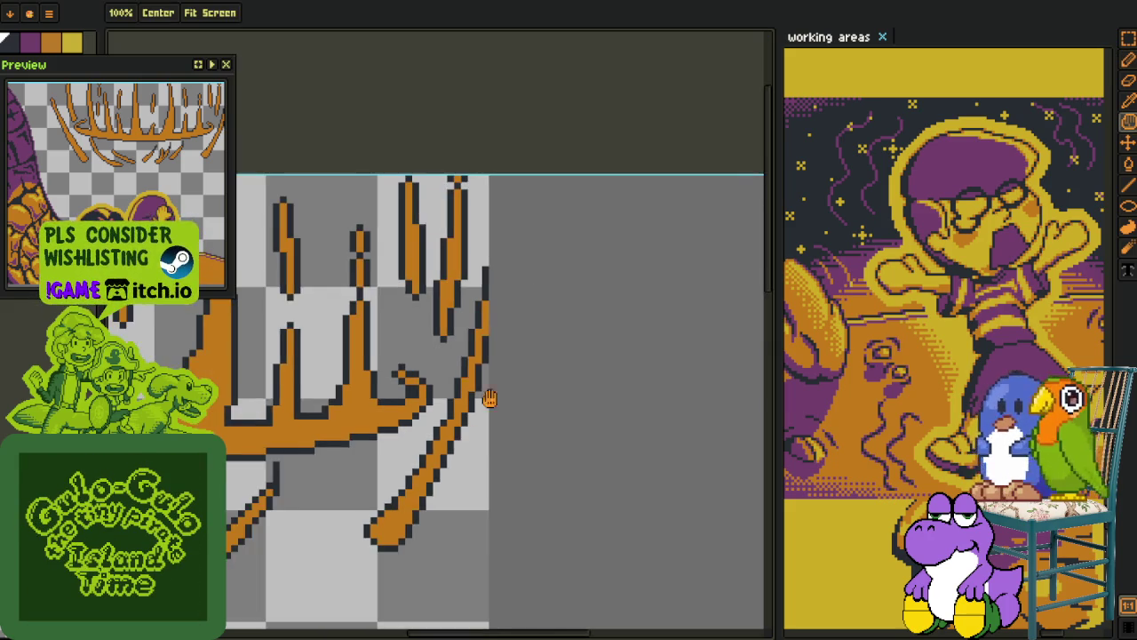
pyautogui.scroll(-2, 489, 399)
pyautogui.scroll(-2, 533, 399)
pyautogui.scroll(-1, 463, 411)
pyautogui.scroll(1, 457, 407)
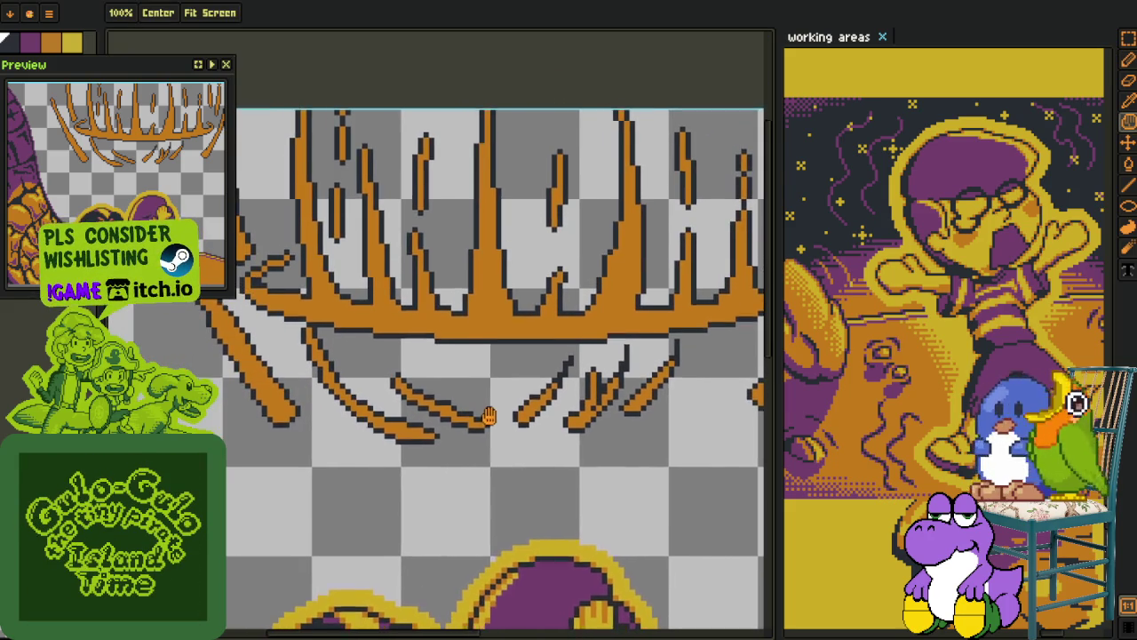
pyautogui.scroll(1, 440, 399)
pyautogui.scroll(1, 422, 394)
pyautogui.press('b')
pyautogui.scroll(2, 403, 388)
pyautogui.moveTo(381, 363)
pyautogui.mouseDown()
pyautogui.moveTo(343, 345)
pyautogui.moveTo(381, 320)
pyautogui.moveTo(459, 530)
pyautogui.mouseUp()
pyautogui.moveTo(432, 470)
pyautogui.mouseDown()
pyautogui.moveTo(305, 304)
pyautogui.moveTo(381, 400)
pyautogui.mouseUp()
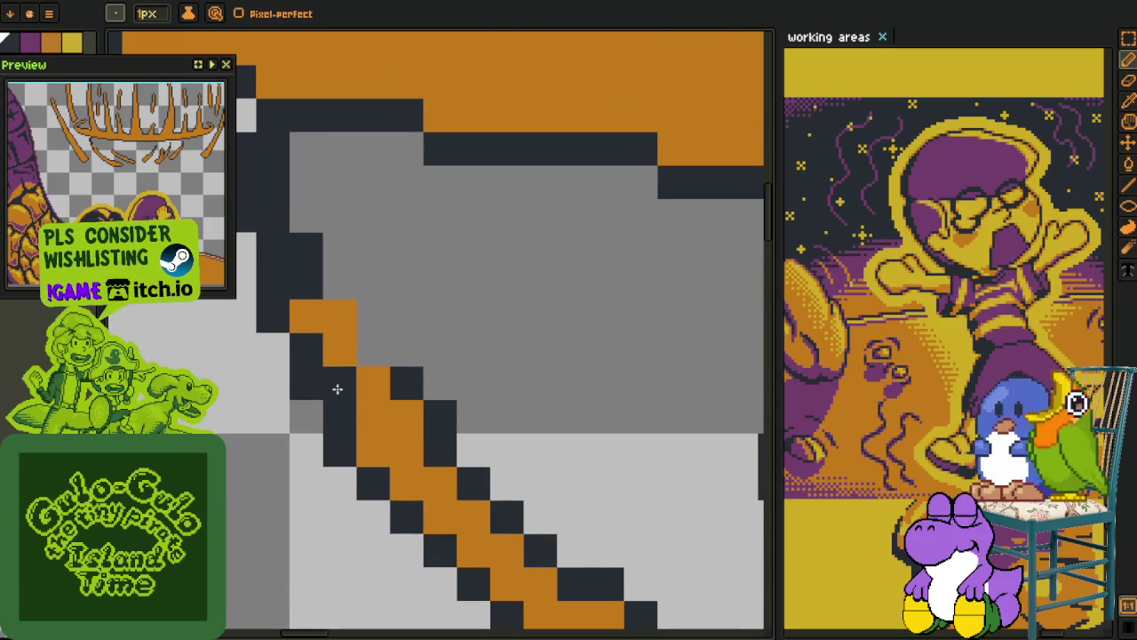
# Sample the dark navy outline colour and darken a stray orange pixel on the speed line
pyautogui.press('i')
pyautogui.click(370, 358)
pyautogui.press('b')
pyautogui.click(345, 323)
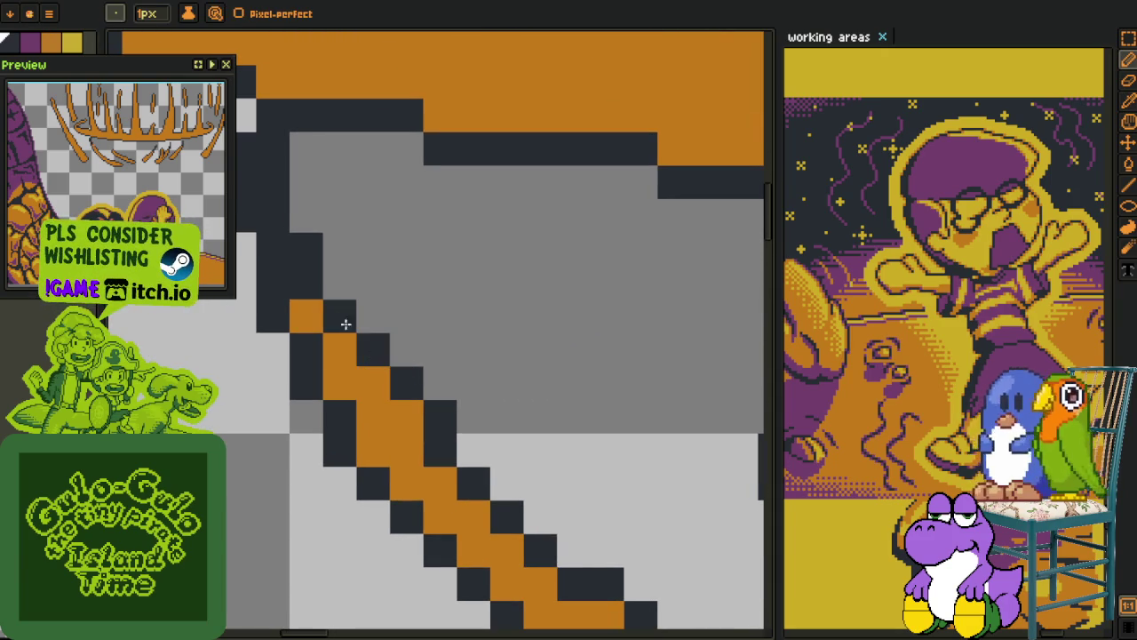
pyautogui.scroll(-3, 339, 307)
pyautogui.scroll(3, 426, 385)
# Outline the top edge of the orange band with dark navy pixels
pyautogui.press('i')
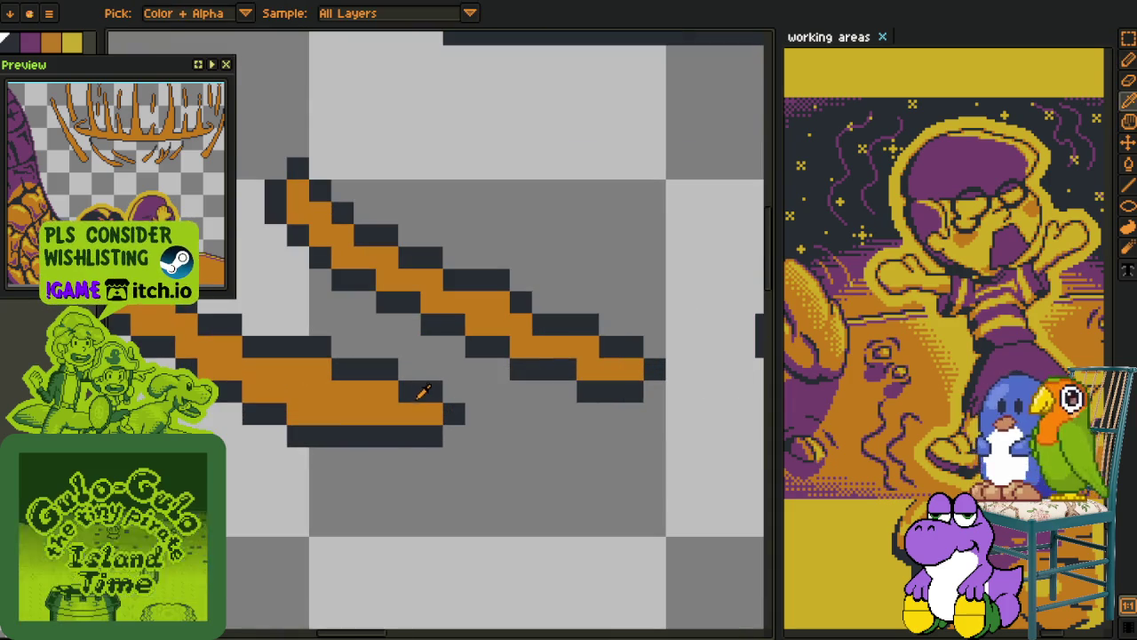
pyautogui.press('b')
pyautogui.moveTo(453, 392)
pyautogui.mouseDown()
pyautogui.moveTo(430, 370)
pyautogui.moveTo(407, 372)
pyautogui.mouseUp()
pyautogui.press('i')
pyautogui.press('b')
# Add dark outline pixels and a staircase of dark steps along the orange band
pyautogui.scroll(-3, 409, 382)
pyautogui.press('i')
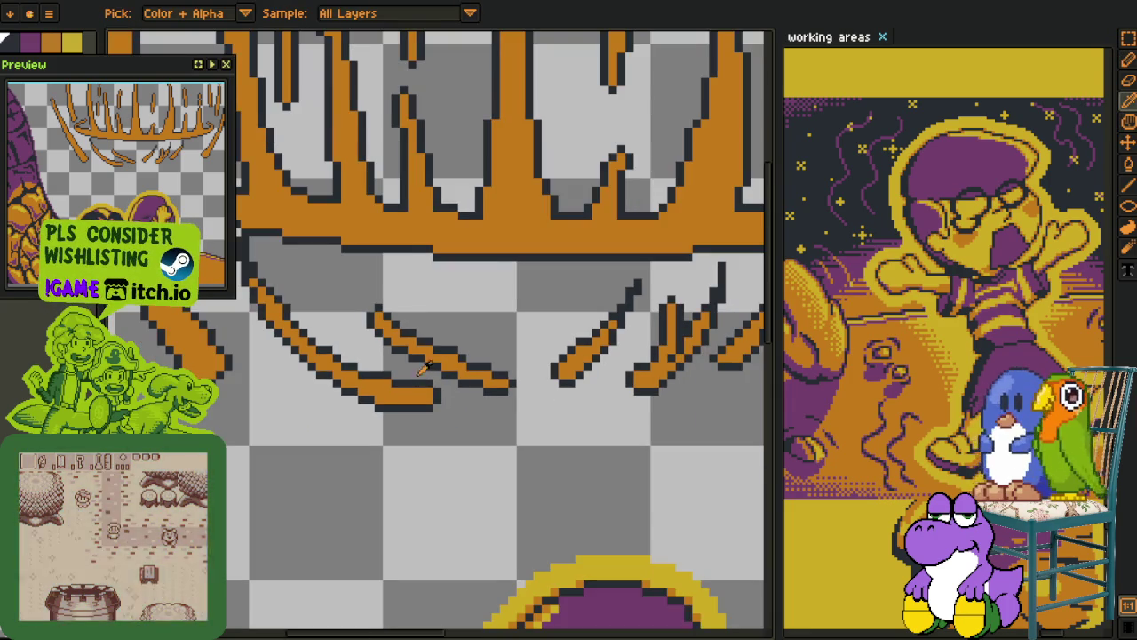
pyautogui.scroll(3, 424, 367)
pyautogui.scroll(2, 372, 407)
pyautogui.press('b')
pyautogui.click(365, 400)
pyautogui.moveTo(371, 406); pyautogui.dragTo(358, 380)
pyautogui.moveTo(342, 329); pyautogui.dragTo(376, 376)
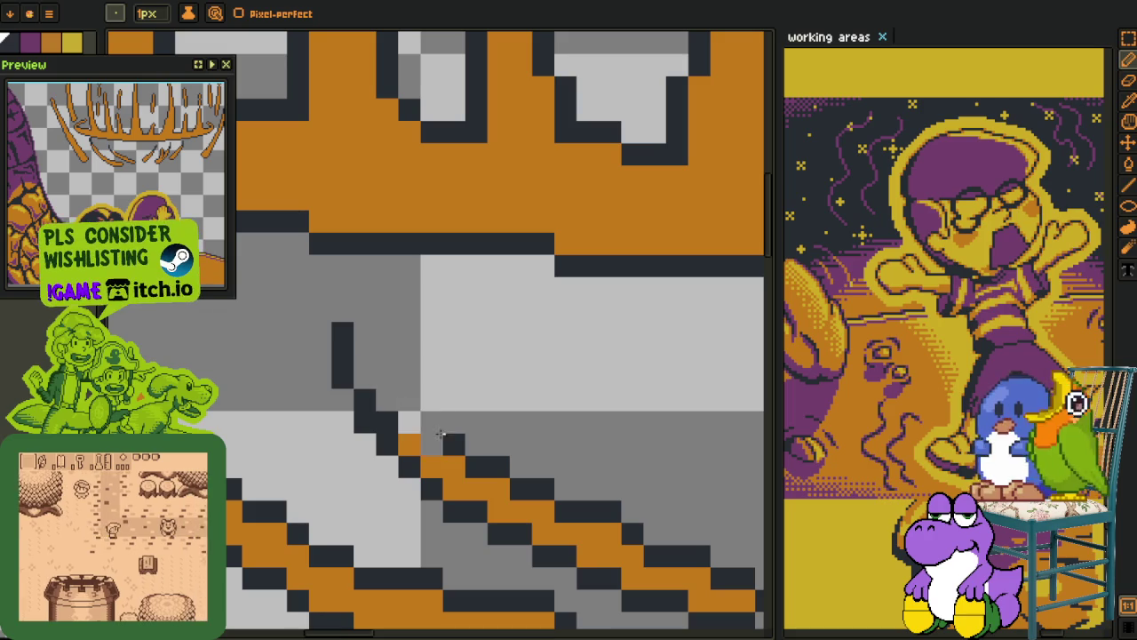
pyautogui.moveTo(411, 421); pyautogui.dragTo(431, 463)
# Turn an overshooting dark staircase pixel back to orange
pyautogui.press('o')
pyautogui.click(431, 467)
pyautogui.press('b')
pyautogui.press('o')
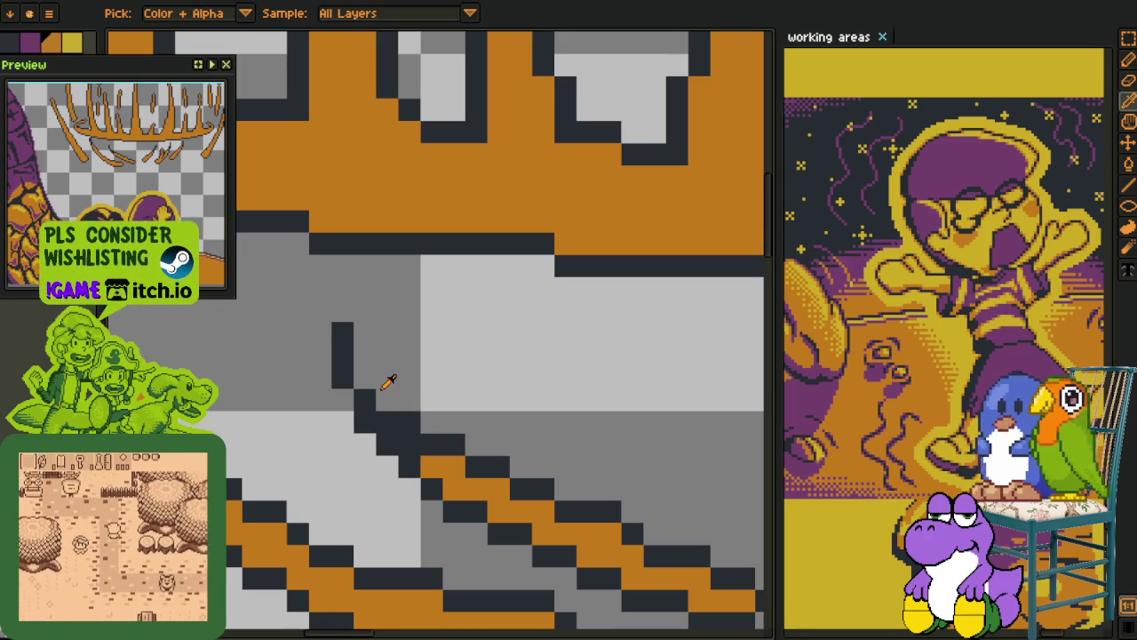
pyautogui.press('b')
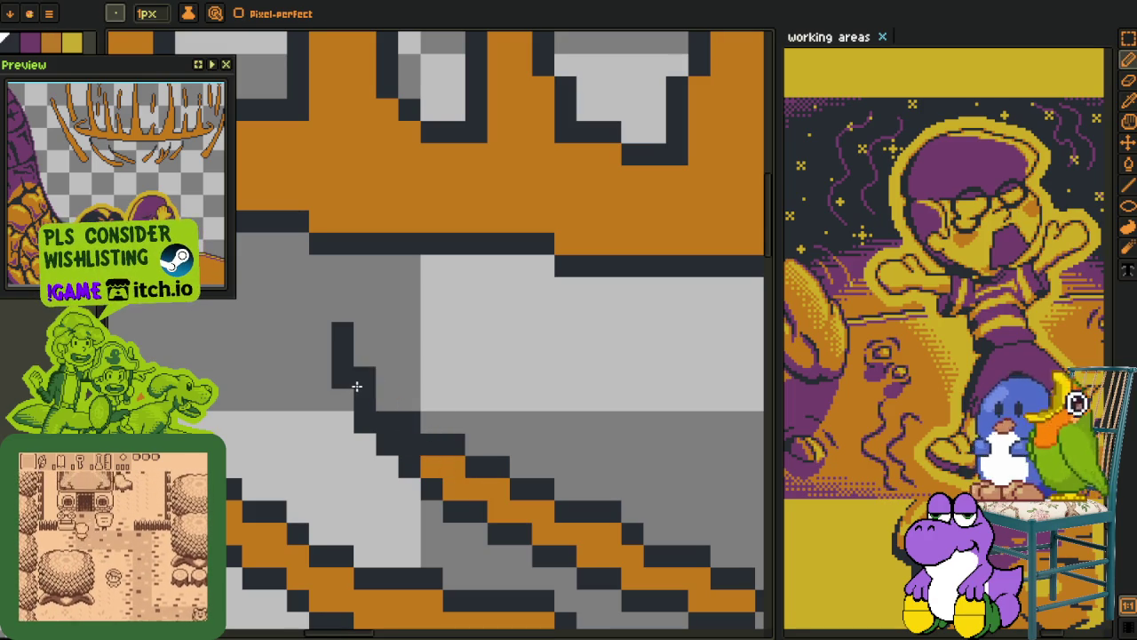
pyautogui.scroll(-5, 355, 387)
pyautogui.scroll(1, 468, 456)
pyautogui.scroll(4, 468, 455)
# Extend the orange row and darken the row above it along the staircase
pyautogui.press('o')
pyautogui.press('b')
pyautogui.moveTo(484, 438)
pyautogui.mouseDown()
pyautogui.moveTo(425, 436)
pyautogui.moveTo(445, 415)
pyautogui.mouseUp()
pyautogui.press('o')
pyautogui.click(405, 406)
pyautogui.press('b')
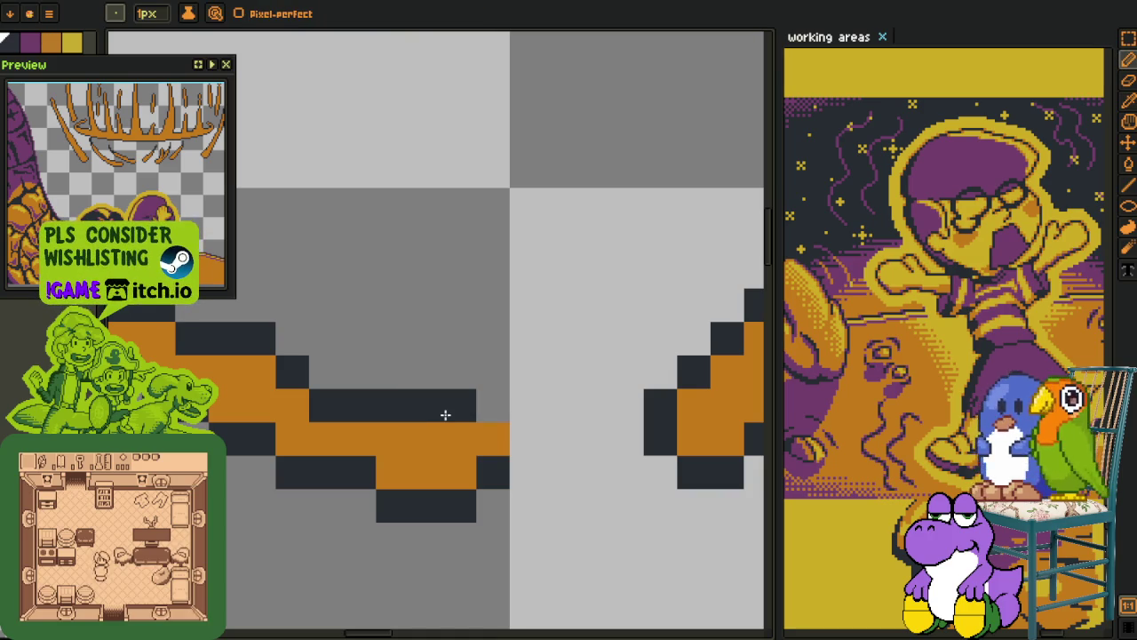
# Extend the dark outline up the speed line's tip with an extra tip pixel
pyautogui.scroll(-3, 480, 439)
pyautogui.press('i')
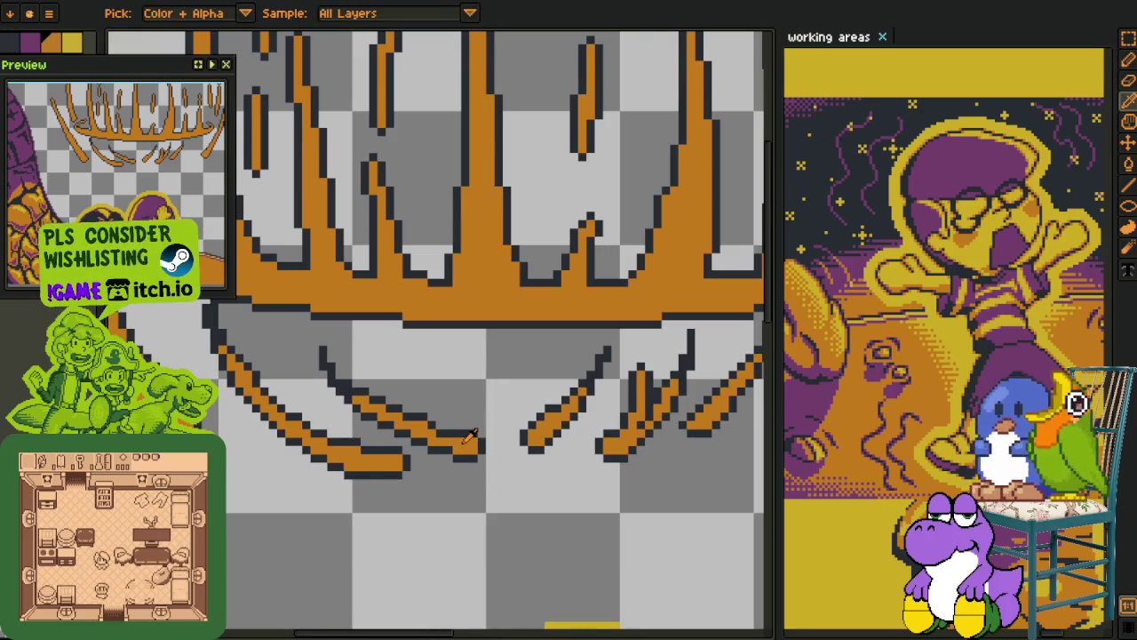
pyautogui.scroll(-3, 469, 435)
pyautogui.scroll(3, 300, 312)
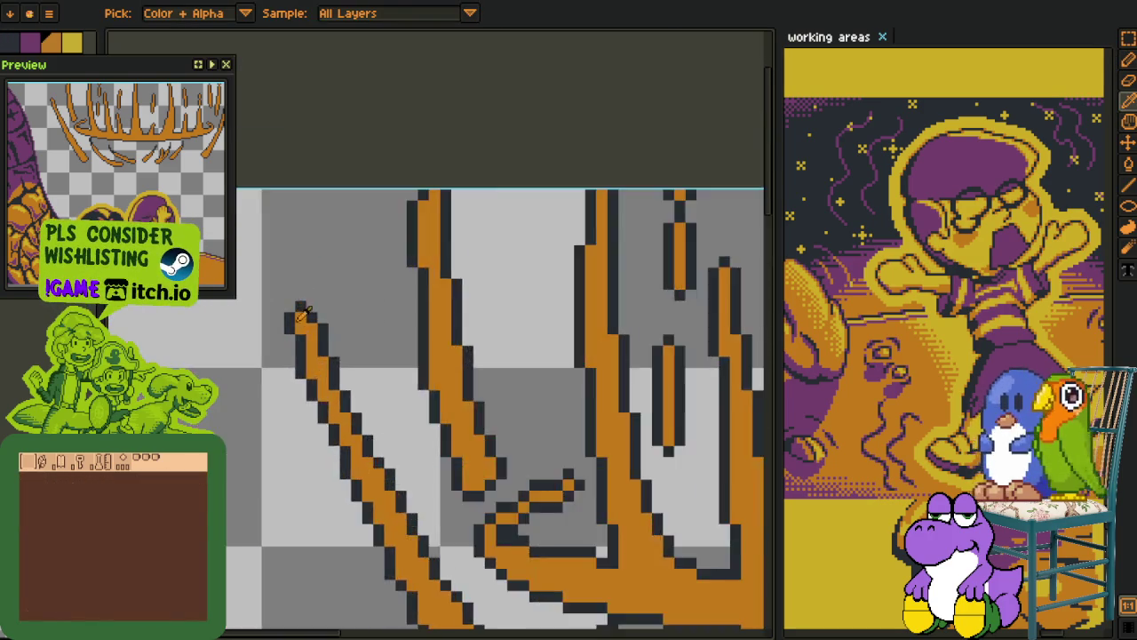
pyautogui.scroll(2, 300, 312)
pyautogui.scroll(1, 307, 390)
pyautogui.press('b')
pyautogui.moveTo(302, 391); pyautogui.dragTo(312, 252)
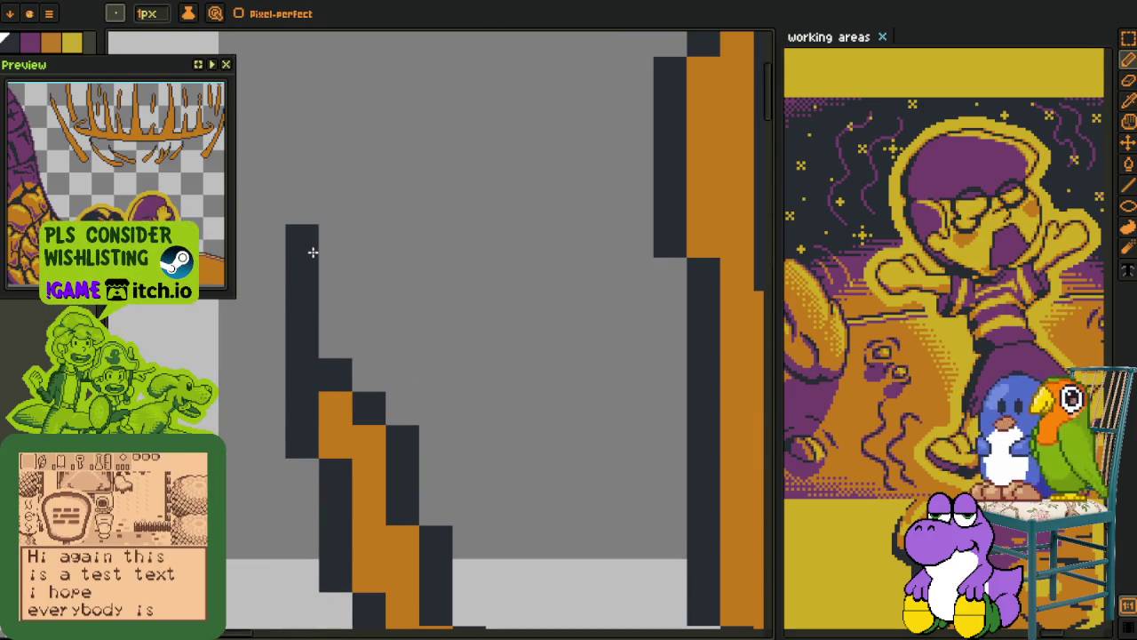
pyautogui.click(335, 341)
# Undo the stray outline column and redraw the dark outline up the stroke tip
pyautogui.hotkey('ctrl', 'z')
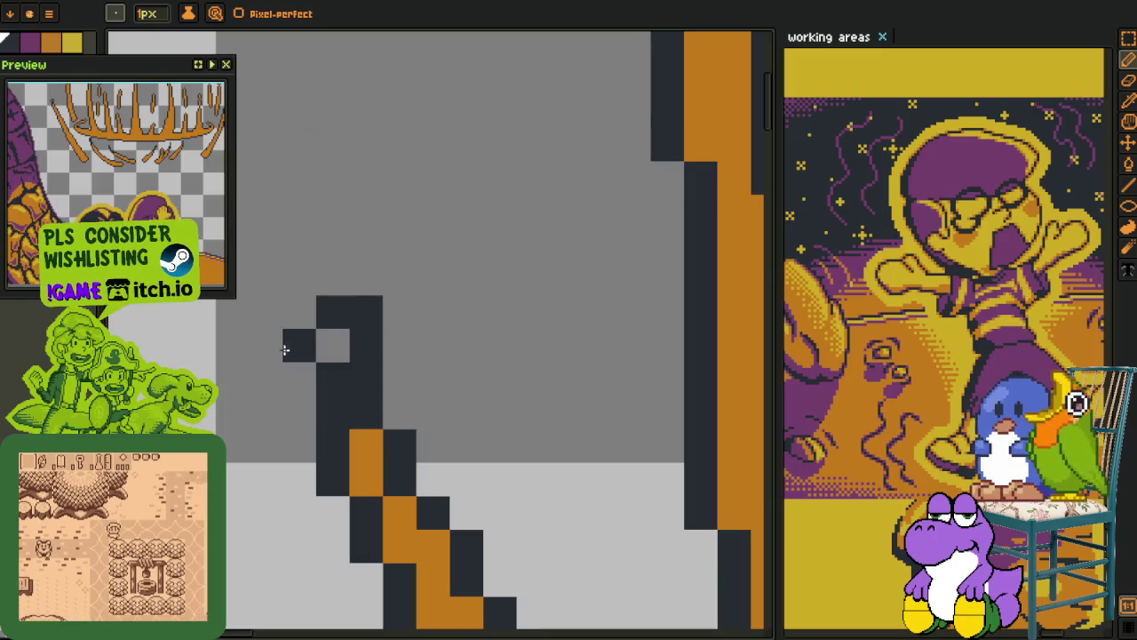
pyautogui.moveTo(332, 345); pyautogui.dragTo(332, 169)
pyautogui.scroll(-3, 338, 203)
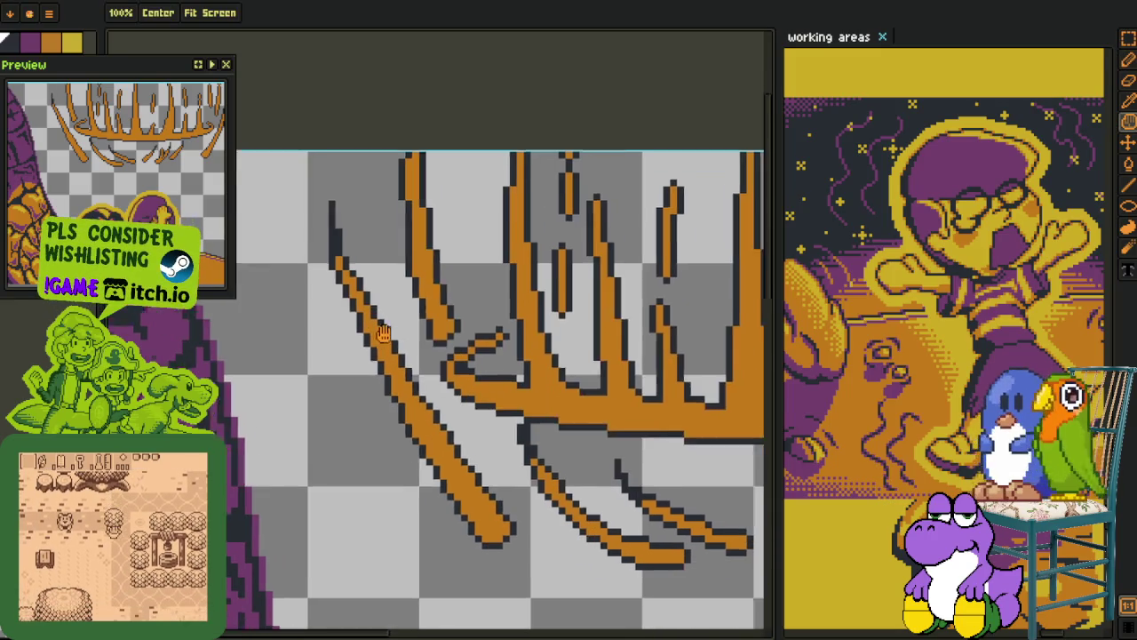
pyautogui.press('b')
pyautogui.scroll(2, 344, 266)
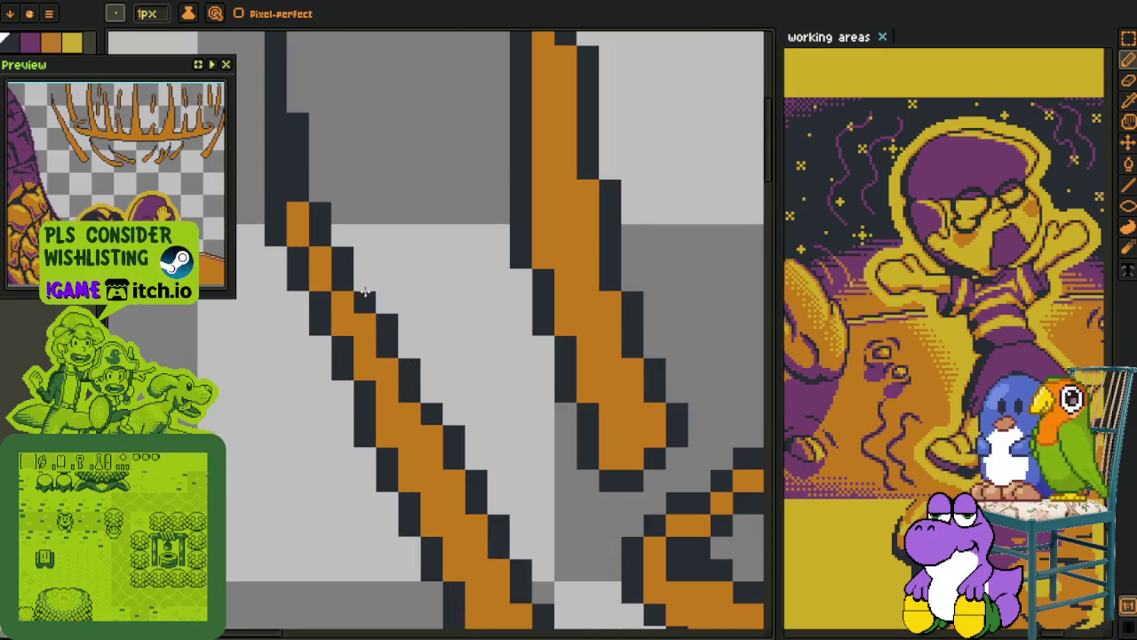
pyautogui.scroll(-3, 406, 366)
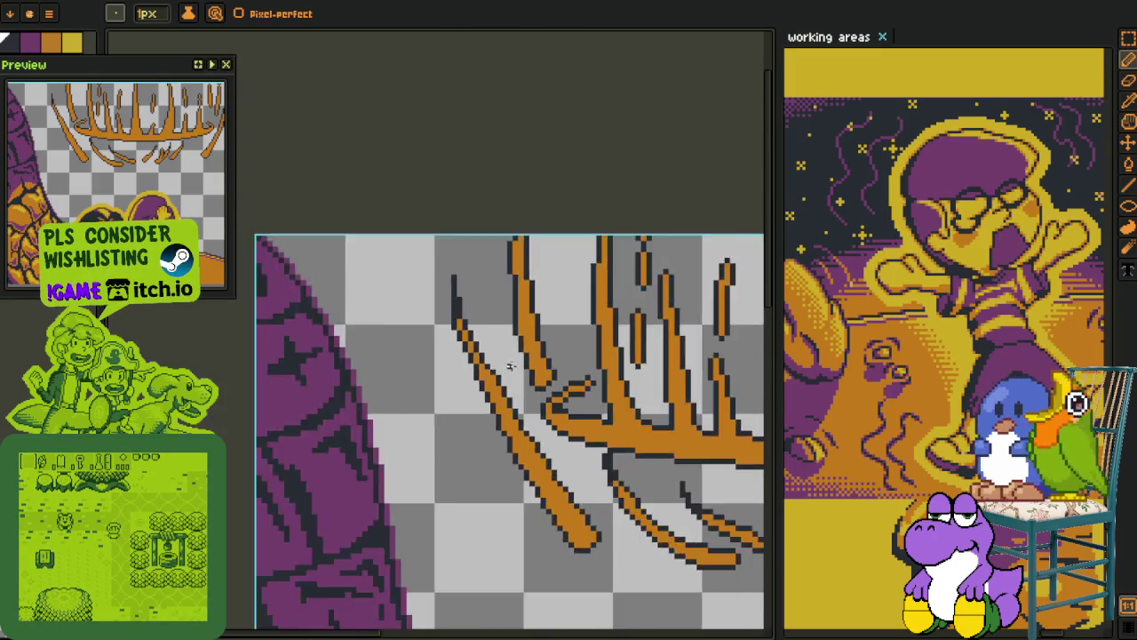
pyautogui.scroll(2, 479, 369)
# Pick the dark navy outline colour from the drawing and zoom in on the strokes
pyautogui.press('alt')
pyautogui.press('alt')
pyautogui.keyDown('alt'); pyautogui.click(545, 370); pyautogui.keyUp('alt')
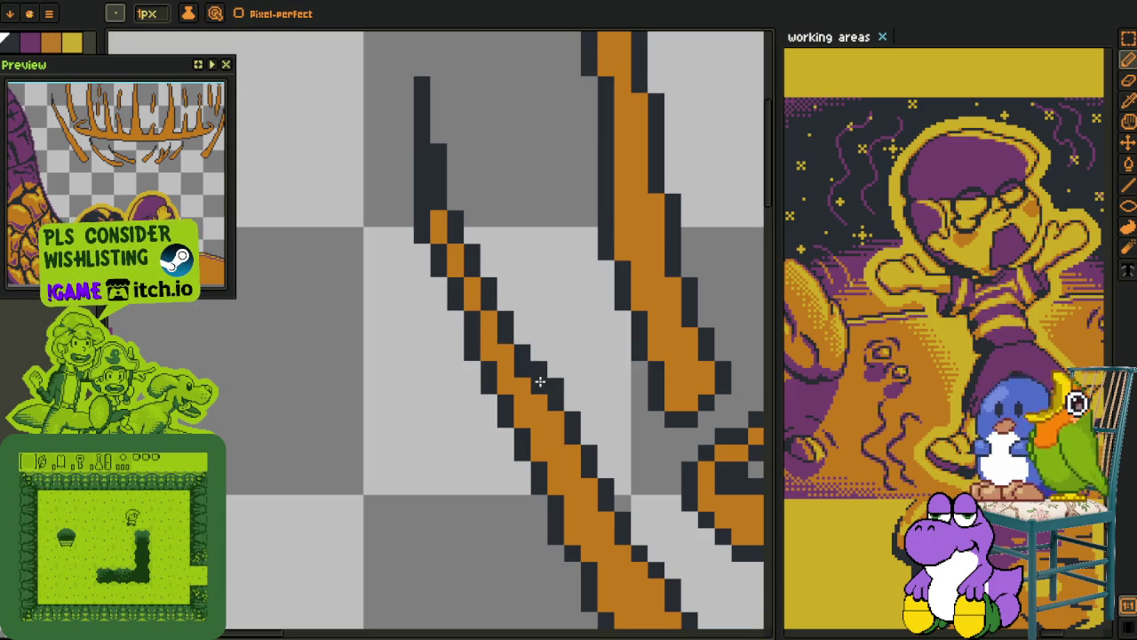
pyautogui.scroll(-2, 571, 370)
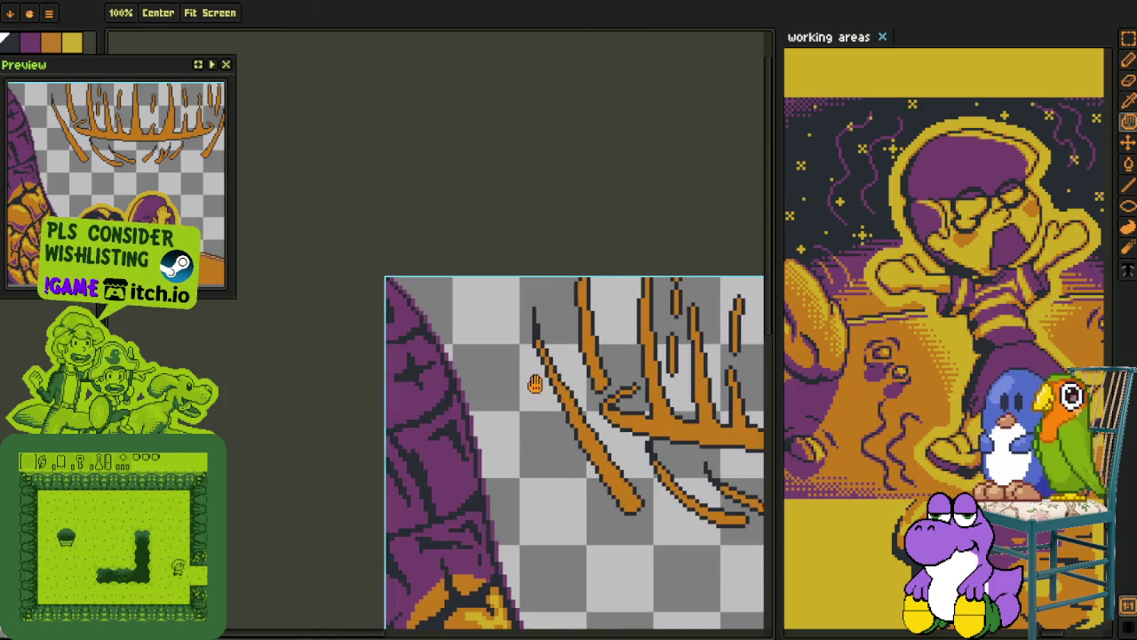
pyautogui.scroll(1, 430, 341)
pyautogui.scroll(2, 389, 315)
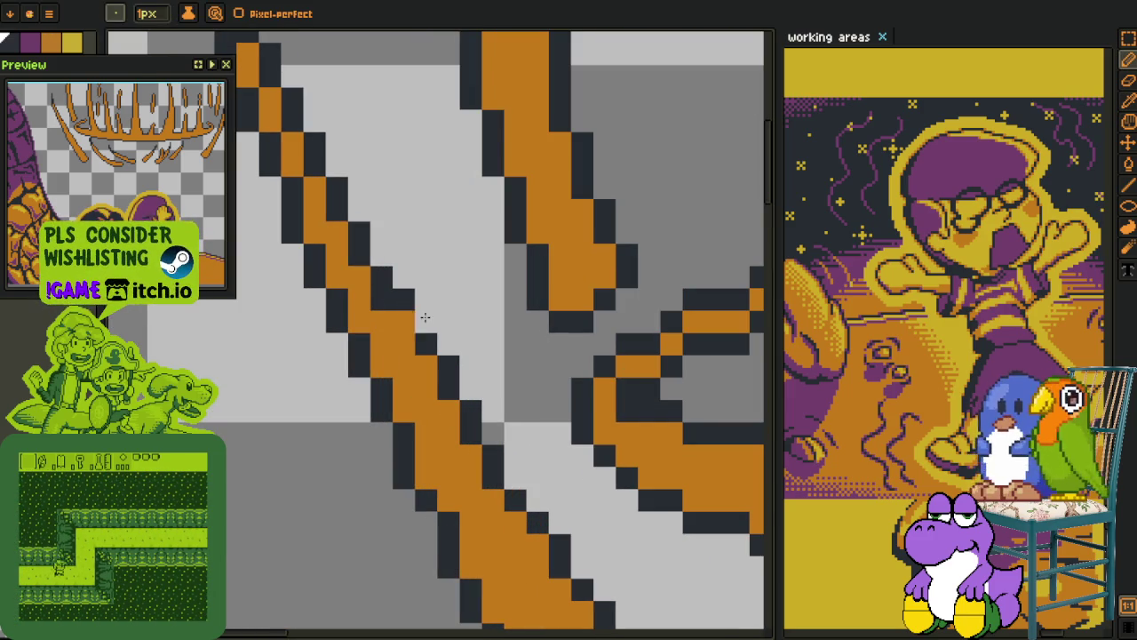
pyautogui.scroll(-2, 403, 302)
pyautogui.scroll(-1, 435, 290)
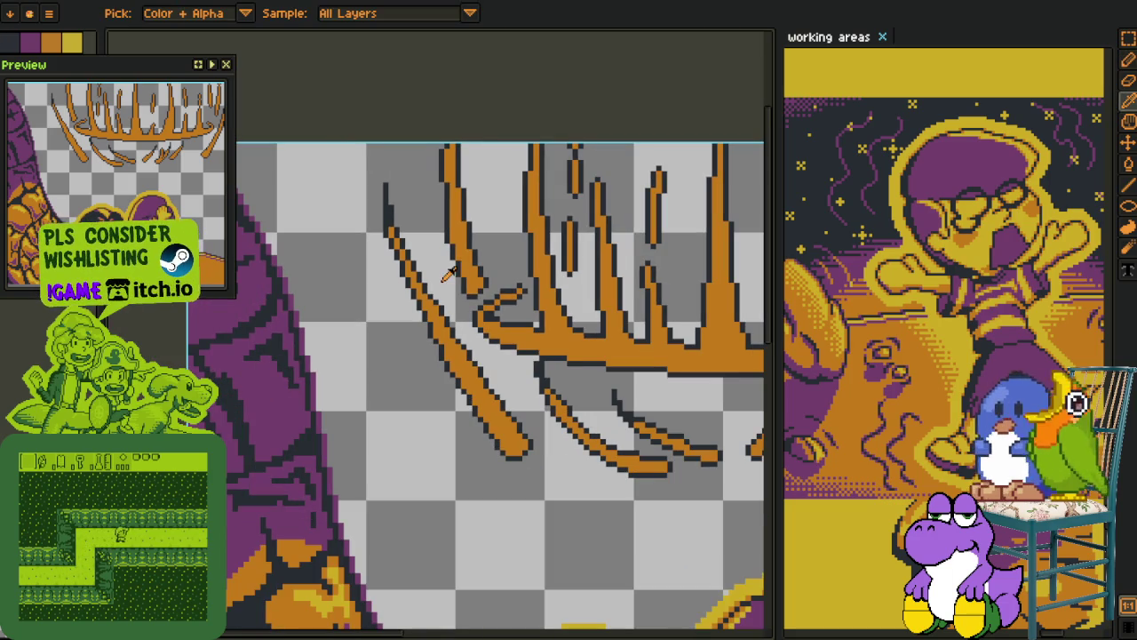
pyautogui.scroll(1, 338, 249)
pyautogui.scroll(1, 363, 272)
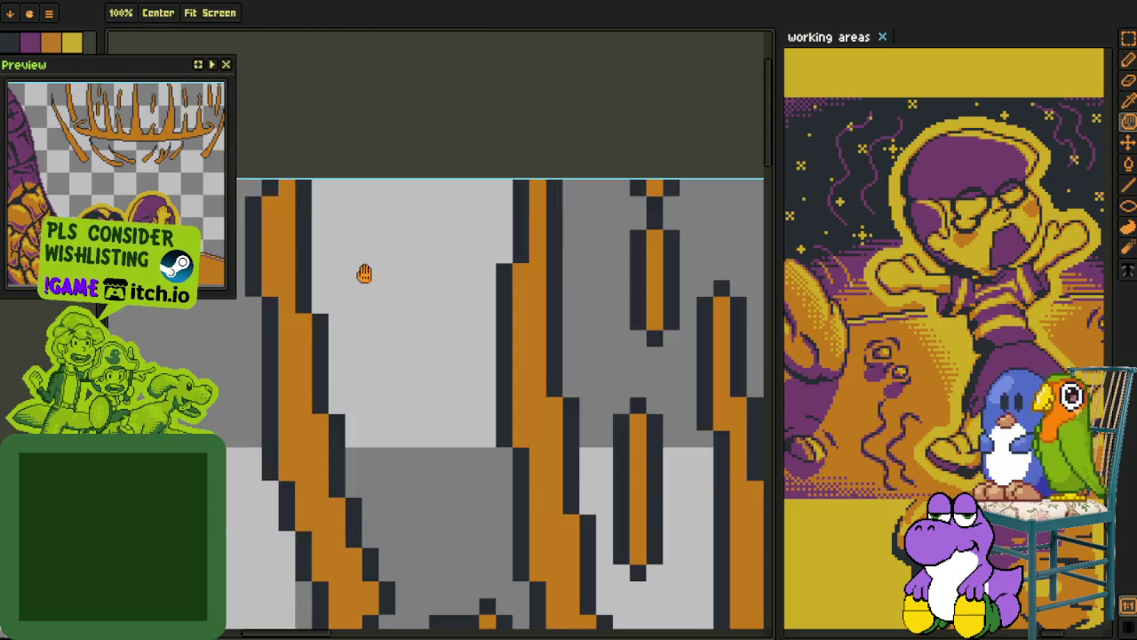
pyautogui.scroll(2, 363, 278)
# Shift the dark outline onto the orange stroke's edge
pyautogui.press('b')
pyautogui.moveTo(397, 298); pyautogui.dragTo(357, 366)
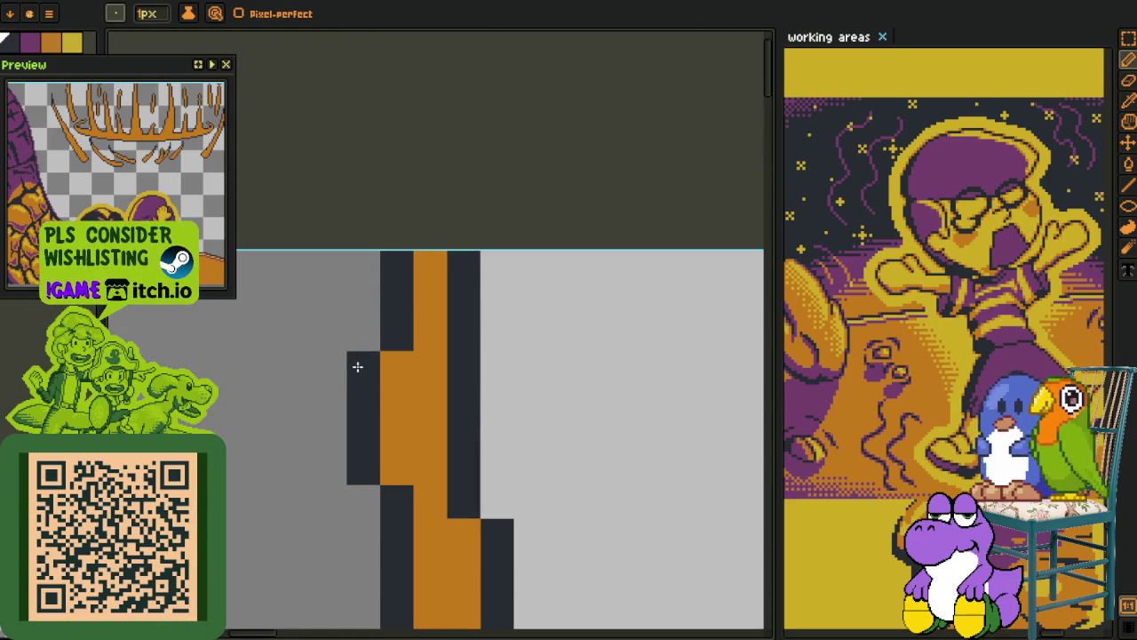
pyautogui.scroll(-2, 376, 361)
pyautogui.scroll(-2, 388, 329)
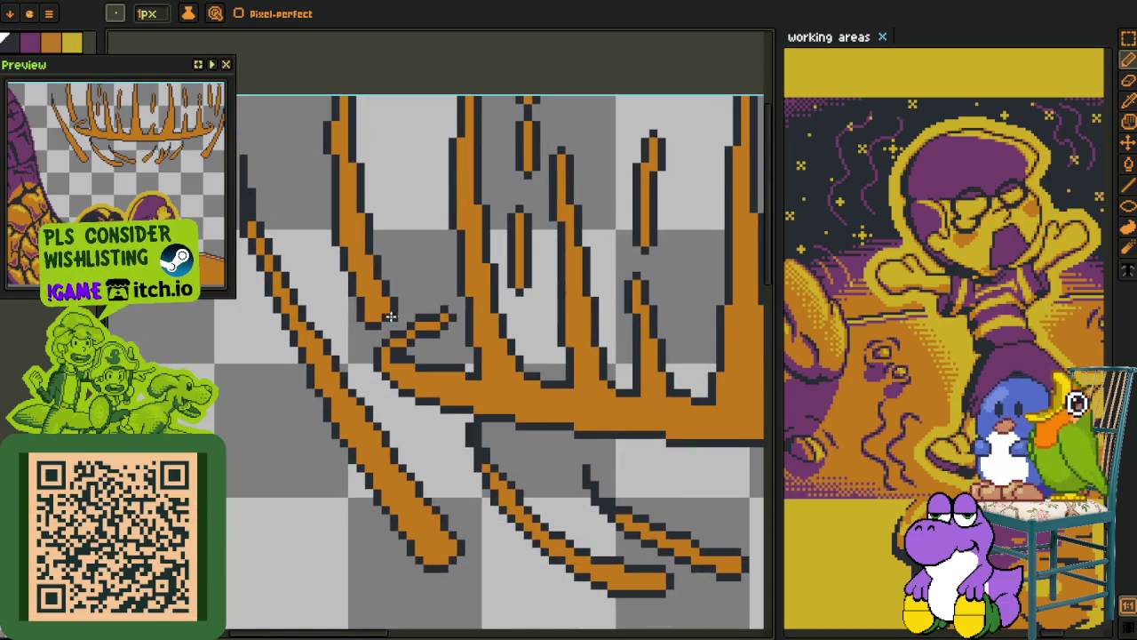
pyautogui.scroll(1, 374, 330)
pyautogui.scroll(-1, 391, 311)
pyautogui.scroll(1, 417, 293)
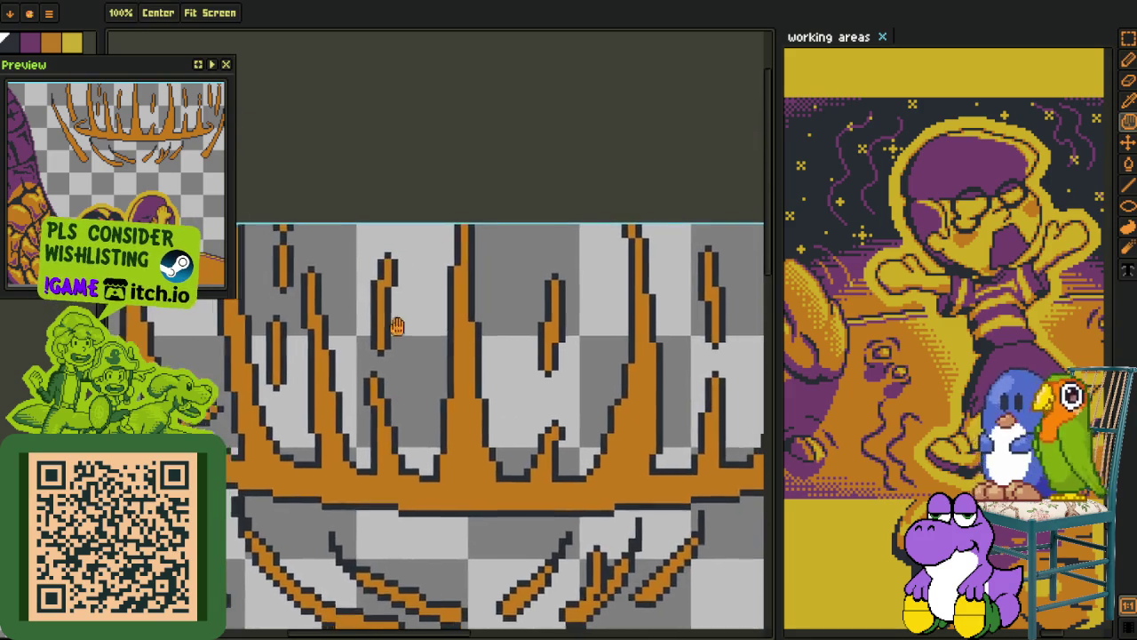
# Add dark navy outline pixels at the flame spike tips
pyautogui.scroll(2, 443, 274)
pyautogui.scroll(1, 446, 283)
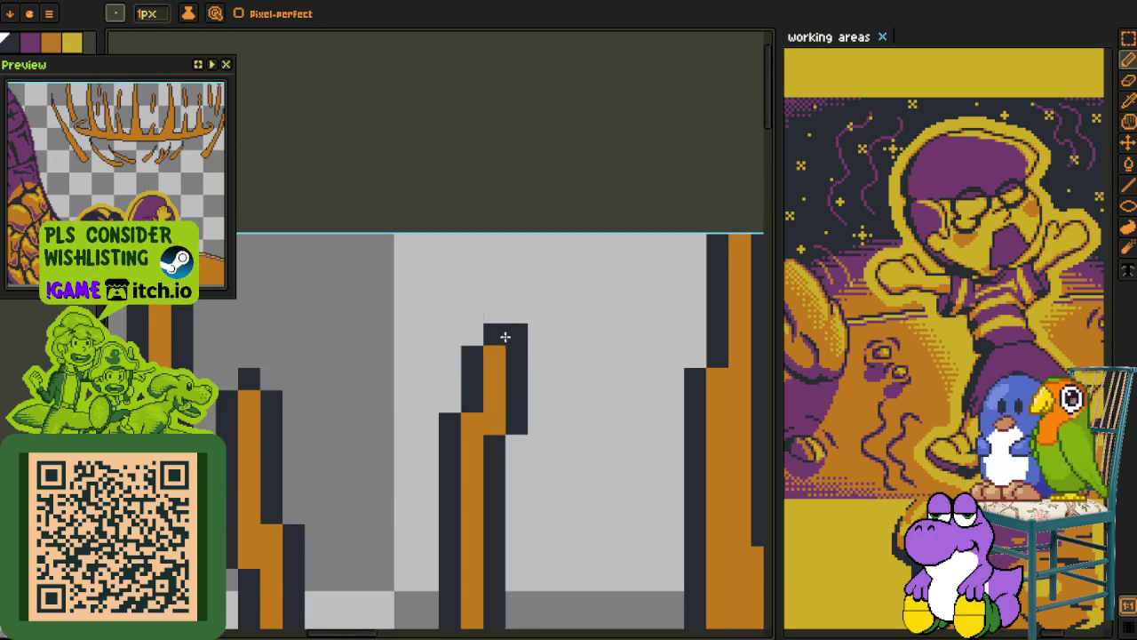
pyautogui.moveTo(498, 329); pyautogui.dragTo(507, 320)
pyautogui.scroll(-5, 507, 320)
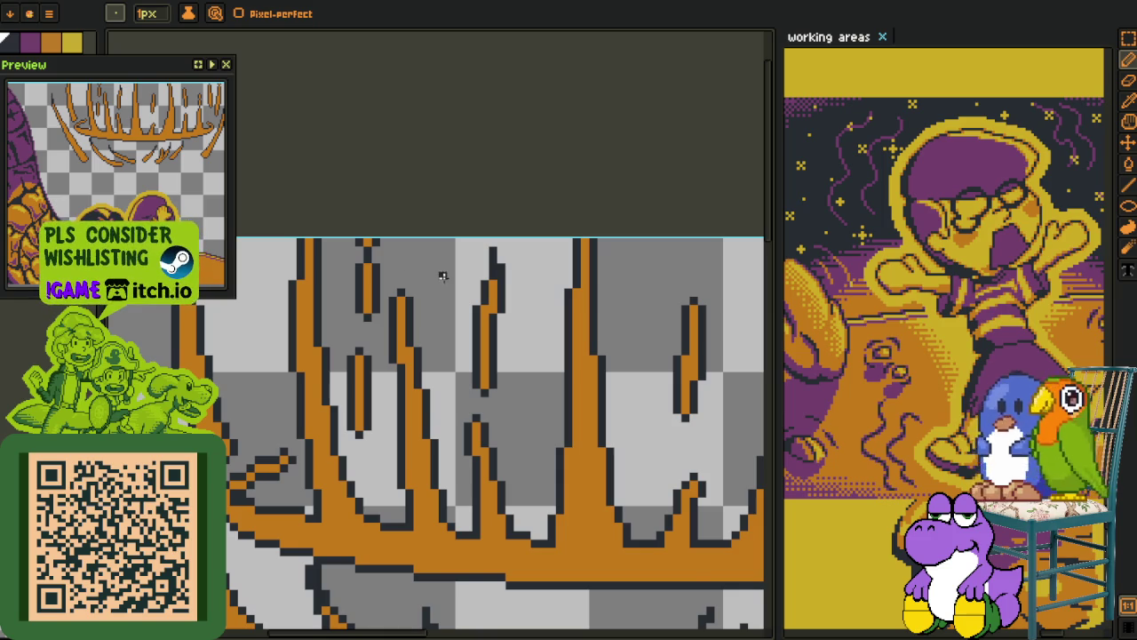
pyautogui.scroll(-5, 442, 275)
pyautogui.scroll(4, 440, 280)
pyautogui.scroll(2, 436, 287)
pyautogui.moveTo(436, 287); pyautogui.dragTo(449, 244)
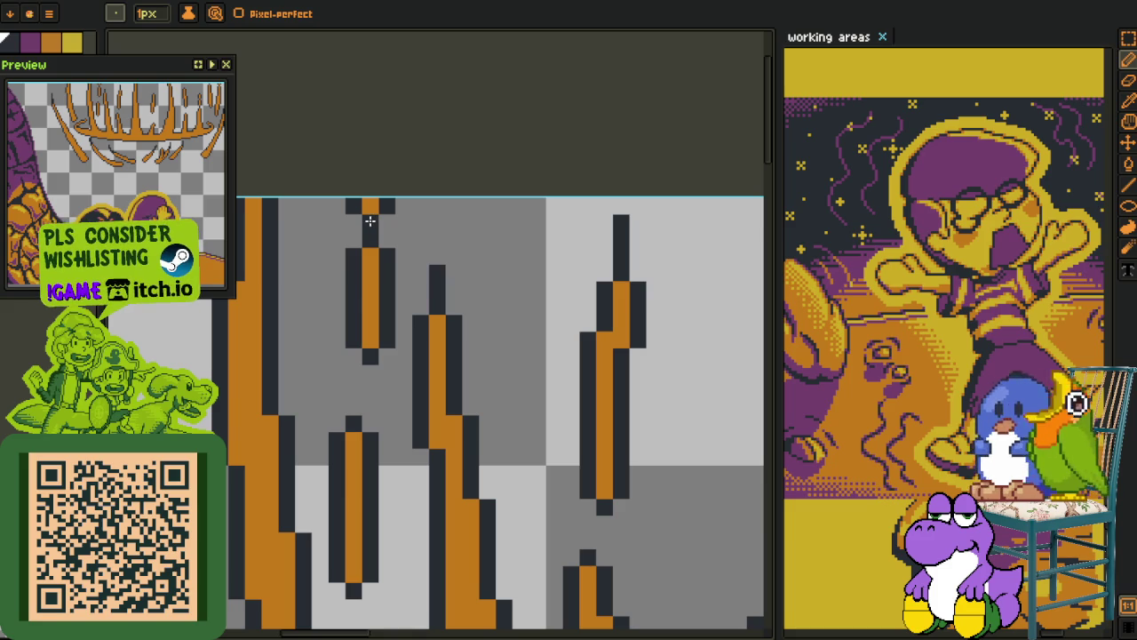
# Turn the outline pixel beside the stroke orange in the upper spikes
pyautogui.moveTo(361, 520); pyautogui.dragTo(382, 408)
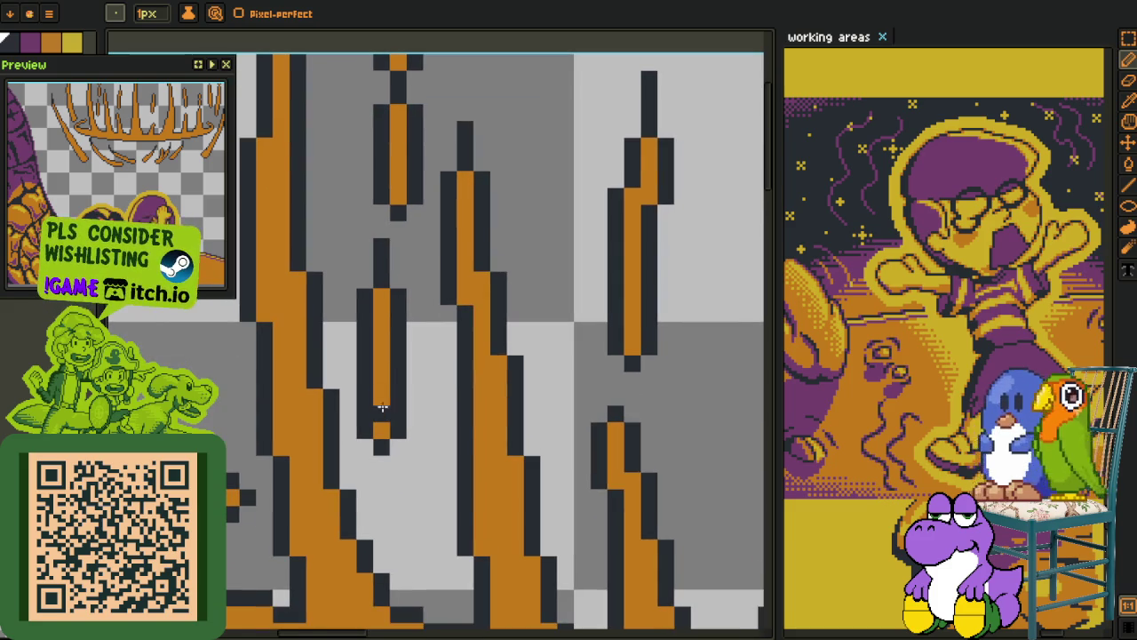
pyautogui.click(391, 432)
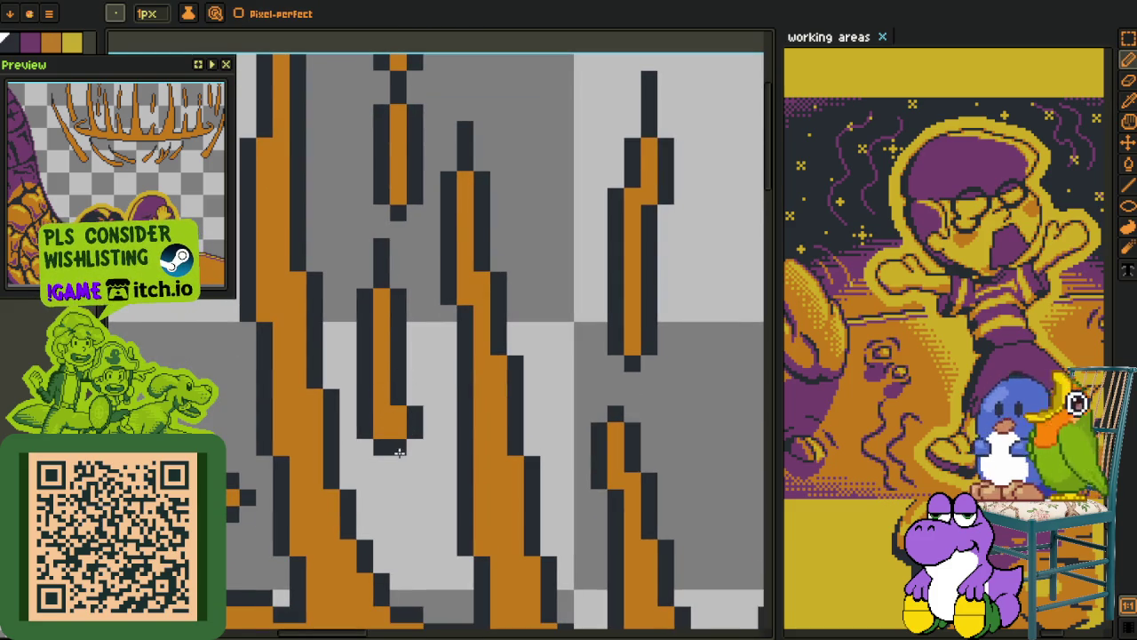
pyautogui.press('o')
pyautogui.scroll(-2, 392, 417)
pyautogui.scroll(-1, 355, 431)
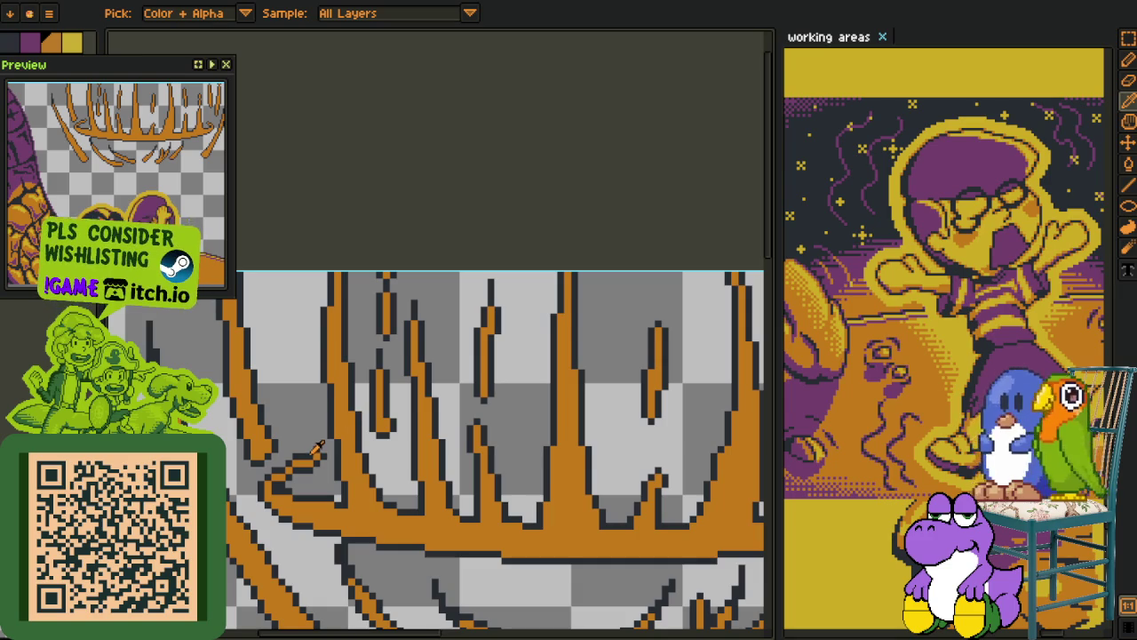
pyautogui.scroll(1, 333, 449)
pyautogui.scroll(-1, 342, 449)
pyautogui.scroll(1, 346, 448)
# Extend the dark outline up the spike's edge, undoing an extra pixel and re-adding one
pyautogui.press('m')
pyautogui.scroll(1, 409, 414)
pyautogui.scroll(2, 360, 373)
pyautogui.press('o')
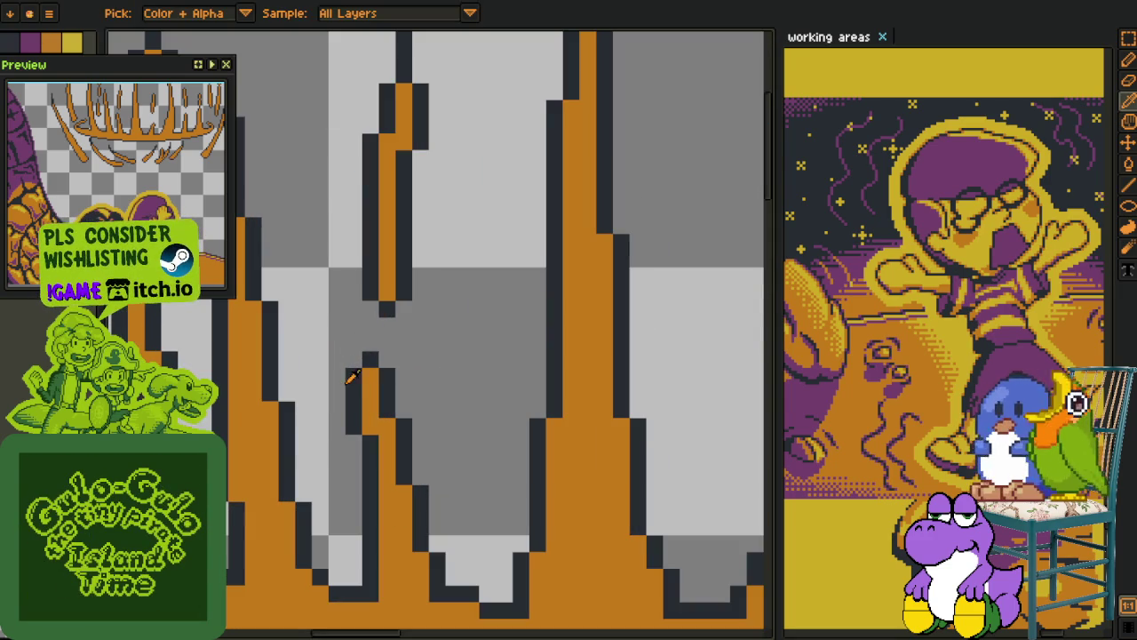
pyautogui.press('b')
pyautogui.press('o')
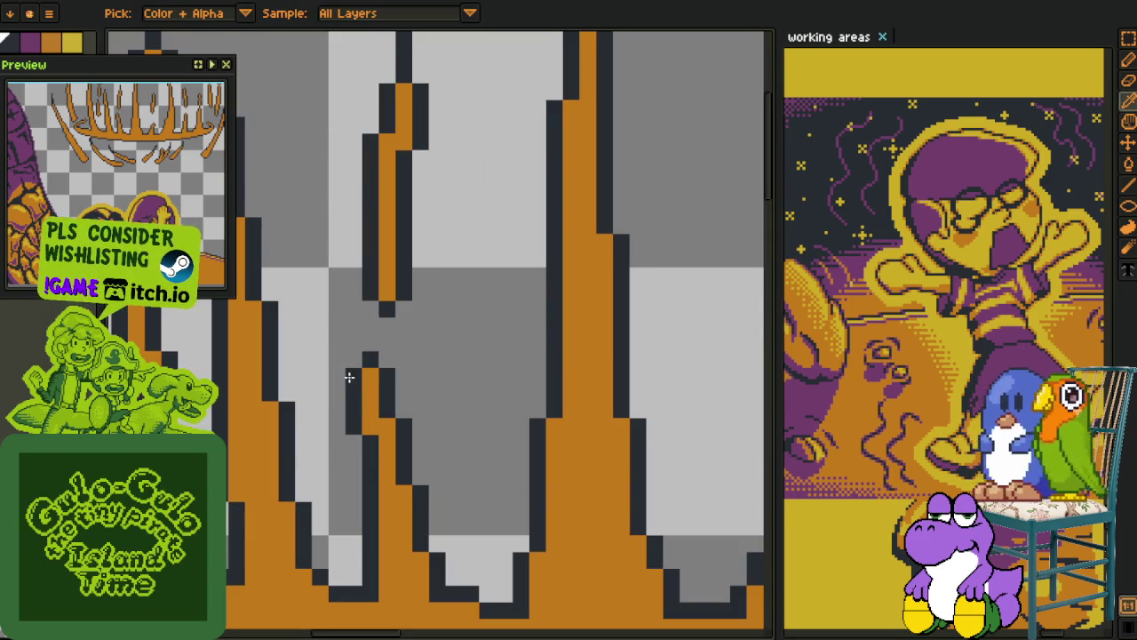
pyautogui.press('b')
pyautogui.moveTo(349, 376); pyautogui.dragTo(353, 320)
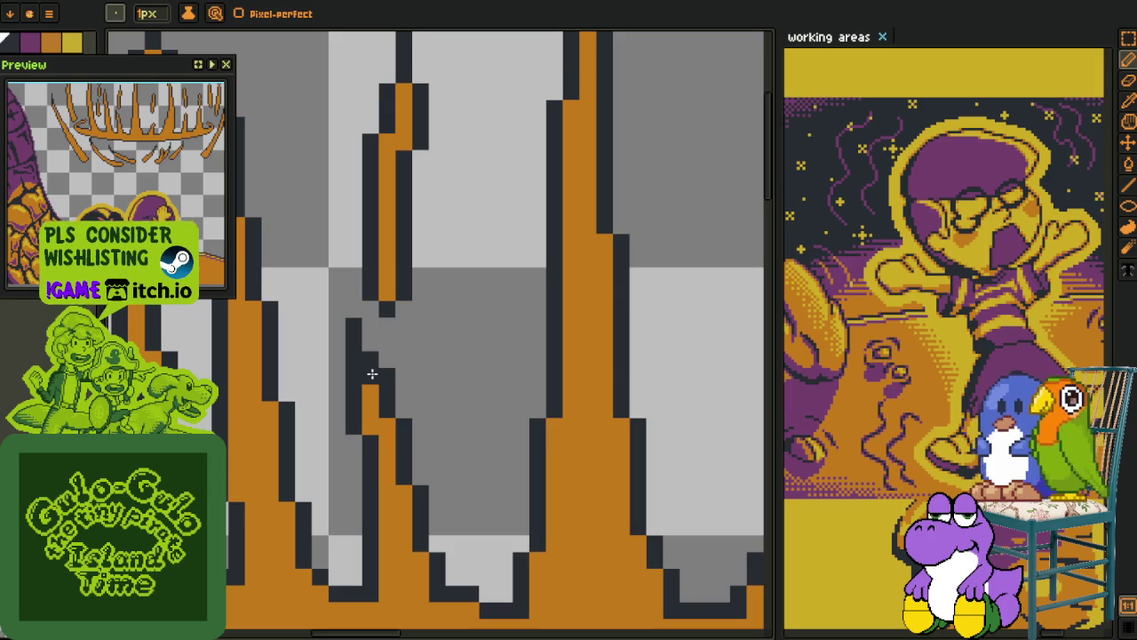
pyautogui.hotkey('ctrl', 'z')
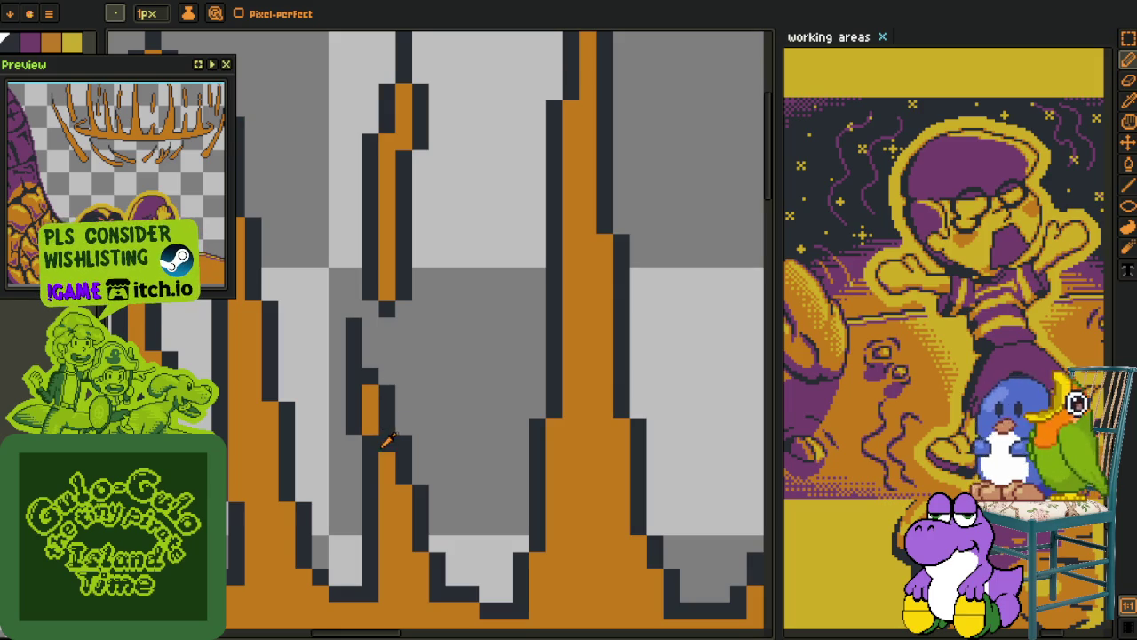
pyautogui.keyDown('alt'); pyautogui.click(356, 421); pyautogui.keyUp('alt')
pyautogui.click(354, 450)
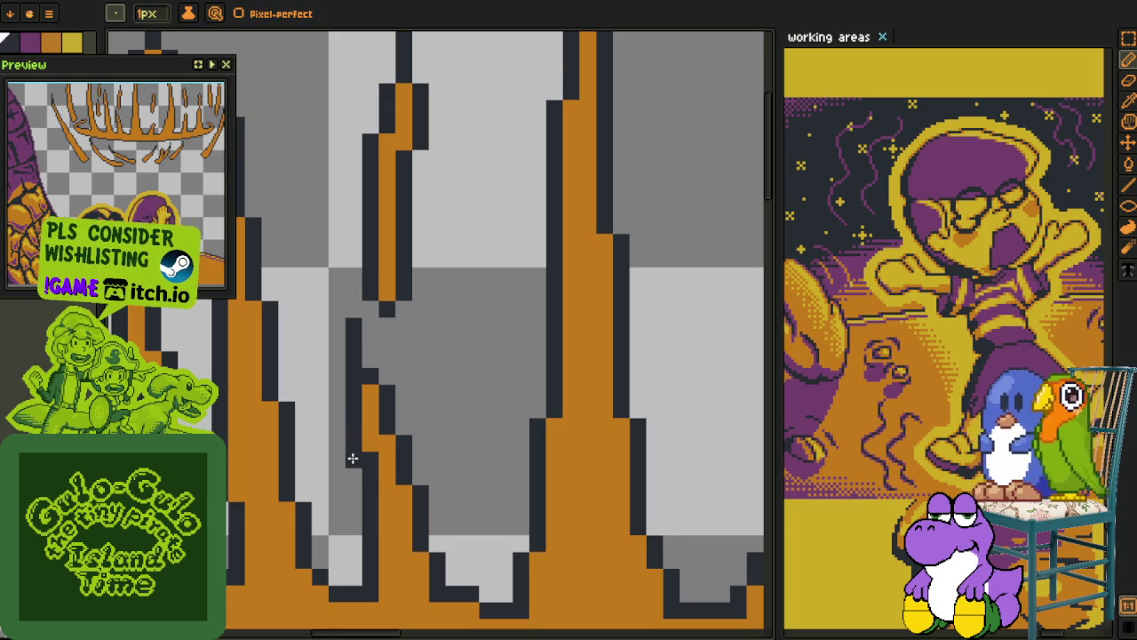
# Continue the dark outline diagonally to close the gap where two flame spikes meet
pyautogui.scroll(-3, 373, 458)
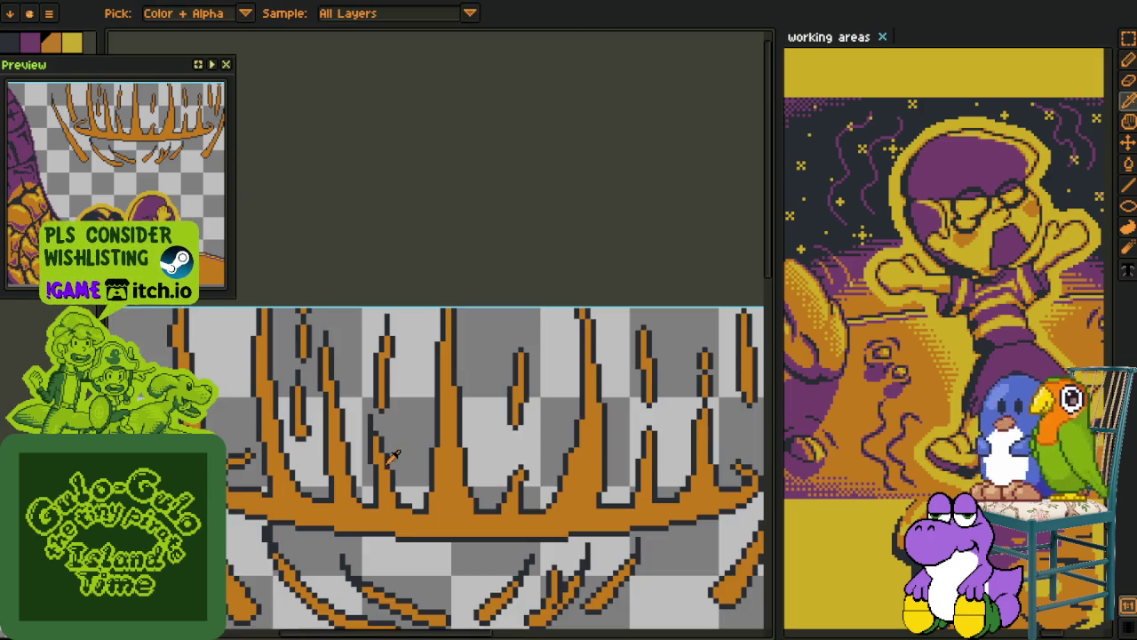
pyautogui.scroll(5, 368, 431)
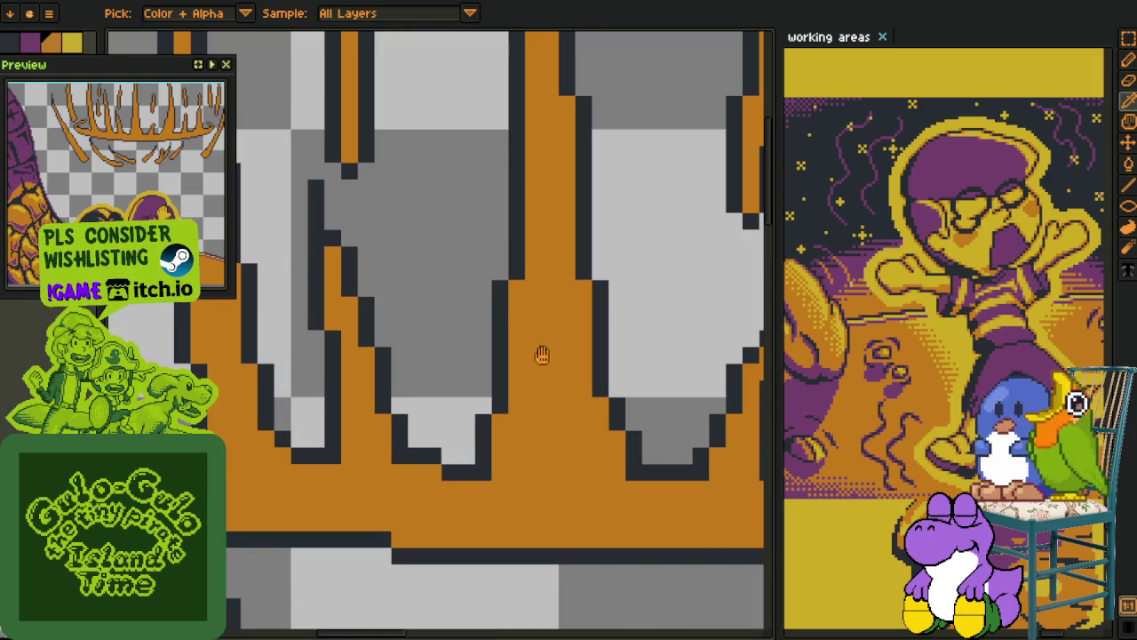
pyautogui.scroll(-3, 442, 447)
pyautogui.scroll(4, 434, 302)
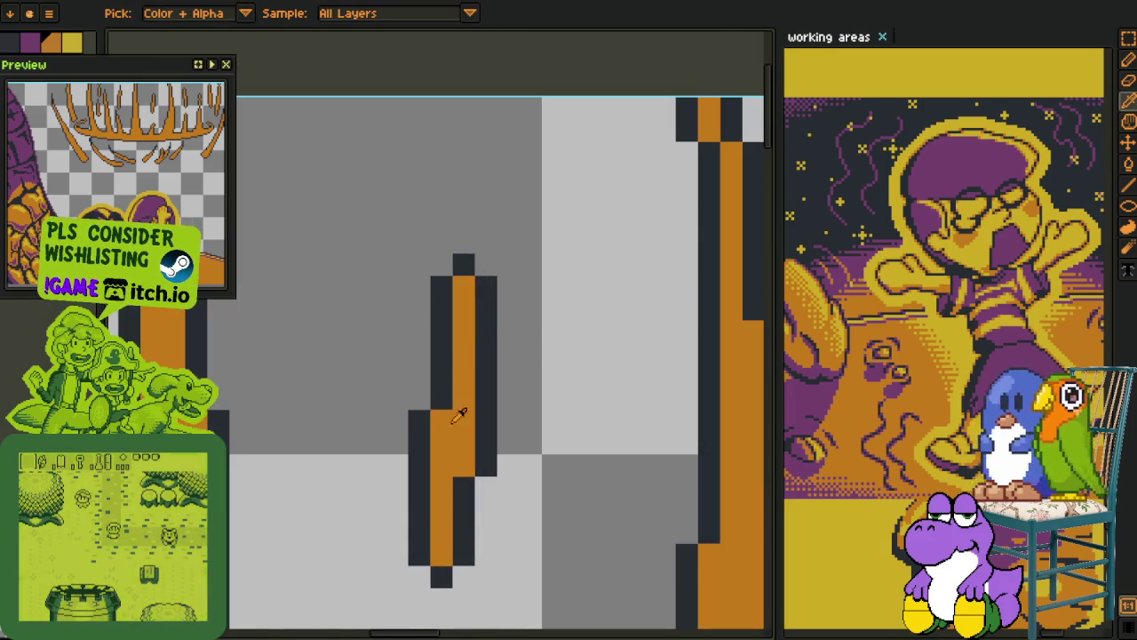
pyautogui.scroll(-2, 442, 518)
pyautogui.scroll(-1, 498, 507)
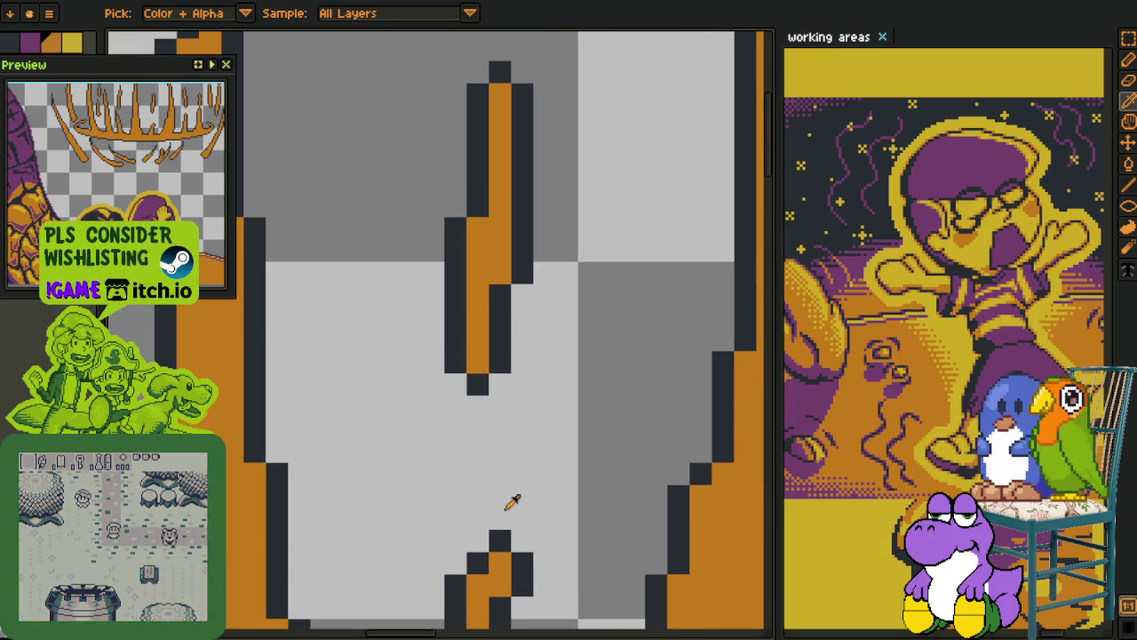
pyautogui.scroll(-2, 506, 444)
pyautogui.moveTo(504, 382); pyautogui.dragTo(512, 335)
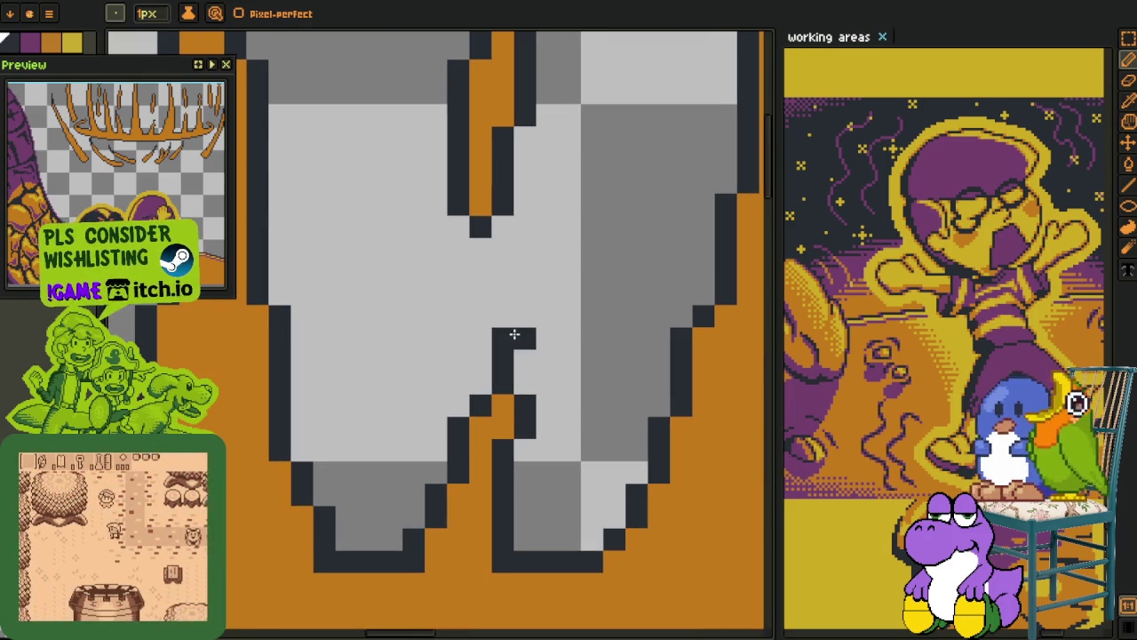
pyautogui.click(523, 317)
pyautogui.click(503, 315)
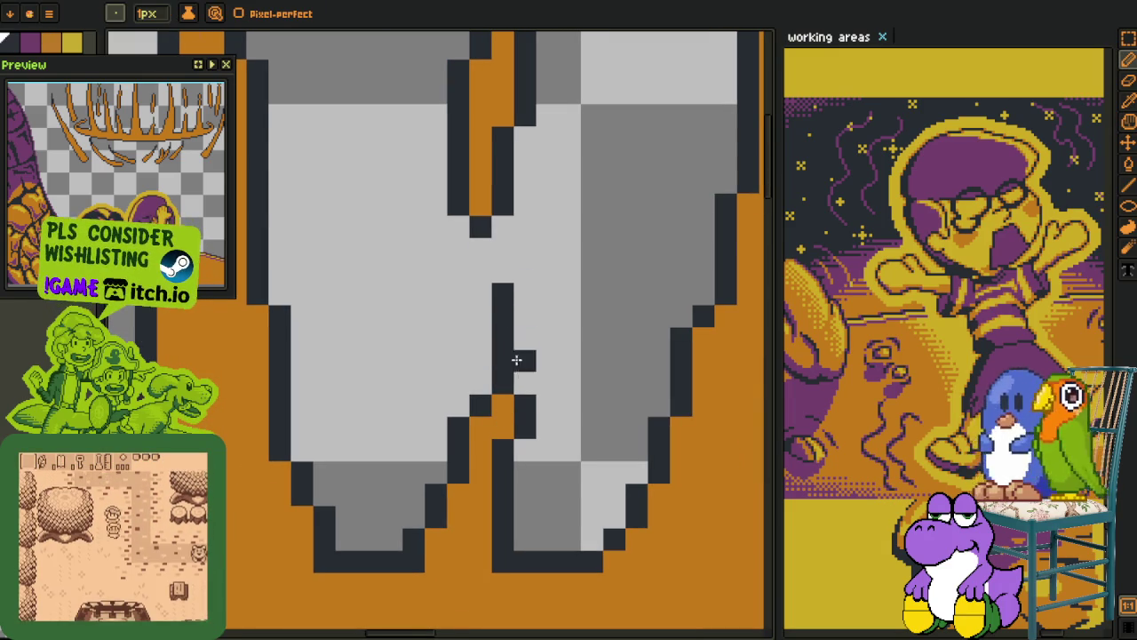
pyautogui.click(480, 382)
pyautogui.press('alt')
pyautogui.press('alt')
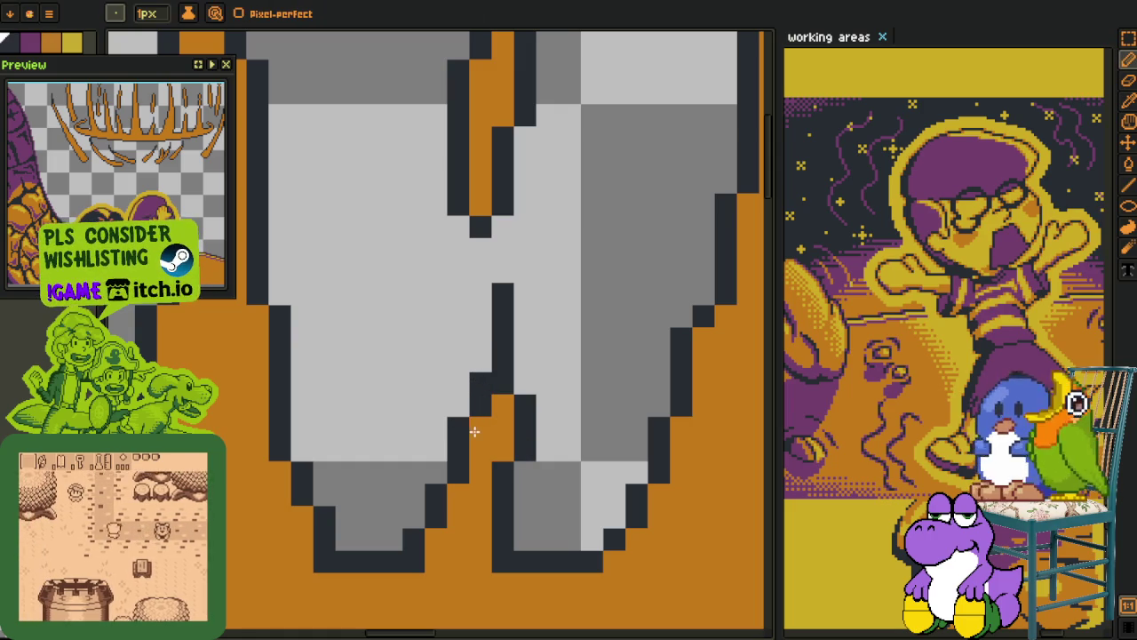
pyautogui.scroll(-5, 451, 418)
pyautogui.moveTo(518, 375); pyautogui.dragTo(442, 341)
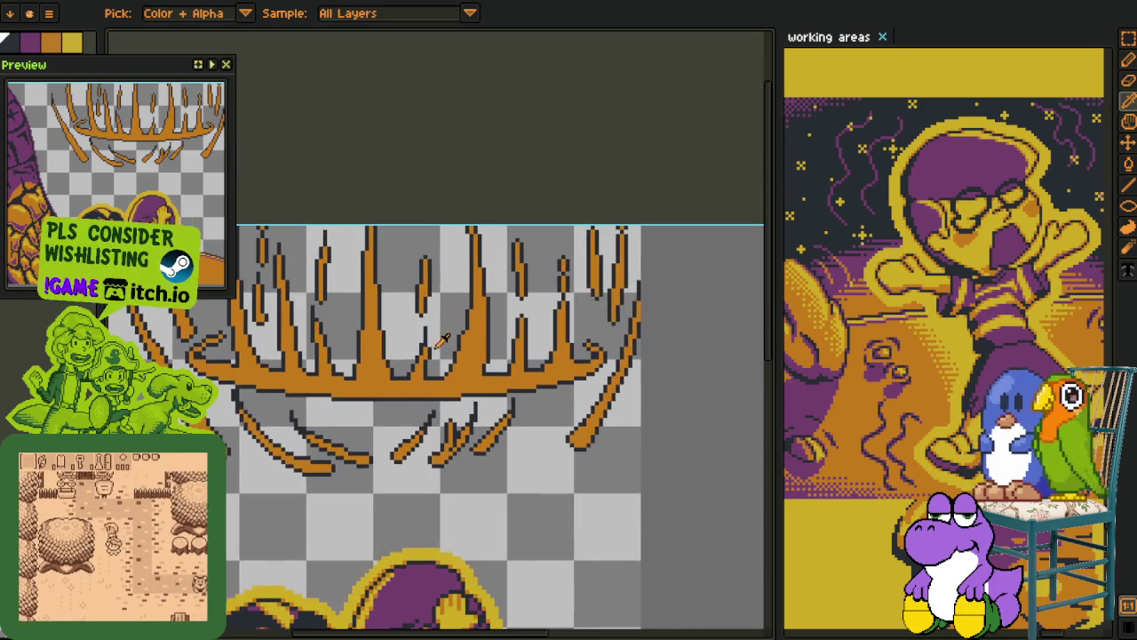
# Add orange pixels left of the middle flame spike
pyautogui.scroll(3, 449, 347)
pyautogui.scroll(2, 439, 342)
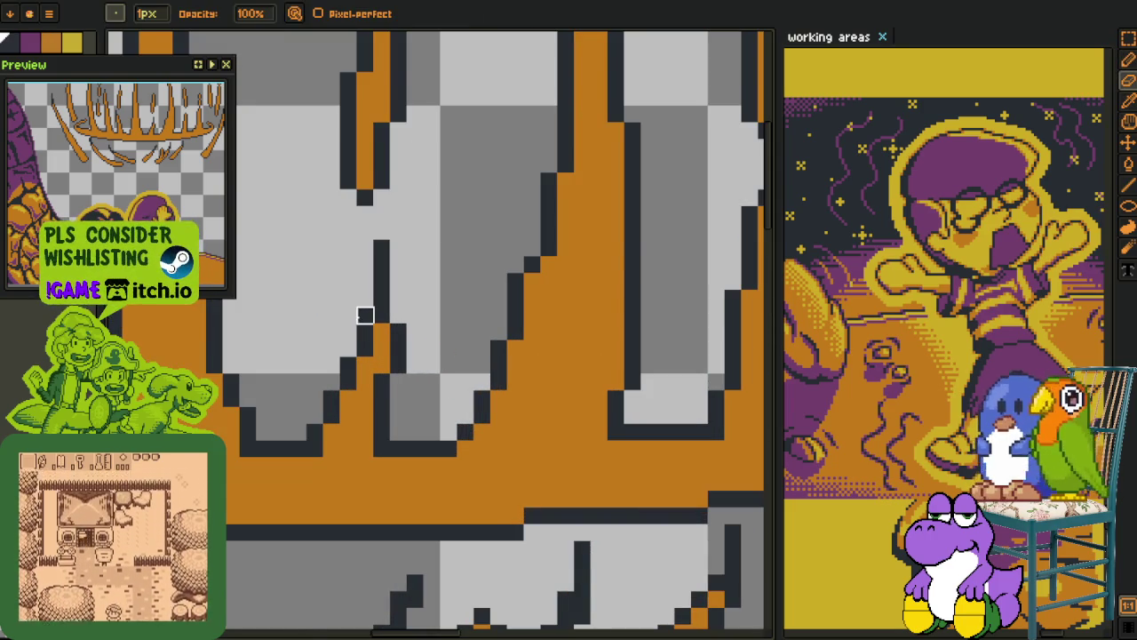
pyautogui.scroll(-1, 394, 330)
pyautogui.scroll(-1, 442, 304)
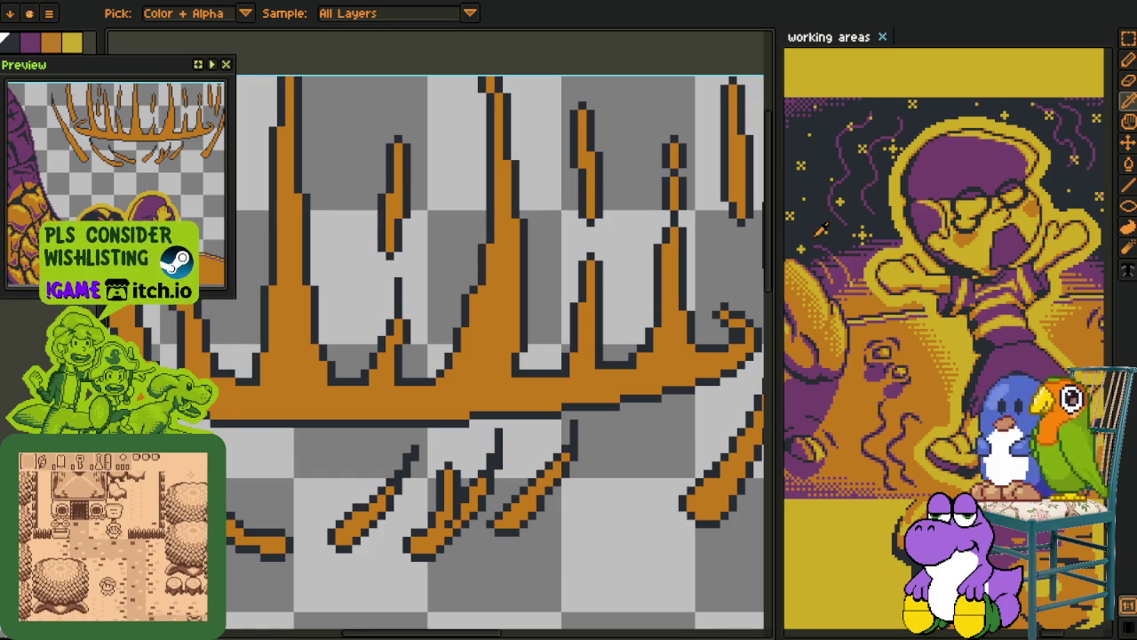
pyautogui.scroll(3, 473, 326)
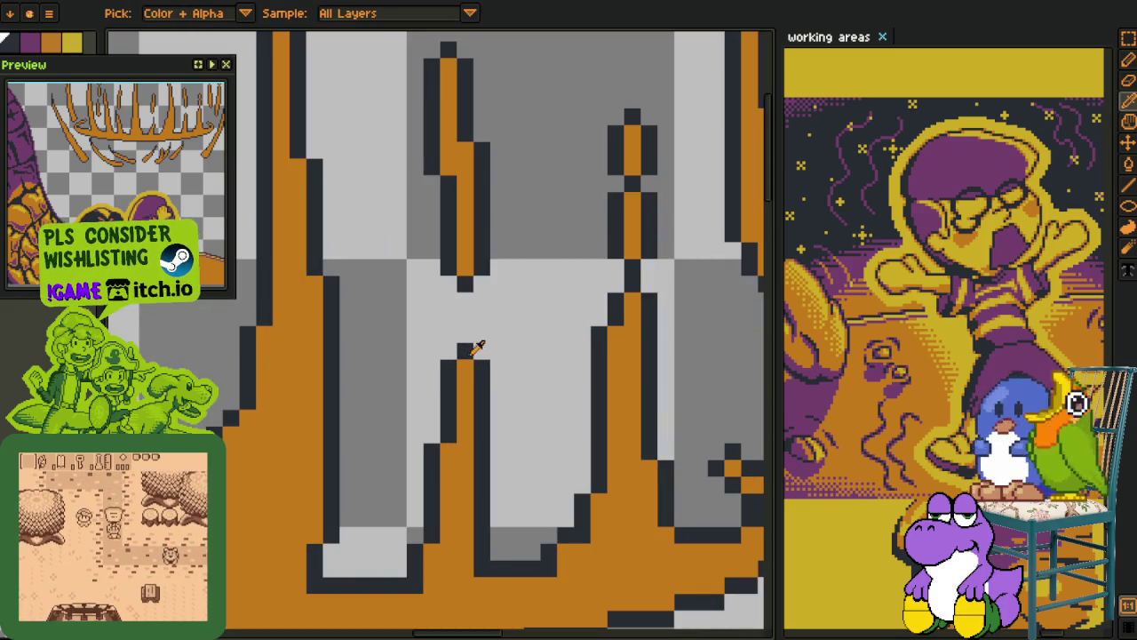
pyautogui.press('h')
pyautogui.moveTo(484, 270); pyautogui.dragTo(509, 405)
pyautogui.press('b')
pyautogui.moveTo(456, 373); pyautogui.dragTo(464, 388)
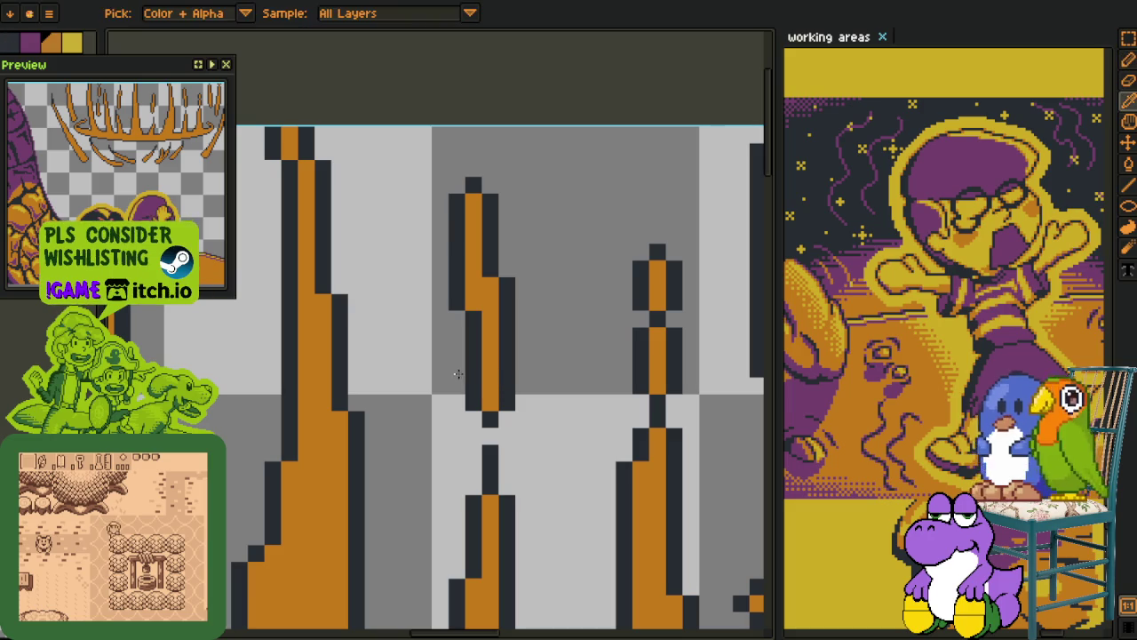
# Erase two stray orange pixels beside the spike and add a dark outline pixel below
pyautogui.rightClick(458, 367)
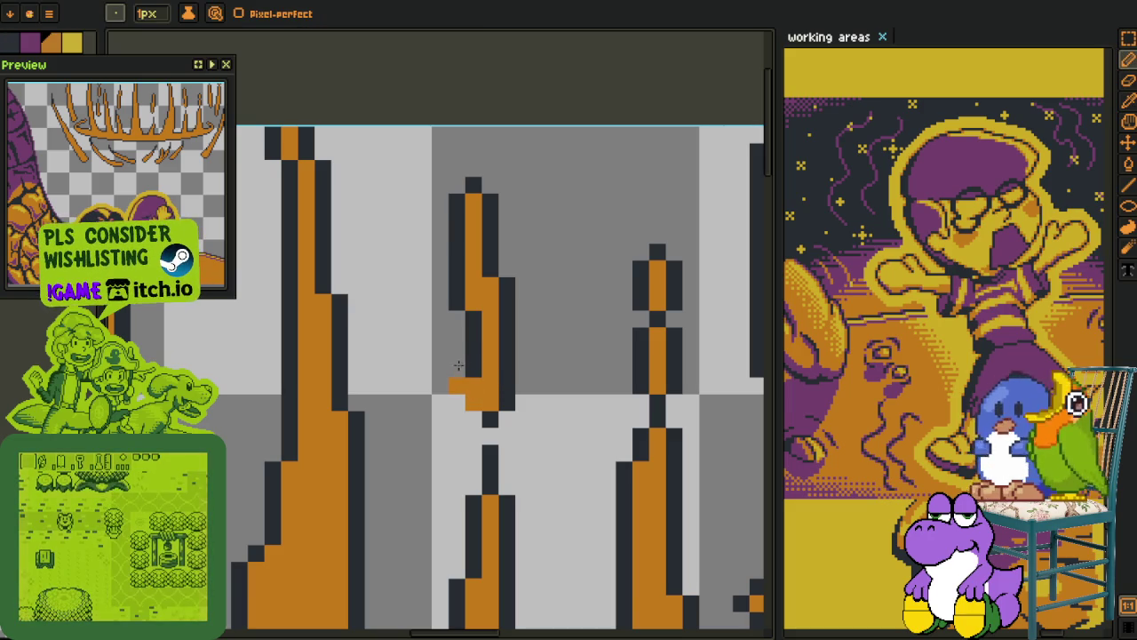
pyautogui.rightClick(457, 368)
pyautogui.click(456, 384)
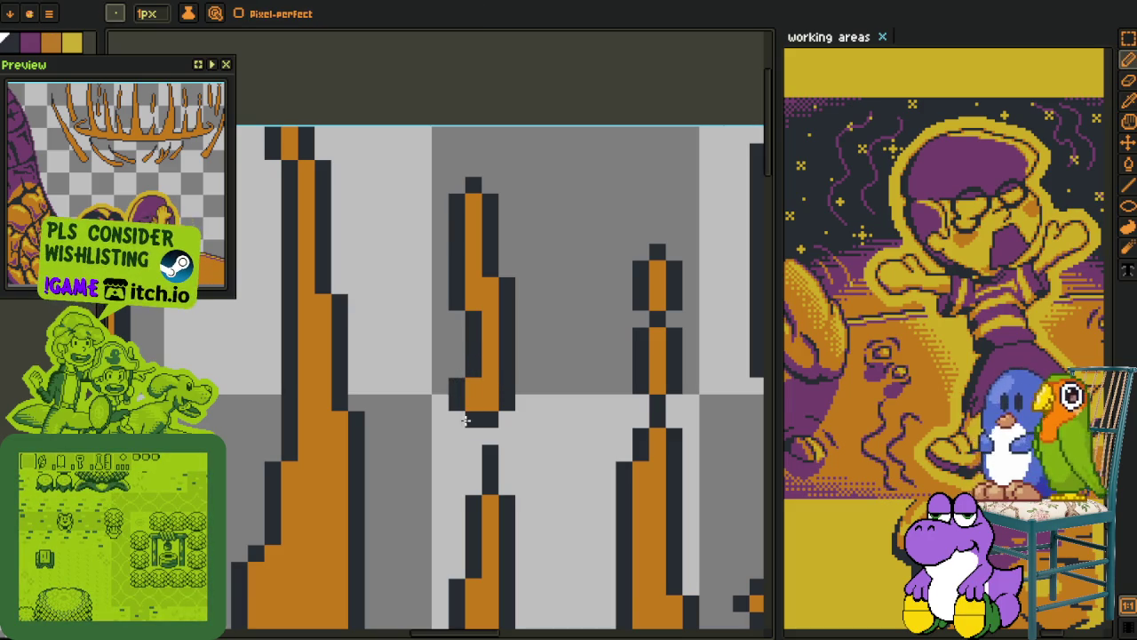
pyautogui.scroll(-1, 464, 420)
pyautogui.scroll(-1, 465, 420)
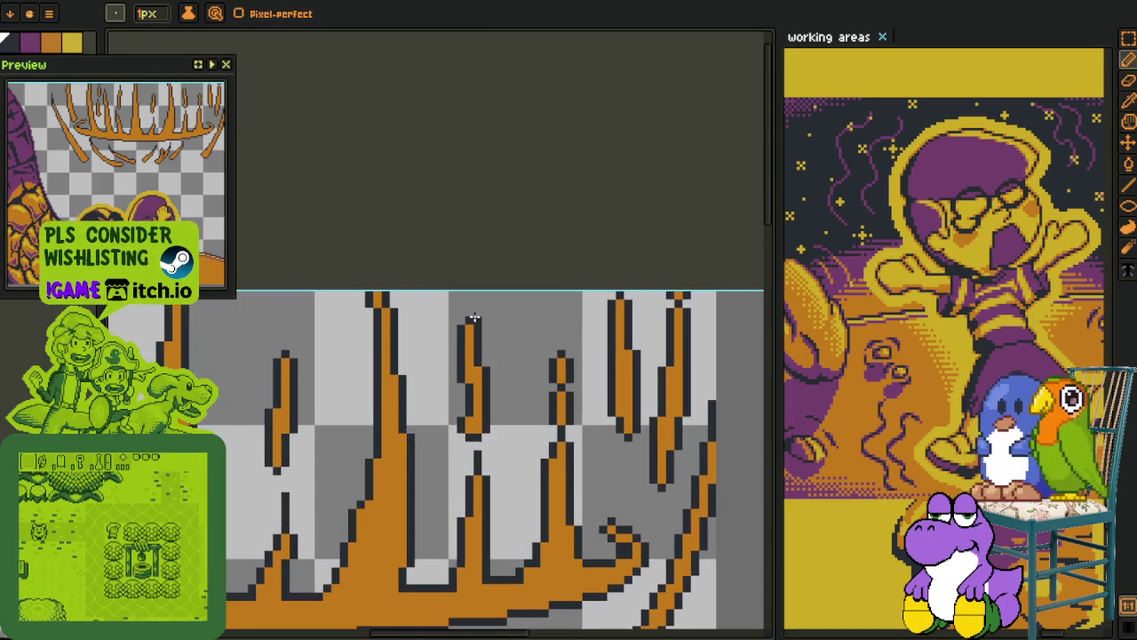
pyautogui.scroll(2, 473, 317)
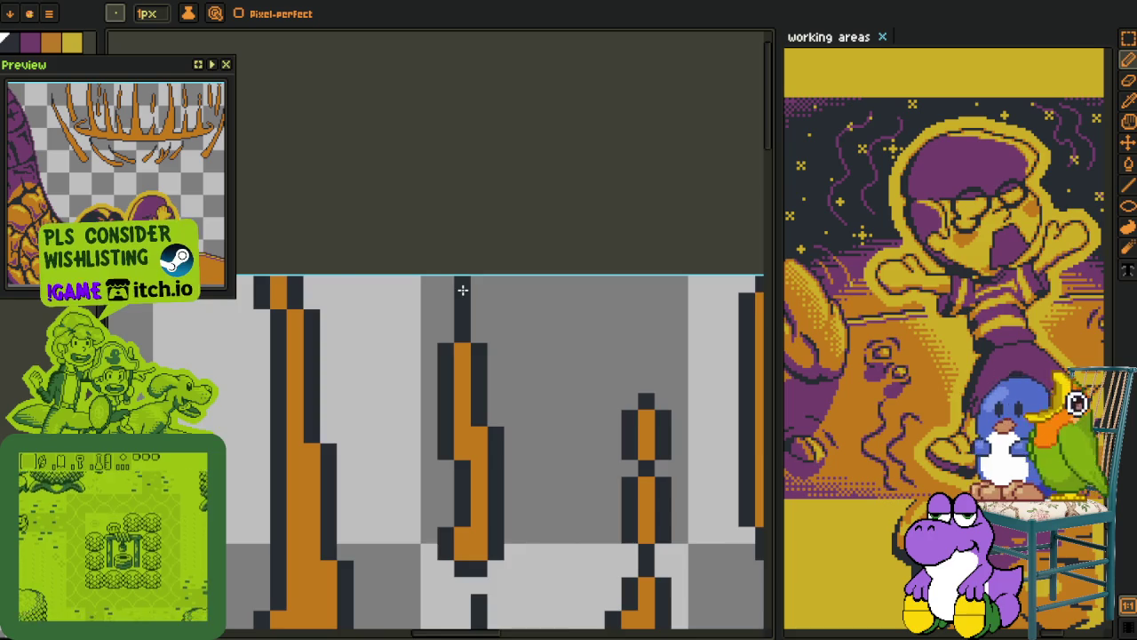
pyautogui.scroll(-3, 480, 311)
pyautogui.scroll(1, 548, 293)
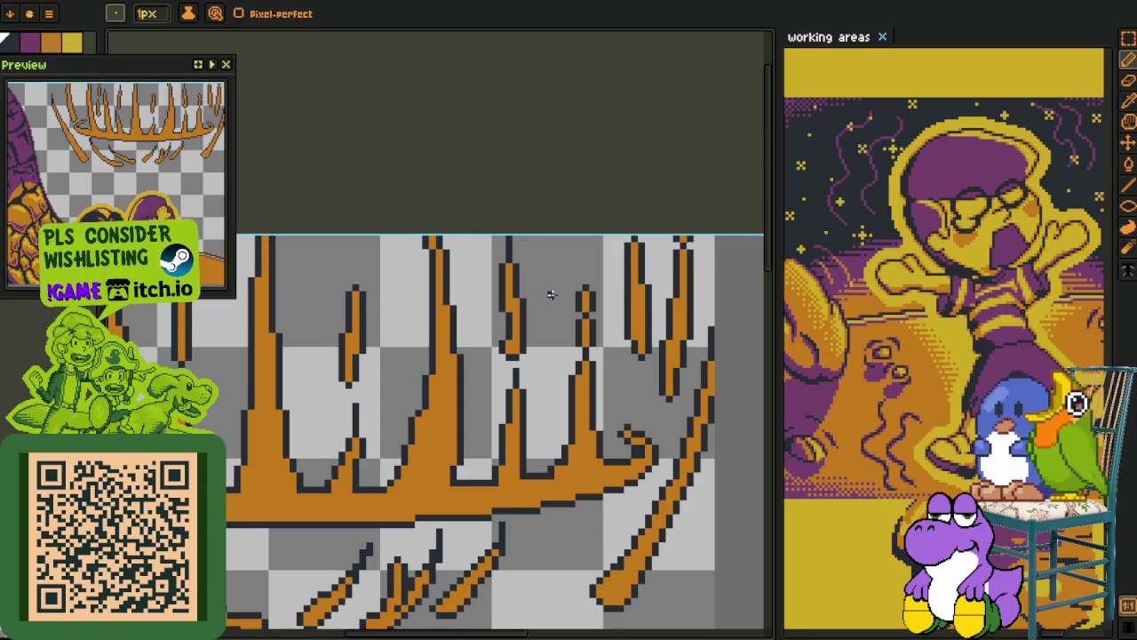
# Extend the dark outline above the narrow spike and reshape its lower tip
pyautogui.scroll(2, 390, 306)
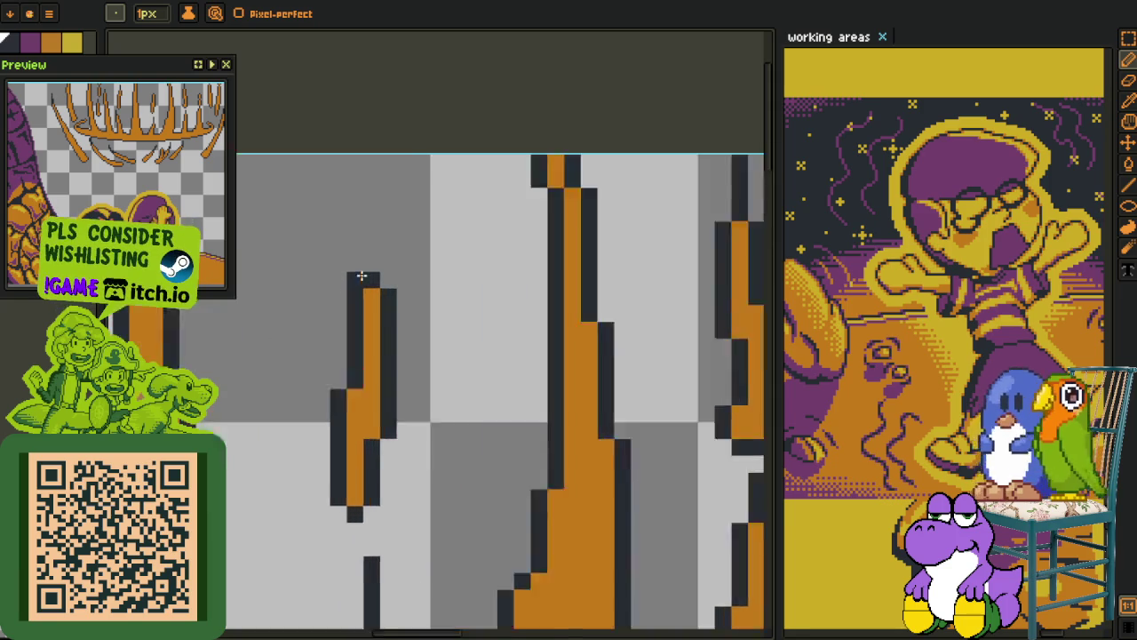
pyautogui.scroll(1, 363, 275)
pyautogui.moveTo(370, 254); pyautogui.dragTo(373, 186)
pyautogui.scroll(-3, 392, 366)
pyautogui.scroll(3, 392, 367)
pyautogui.click(346, 268)
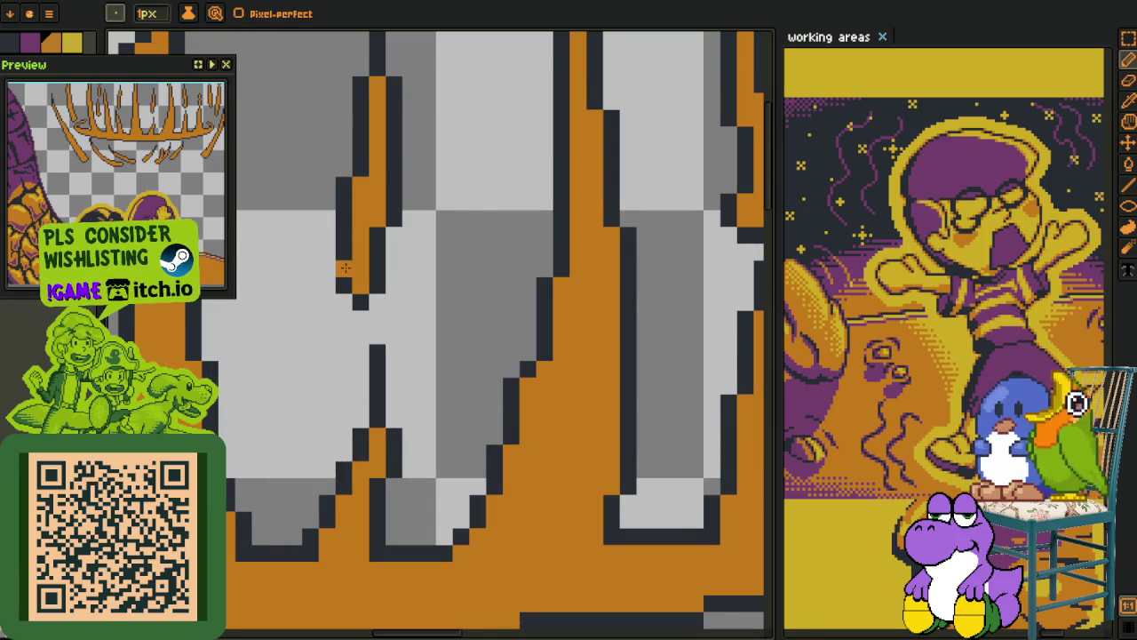
pyautogui.click(327, 267)
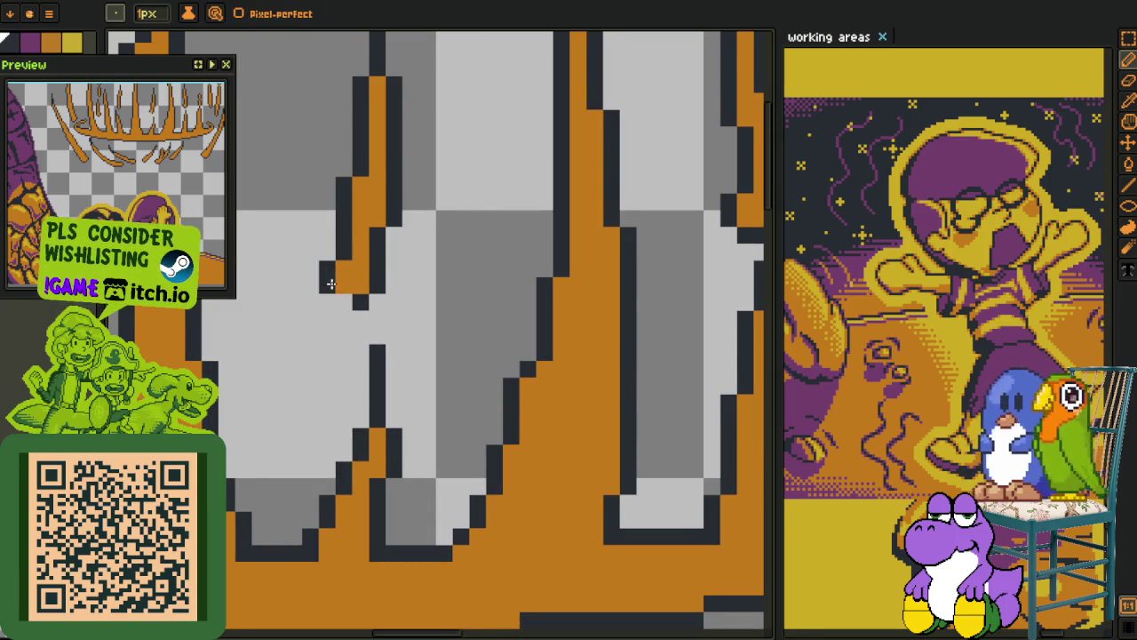
# Draw a freehand selection around the thin spike
pyautogui.scroll(-3, 336, 303)
pyautogui.scroll(-1, 368, 271)
pyautogui.scroll(1, 368, 271)
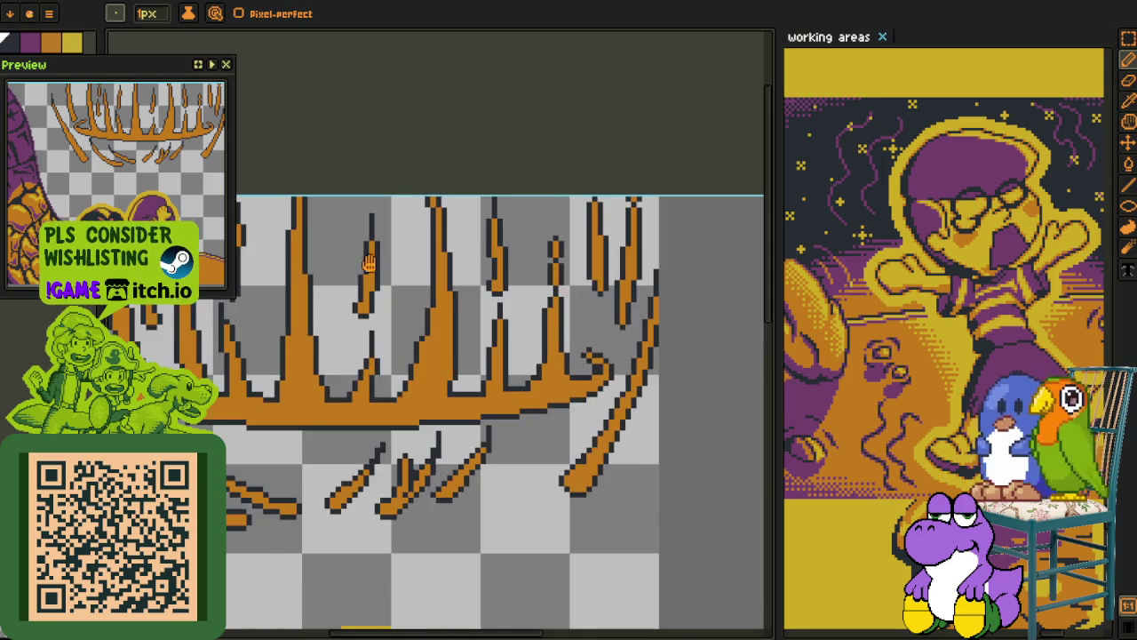
pyautogui.moveTo(392, 254); pyautogui.dragTo(391, 303)
pyautogui.press('s')
pyautogui.scroll(1, 392, 302)
pyautogui.moveTo(399, 223)
pyautogui.mouseDown()
pyautogui.moveTo(426, 374)
pyautogui.moveTo(418, 249)
pyautogui.mouseUp()
# Move the selected thin flame spike up and to the right into its new position
pyautogui.moveTo(395, 311); pyautogui.dragTo(409, 293)
pyautogui.press('Return')
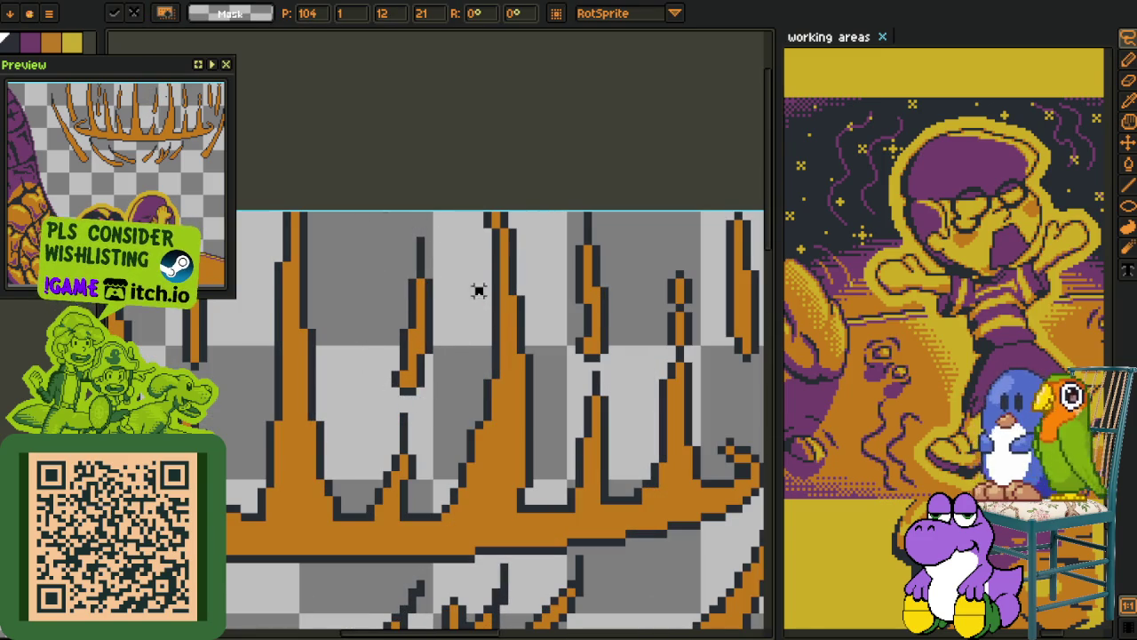
pyautogui.press('s')
pyautogui.scroll(1, 484, 344)
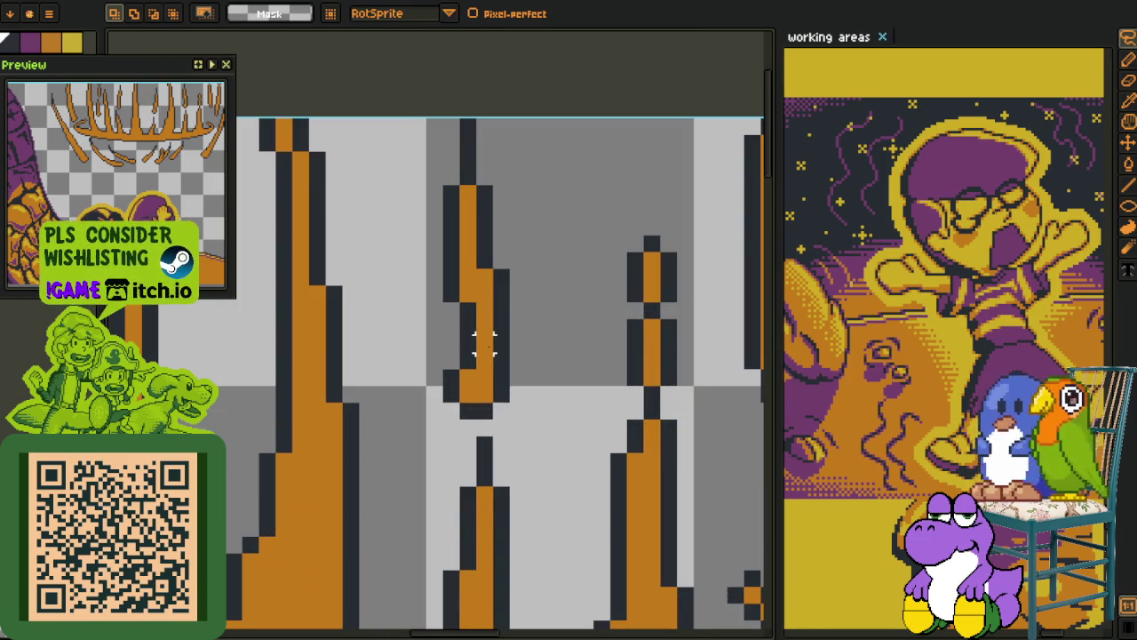
# Extend the middle flame stroke upward with new dark outline pixels forming a pointed tip
pyautogui.press('i')
pyautogui.press('b')
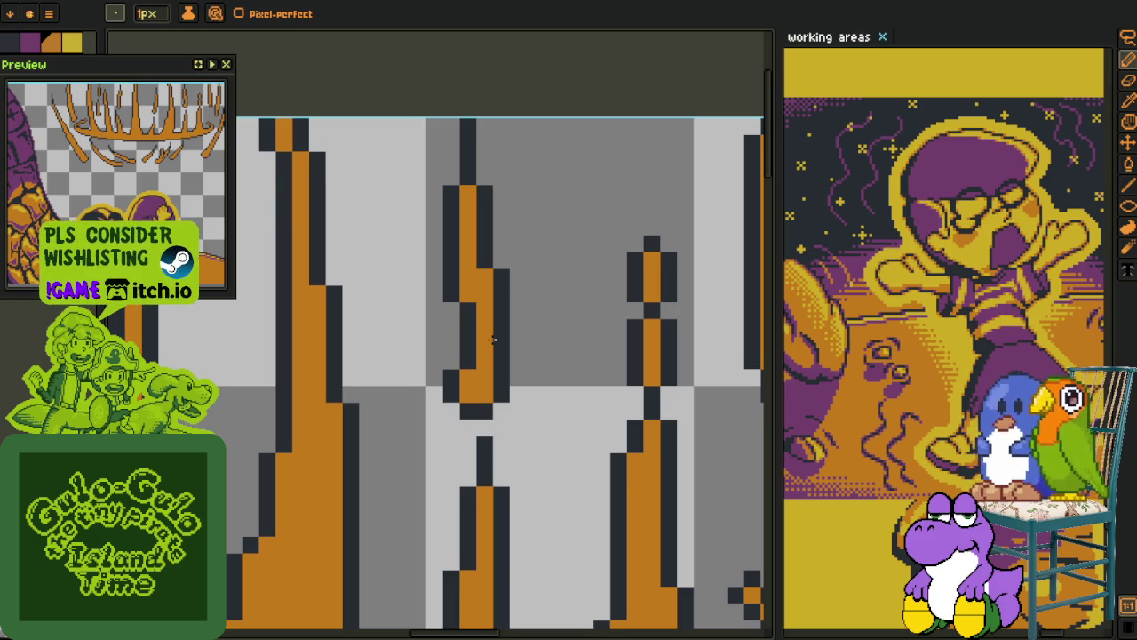
pyautogui.moveTo(701, 293); pyautogui.dragTo(540, 337)
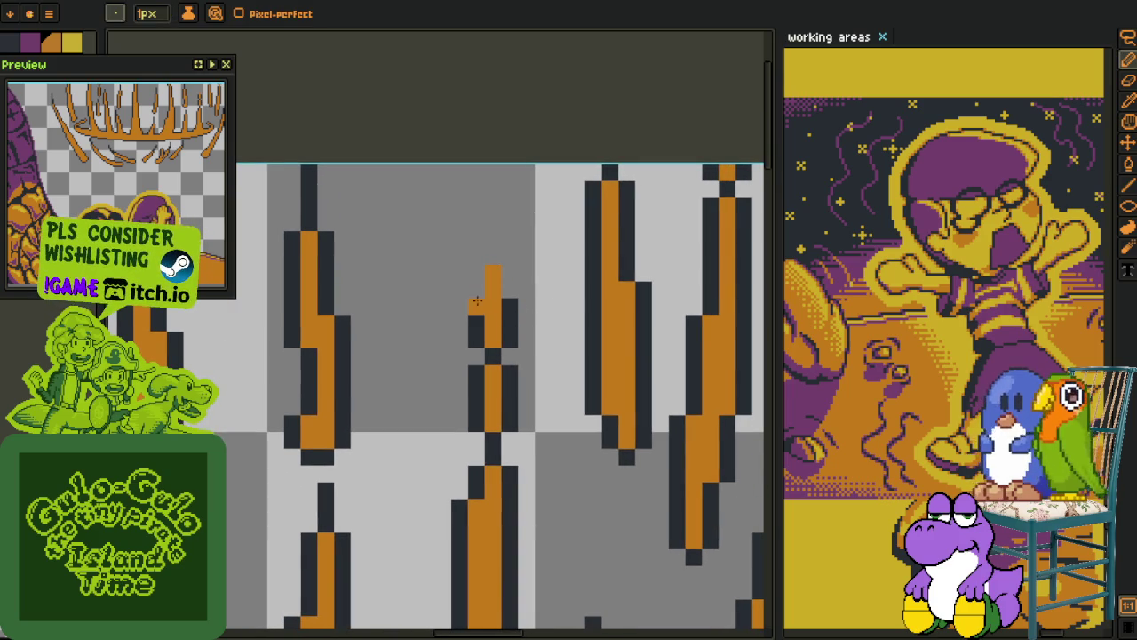
pyautogui.keyDown('alt'); pyautogui.click(494, 346); pyautogui.keyUp('alt')
pyautogui.click(459, 325)
pyautogui.click(475, 276)
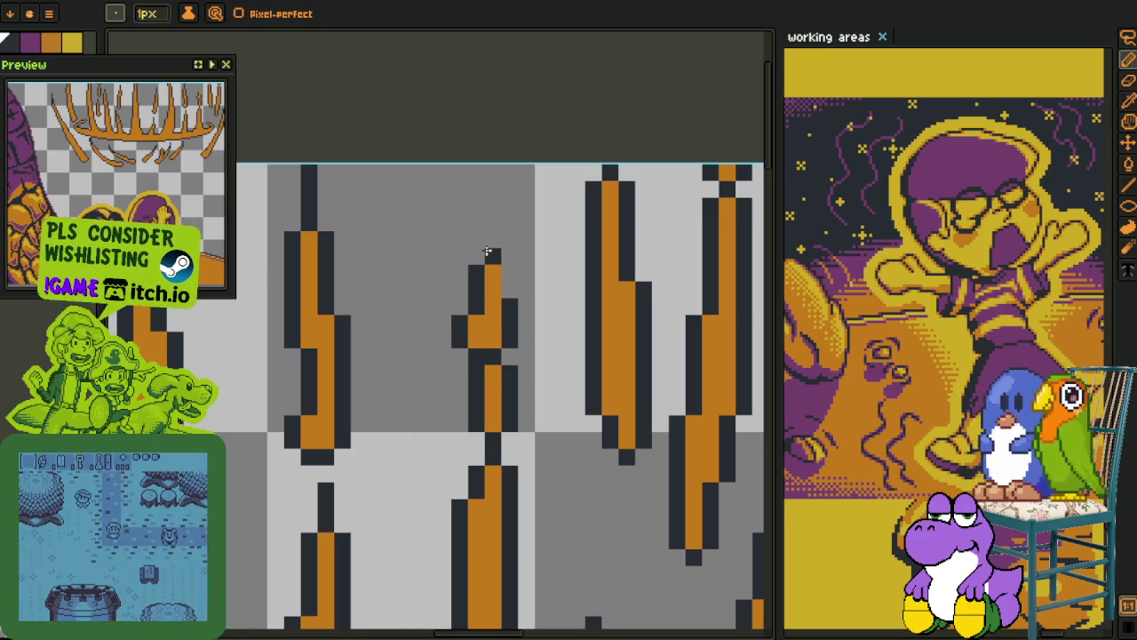
pyautogui.moveTo(487, 252); pyautogui.dragTo(493, 218)
pyautogui.scroll(-2, 527, 297)
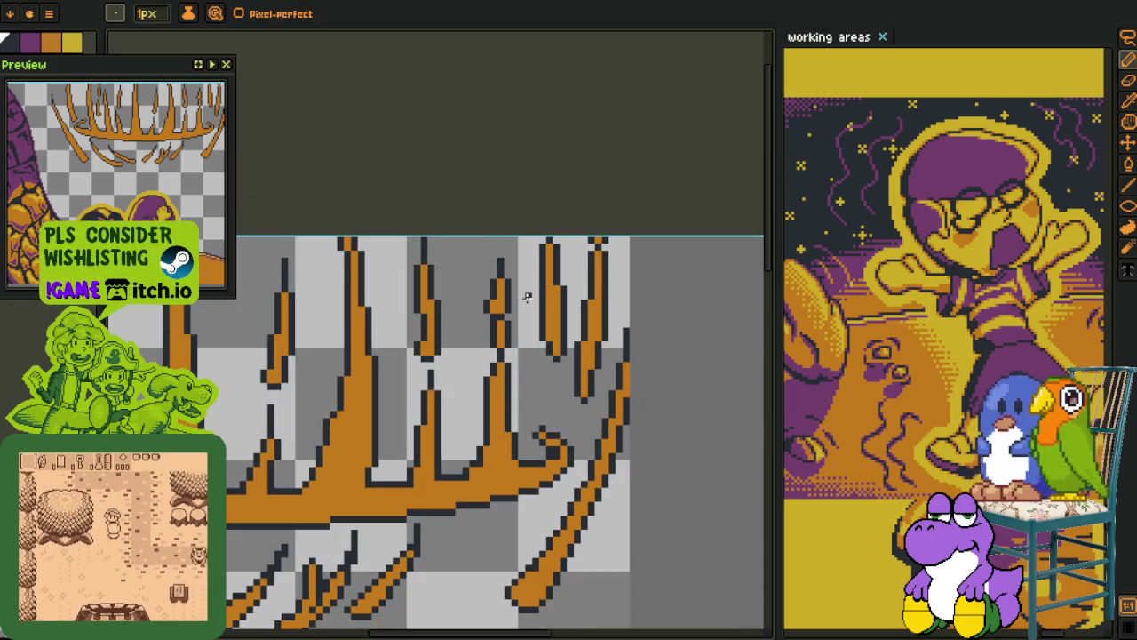
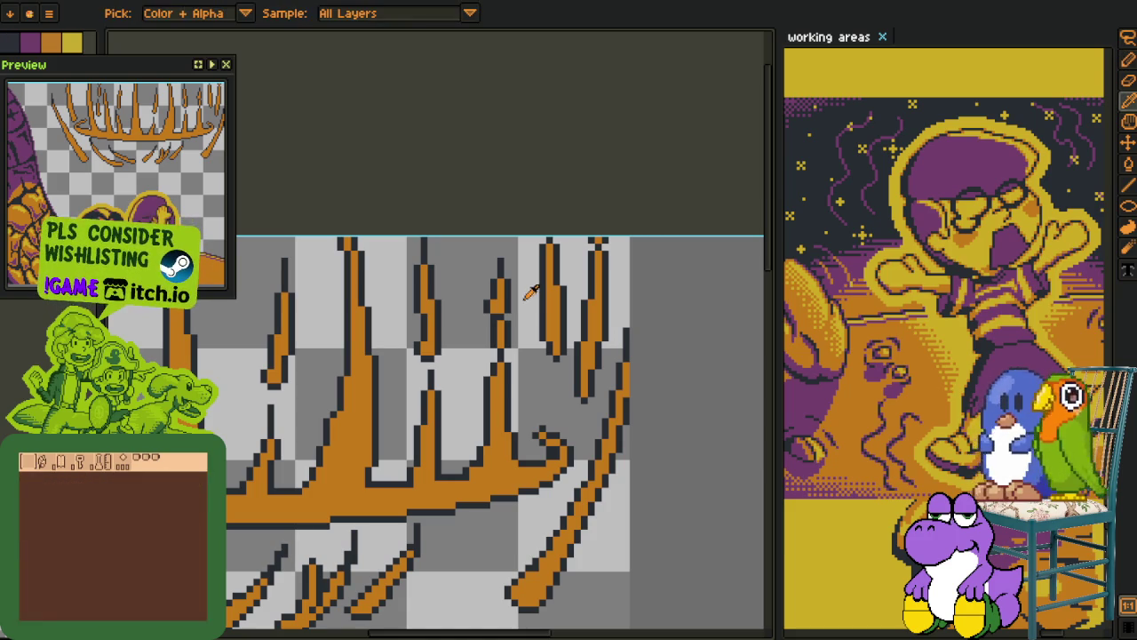
# Select the small broken prong piece and nudge it up two pixels
pyautogui.scroll(2, 530, 295)
pyautogui.moveTo(444, 185); pyautogui.dragTo(568, 333)
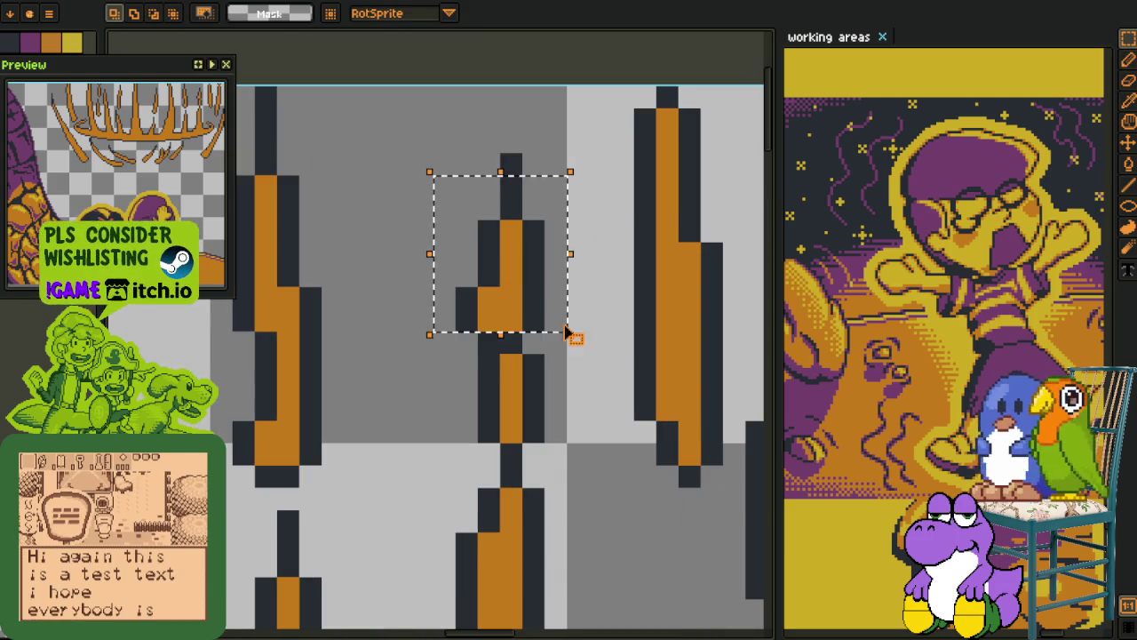
pyautogui.moveTo(435, 108); pyautogui.dragTo(577, 322)
pyautogui.press('Up')
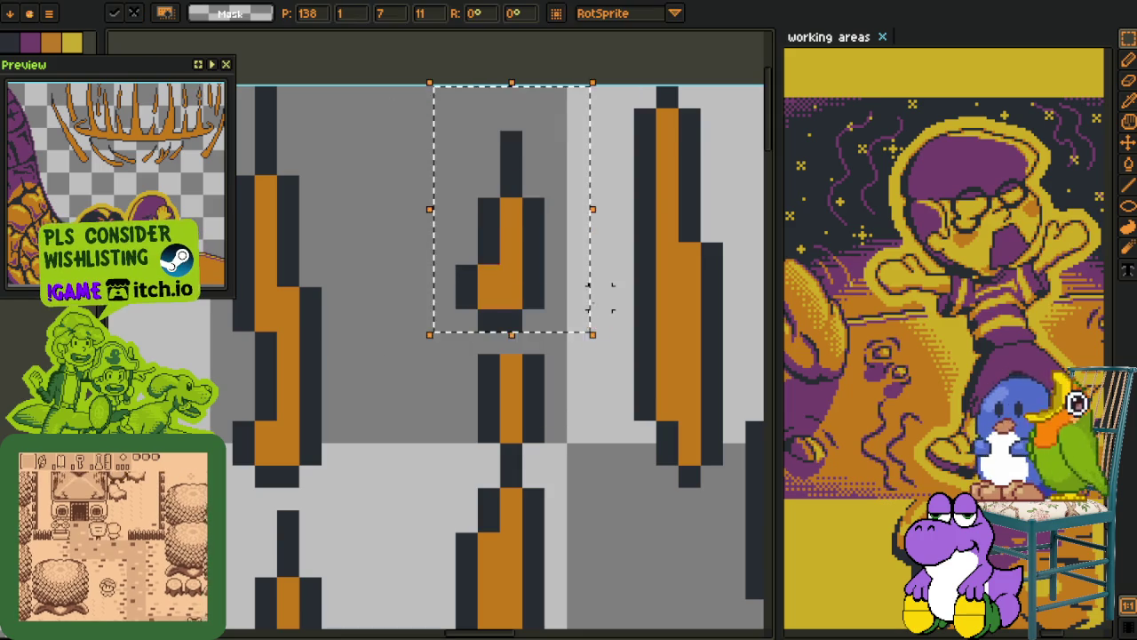
pyautogui.press('Up')
pyautogui.click(511, 342)
# Smooth out the kink in the prong outline with pencil touch-ups
pyautogui.press('i')
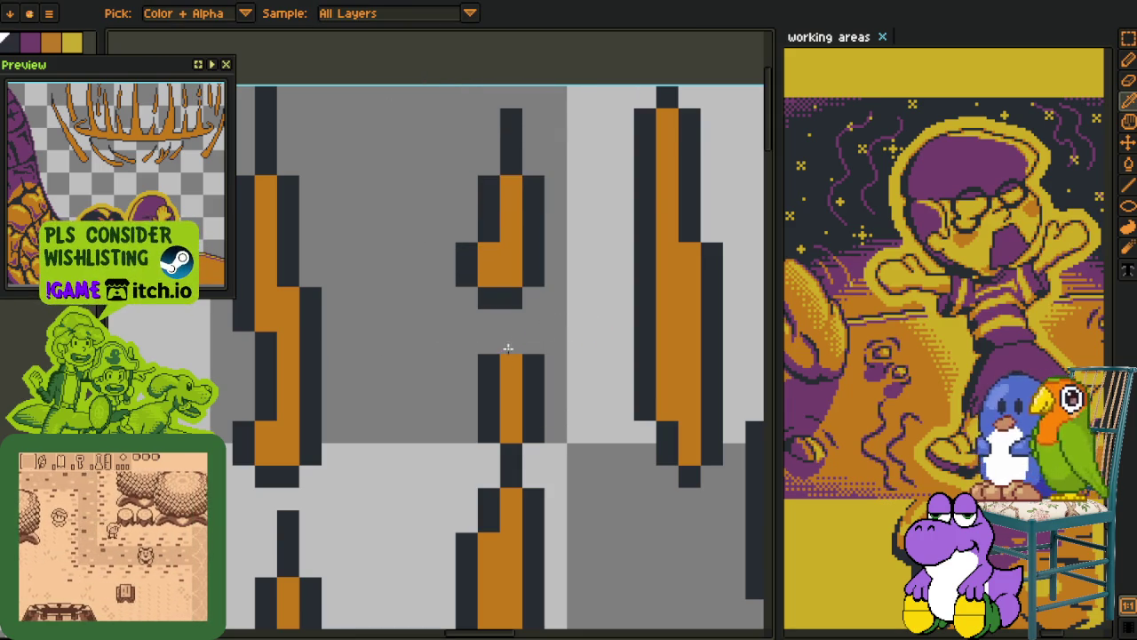
pyautogui.press('b')
pyautogui.scroll(-2, 509, 346)
pyautogui.scroll(-2, 509, 345)
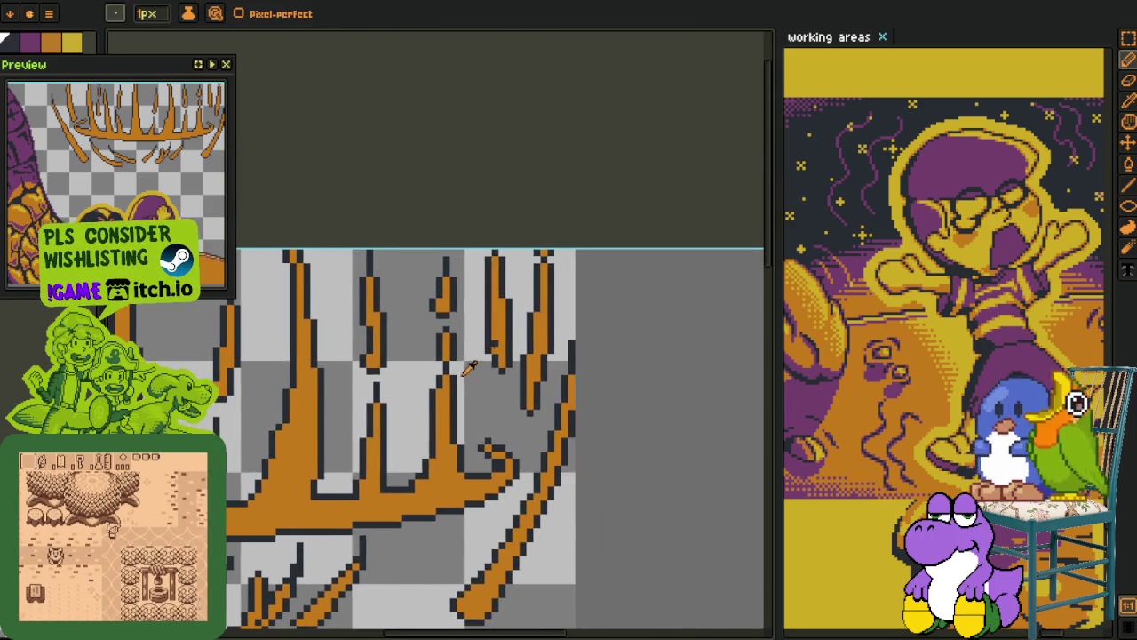
pyautogui.scroll(3, 442, 379)
pyautogui.press('i')
pyautogui.press('b')
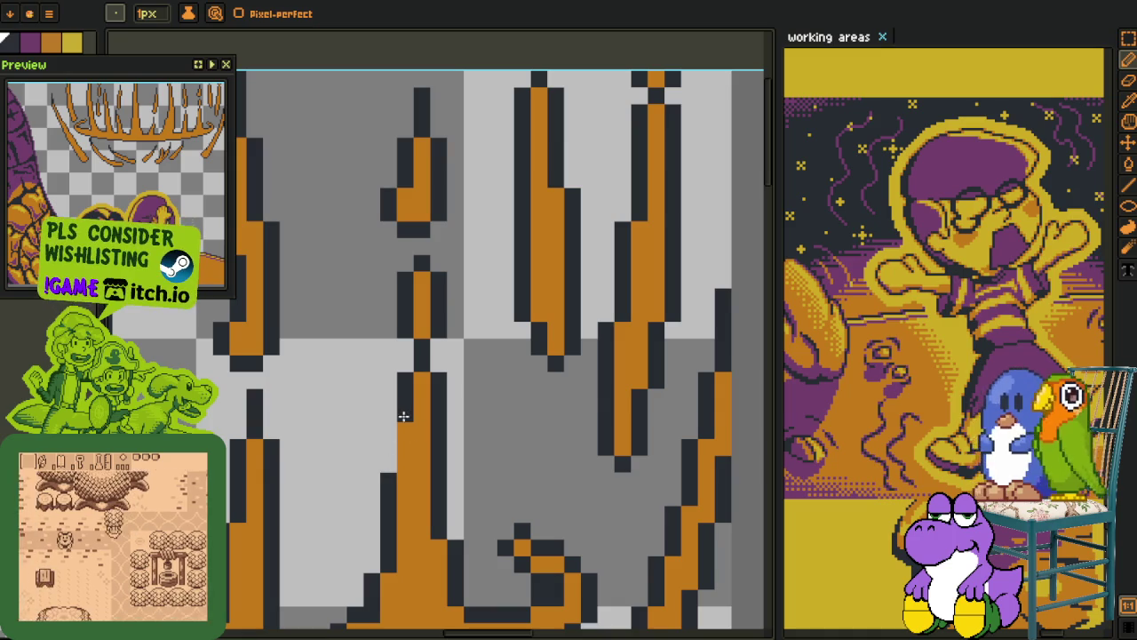
pyautogui.moveTo(401, 382)
pyautogui.mouseDown()
pyautogui.moveTo(434, 381)
pyautogui.moveTo(427, 386)
pyautogui.mouseUp()
pyautogui.click(417, 379)
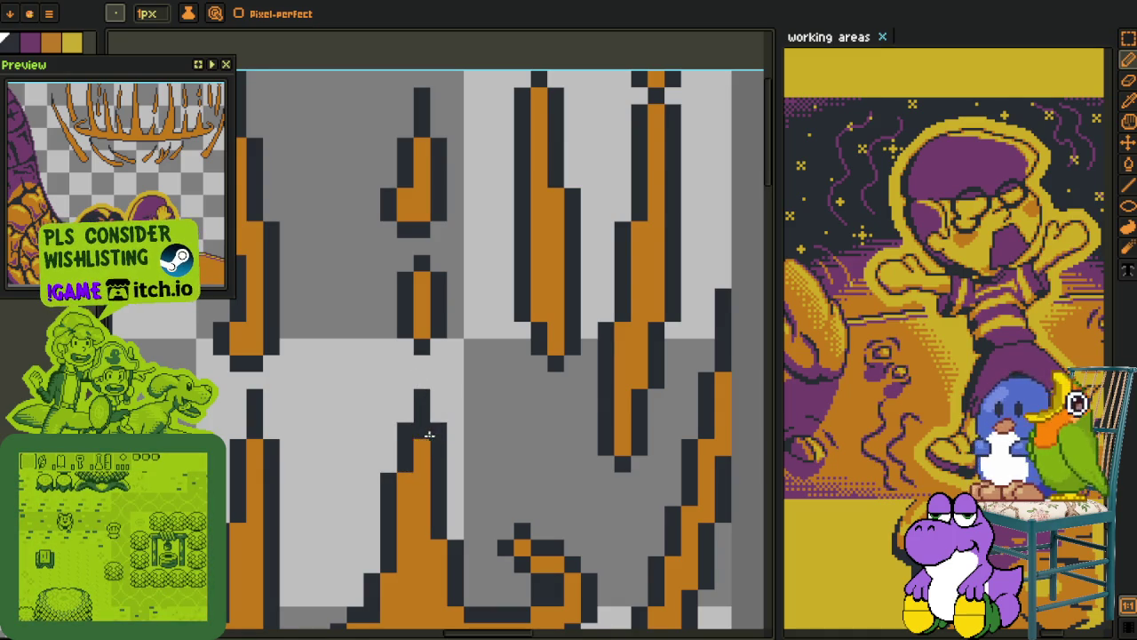
# Paint dark outline pixels orange on one of the upper prongs
pyautogui.moveTo(437, 419); pyautogui.dragTo(442, 218)
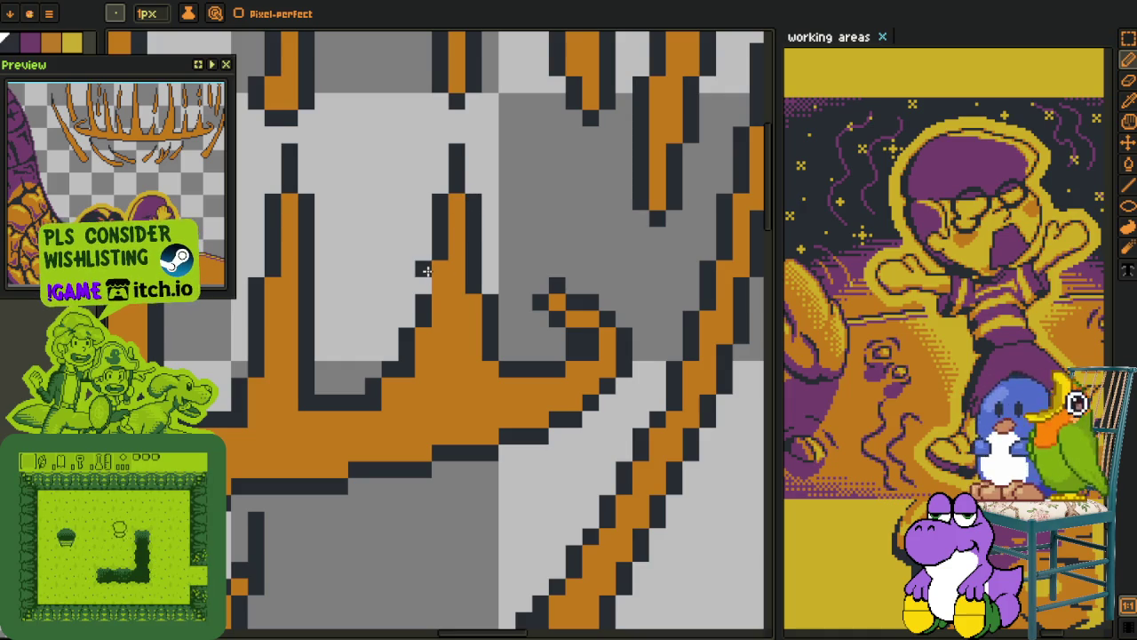
pyautogui.scroll(-3, 433, 264)
pyautogui.moveTo(517, 270); pyautogui.dragTo(525, 284)
pyautogui.press('o')
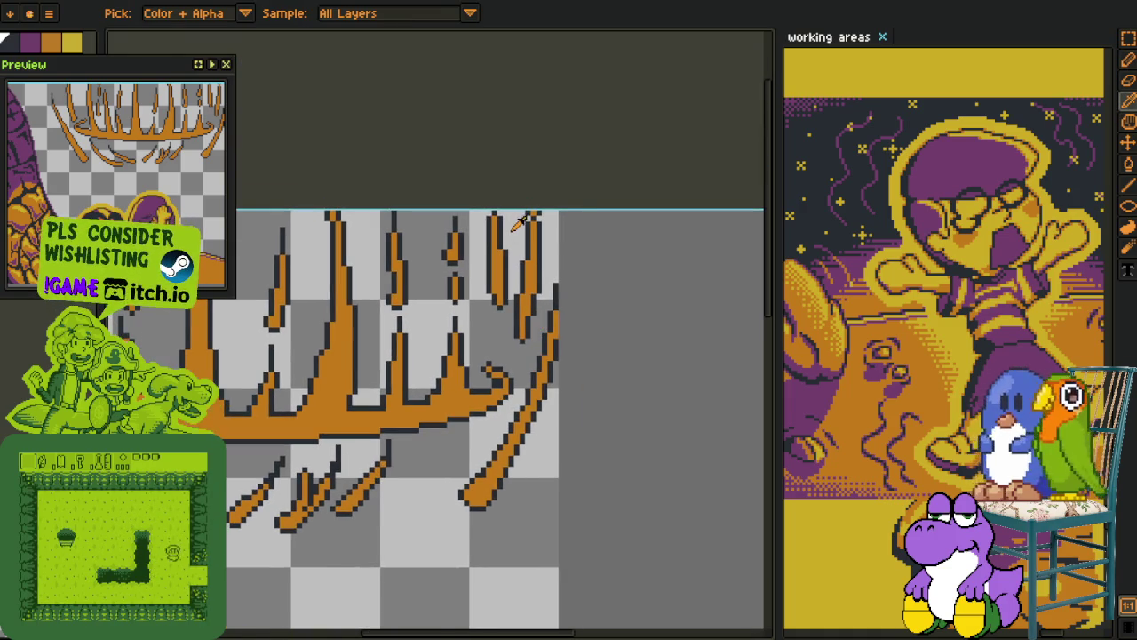
pyautogui.scroll(2, 497, 236)
pyautogui.scroll(1, 477, 329)
pyautogui.moveTo(491, 401); pyautogui.dragTo(485, 470)
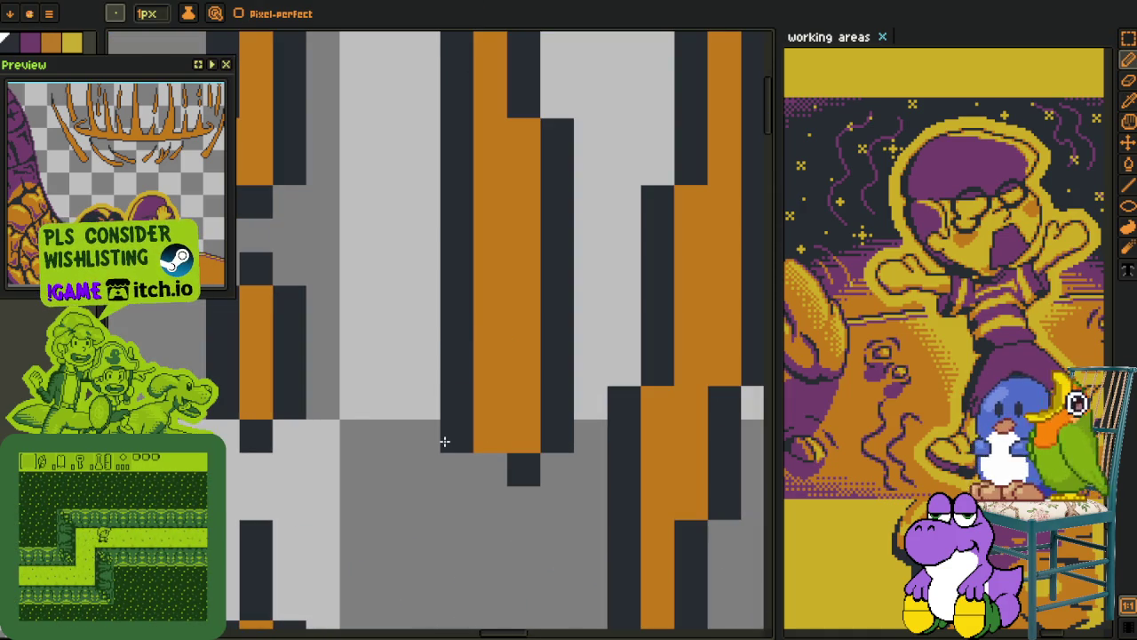
# Extend the prong's lower end with orange pixels and add dark outline pixels
pyautogui.scroll(-2, 485, 470)
pyautogui.moveTo(521, 413); pyautogui.dragTo(530, 295)
pyautogui.press('o')
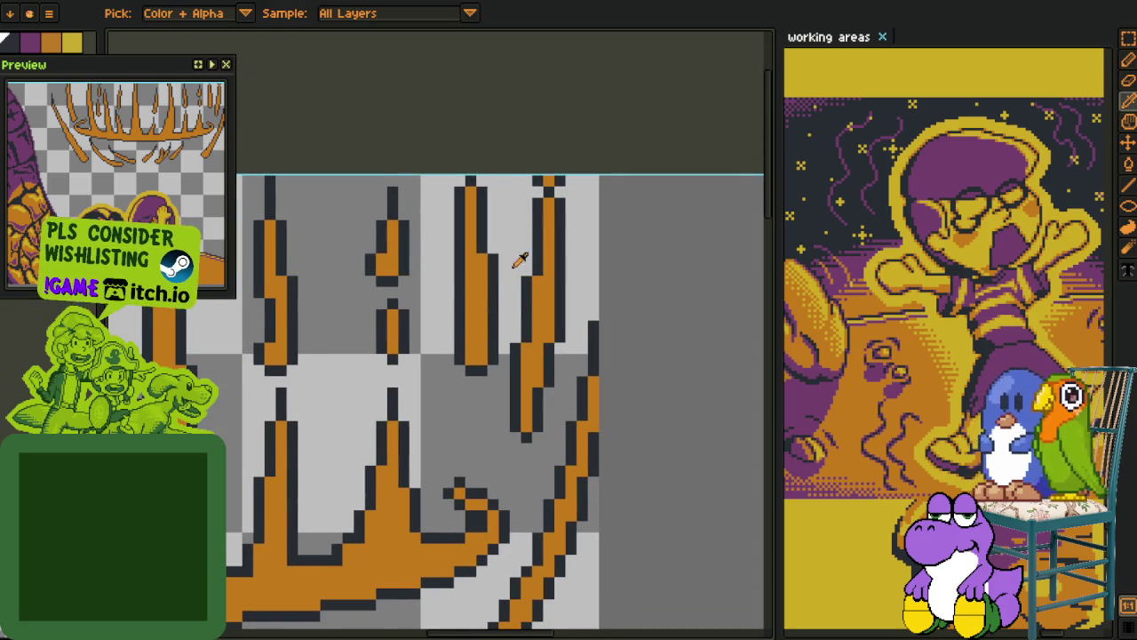
pyautogui.scroll(1, 538, 231)
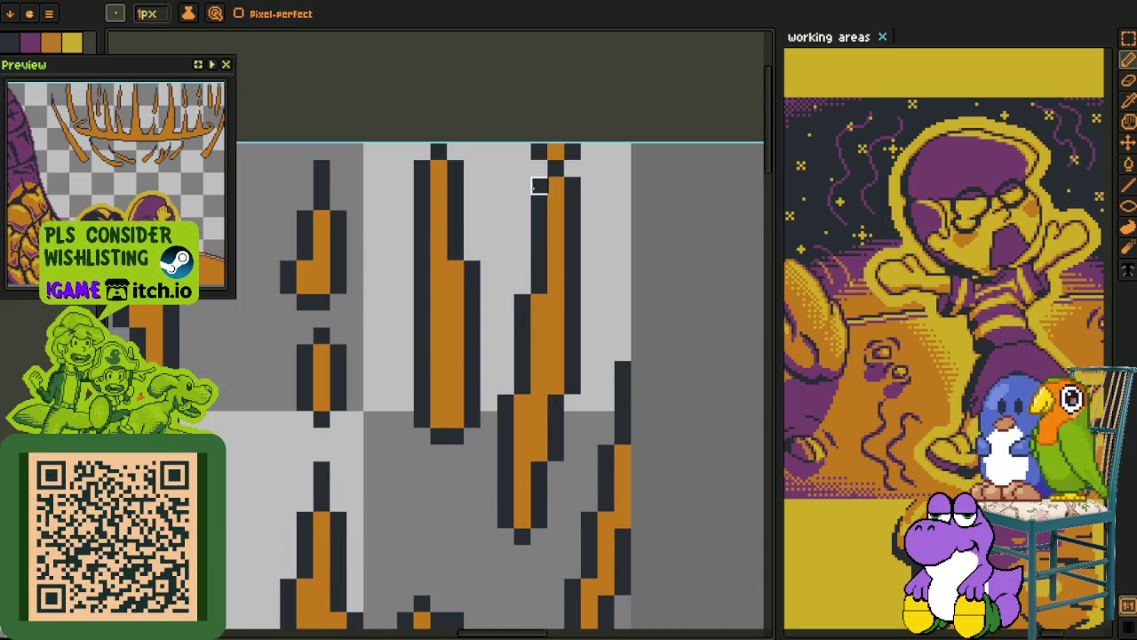
pyautogui.moveTo(540, 183); pyautogui.dragTo(522, 286)
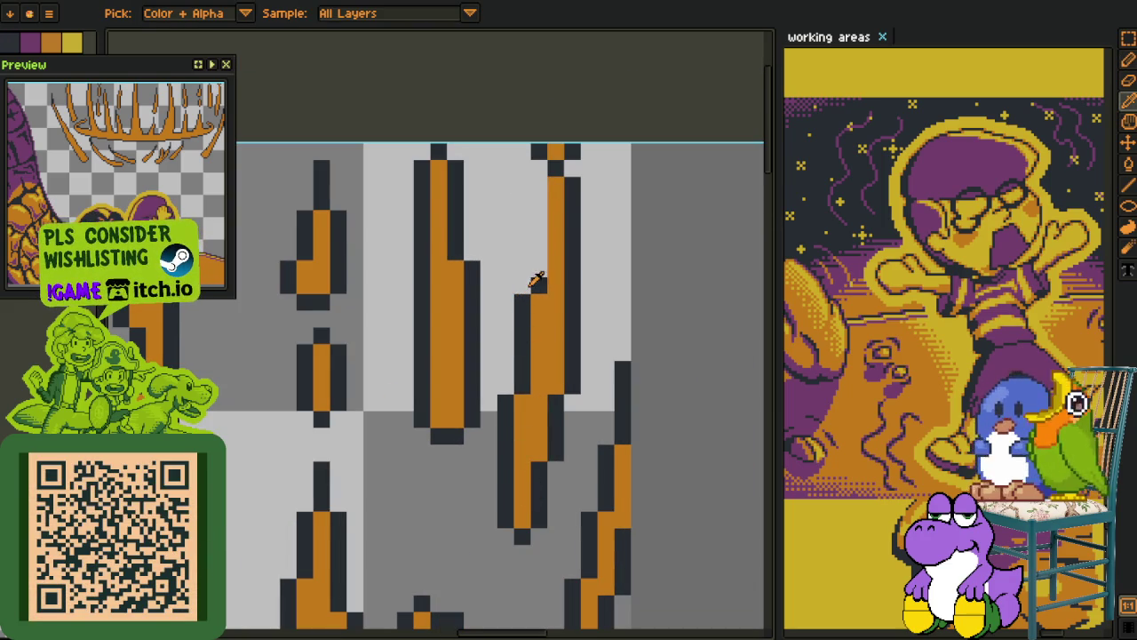
pyautogui.hotkey('ctrl', 'z')
pyautogui.press('b')
pyautogui.moveTo(505, 501)
pyautogui.mouseDown()
pyautogui.moveTo(506, 515)
pyautogui.moveTo(490, 502)
pyautogui.mouseUp()
pyautogui.keyDown('alt'); pyautogui.click(502, 466); pyautogui.keyUp('alt')
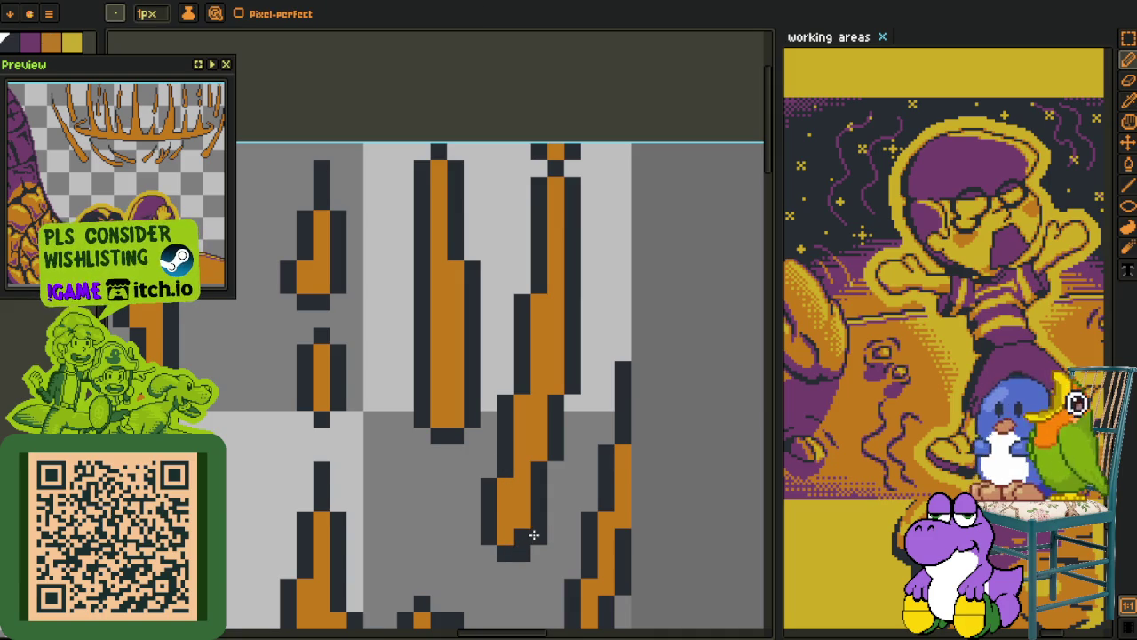
# Erase stray dark pixels beside the prong using the sampled light grey
pyautogui.scroll(-2, 525, 495)
pyautogui.scroll(2, 522, 376)
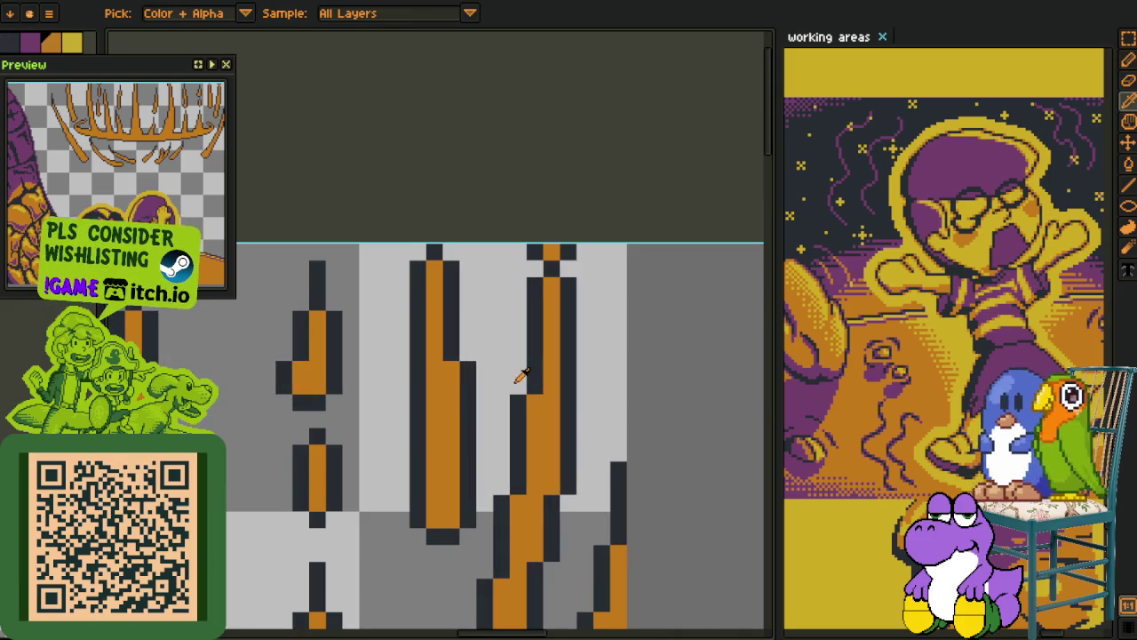
pyautogui.keyDown('alt'); pyautogui.click(520, 373); pyautogui.keyUp('alt')
pyautogui.moveTo(517, 400); pyautogui.dragTo(519, 440)
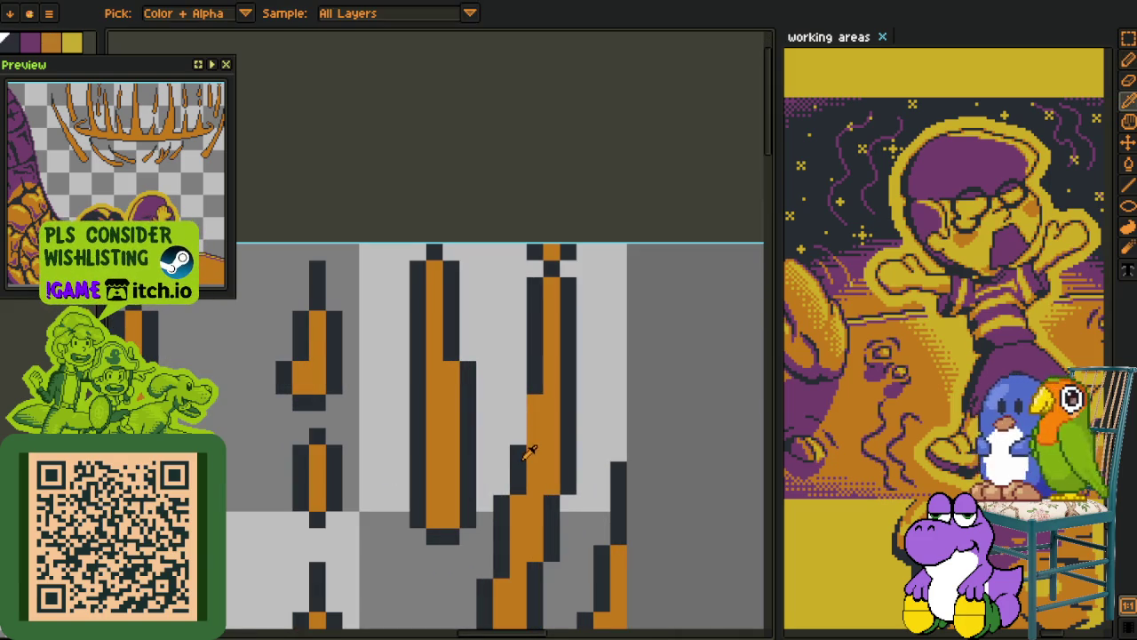
pyautogui.scroll(-2, 528, 394)
pyautogui.scroll(-2, 528, 356)
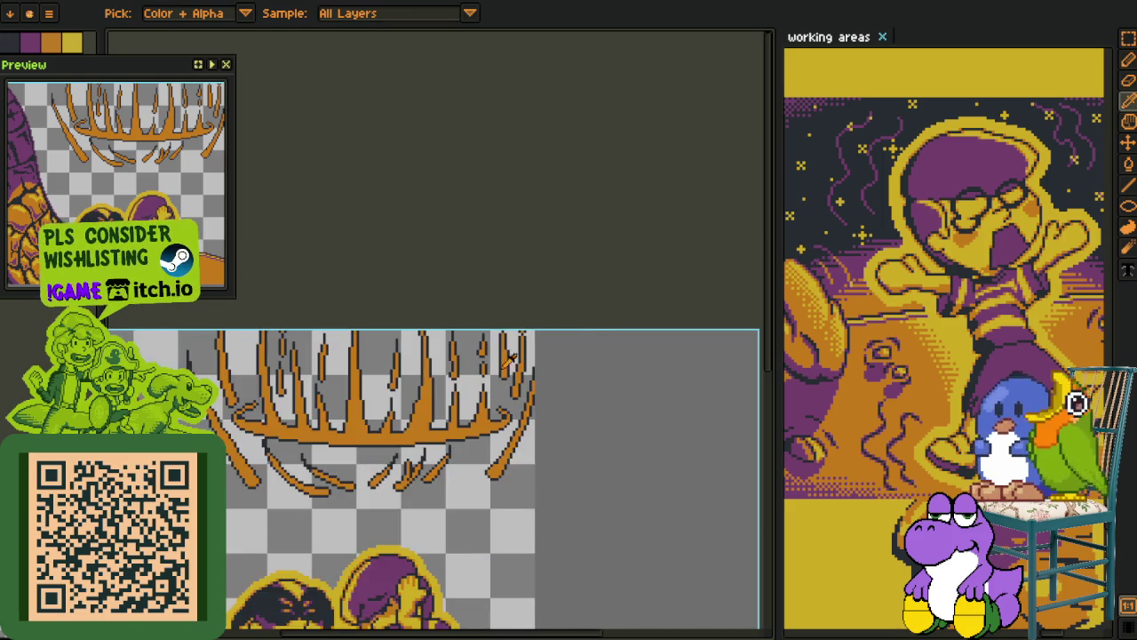
# Show the layers timeline and restore the hidden colour fill layers under the line art
pyautogui.scroll(-1, 529, 324)
pyautogui.scroll(3, 428, 470)
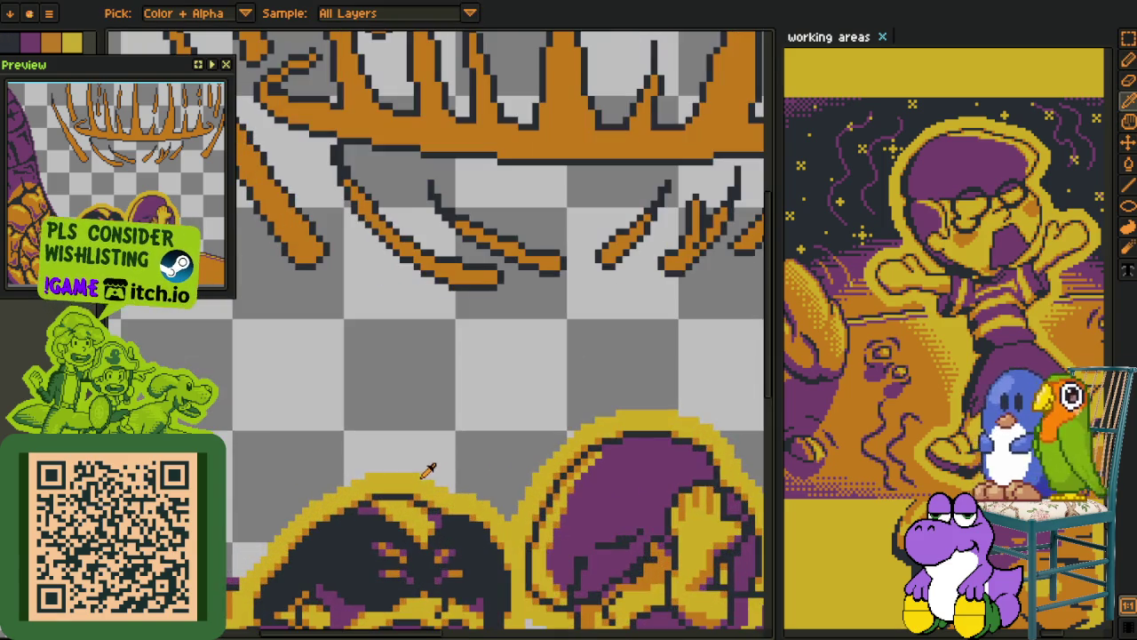
pyautogui.scroll(1, 507, 457)
pyautogui.scroll(1, 482, 394)
pyautogui.scroll(1, 480, 393)
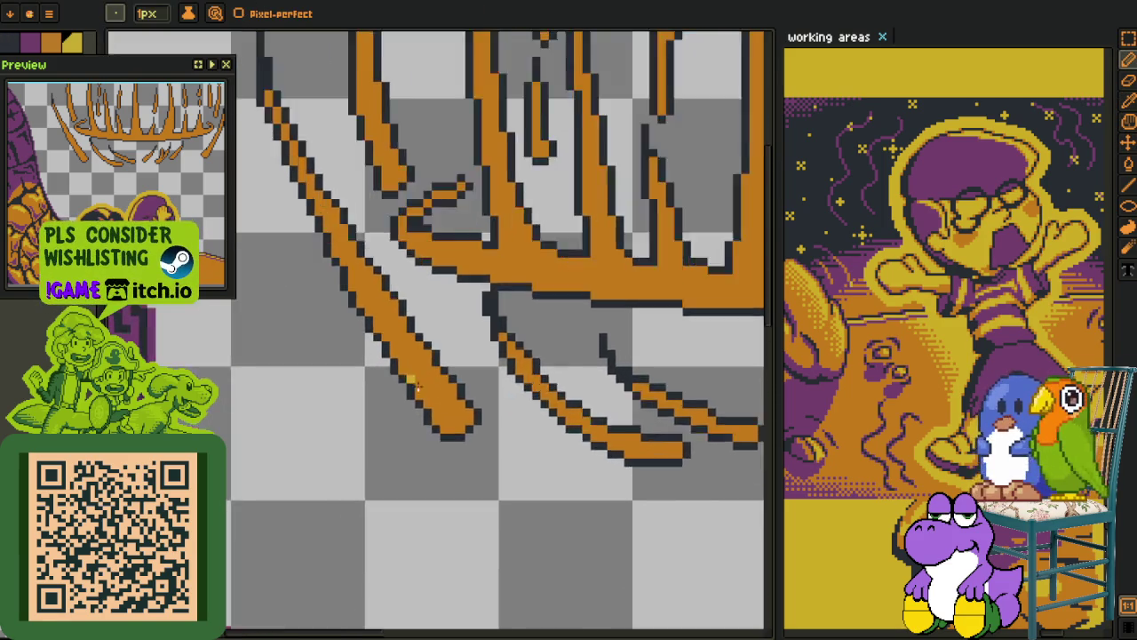
pyautogui.scroll(1, 447, 389)
pyautogui.scroll(-3, 447, 389)
pyautogui.press('Tab')
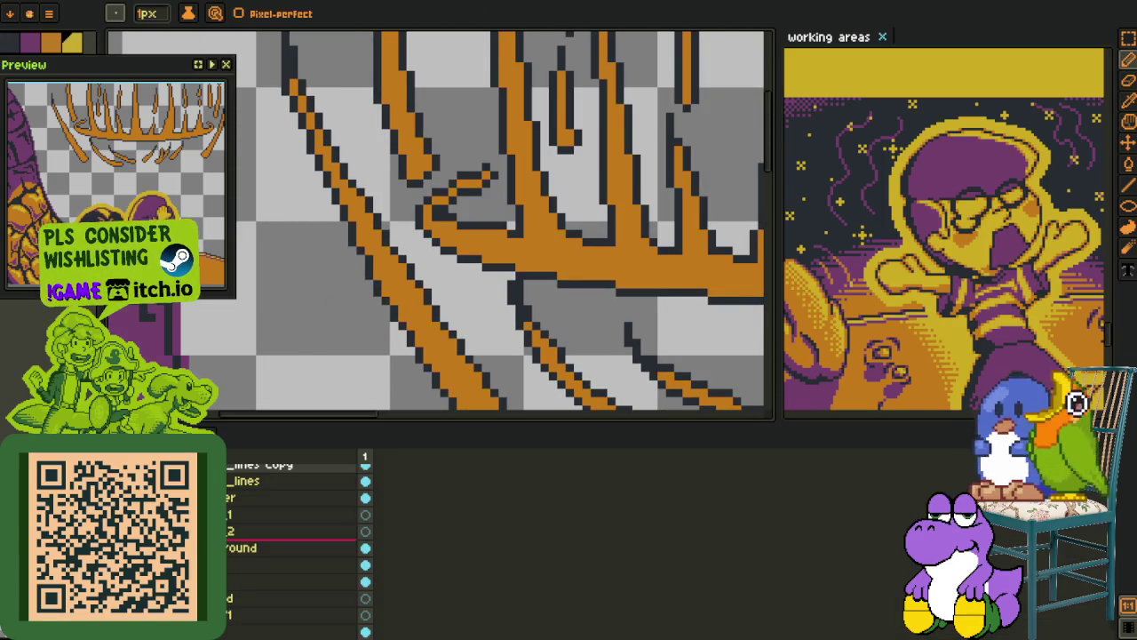
pyautogui.hotkey('ctrl', 'z')
pyautogui.press('Tab')
# Pan to frame the whole cage and both figures, with the timeline shown
pyautogui.scroll(-2, 417, 311)
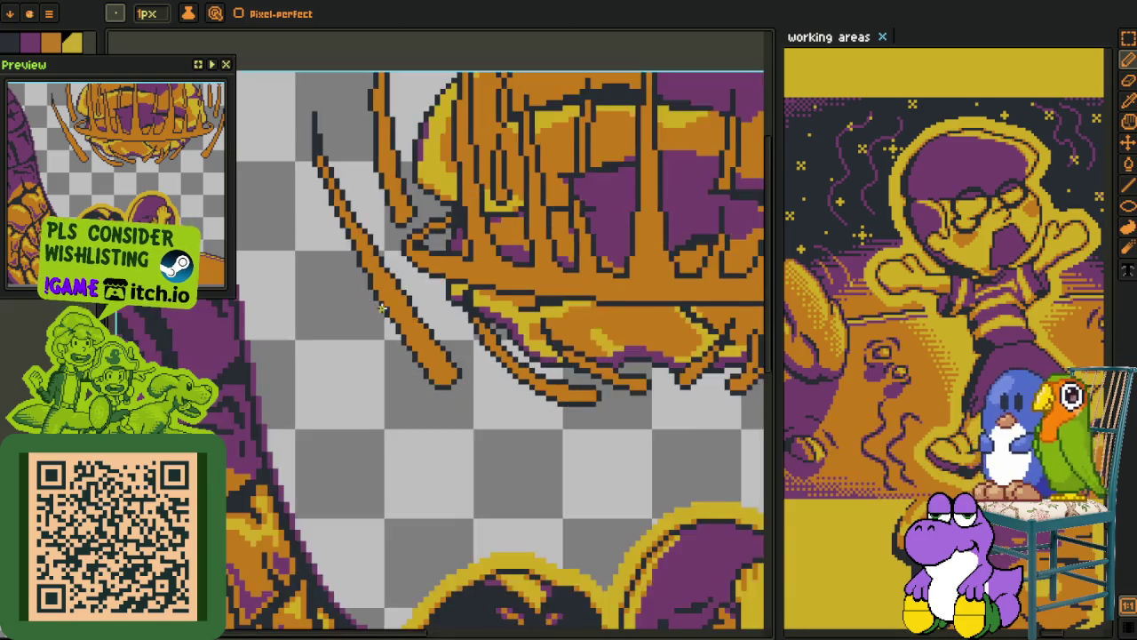
pyautogui.scroll(-2, 417, 311)
pyautogui.press('h')
pyautogui.moveTo(444, 283); pyautogui.dragTo(455, 327)
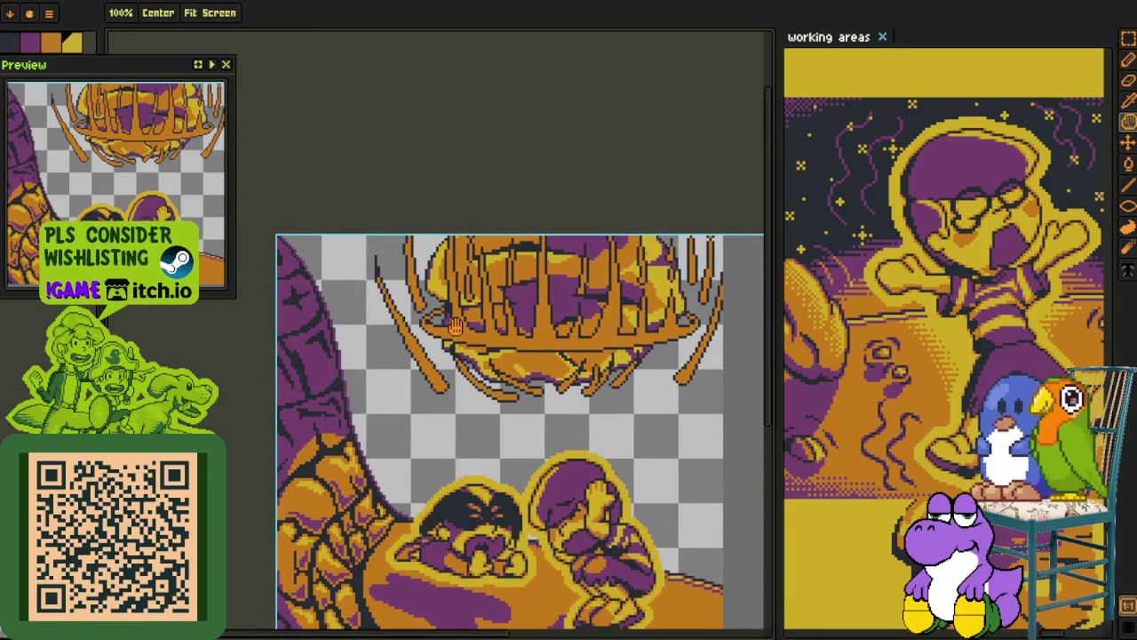
pyautogui.press('b')
pyautogui.scroll(2, 445, 354)
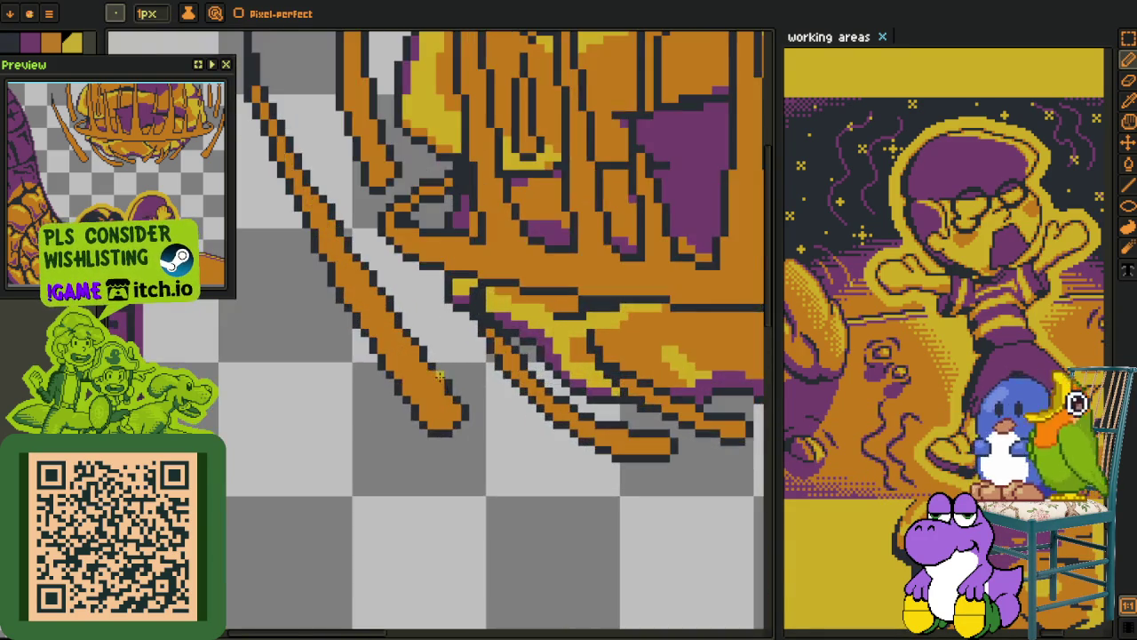
pyautogui.press('Tab')
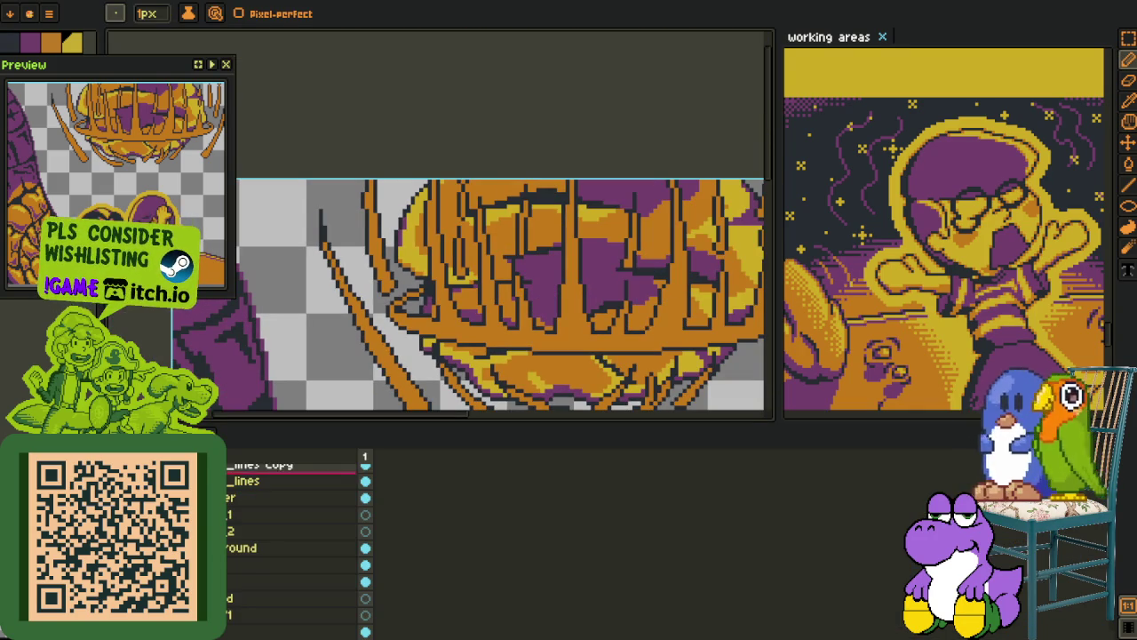
pyautogui.scroll(1, 293, 515)
# Paint a yellow highlight along one orange prong and fill its tip yellow
pyautogui.rightClick(232, 501)
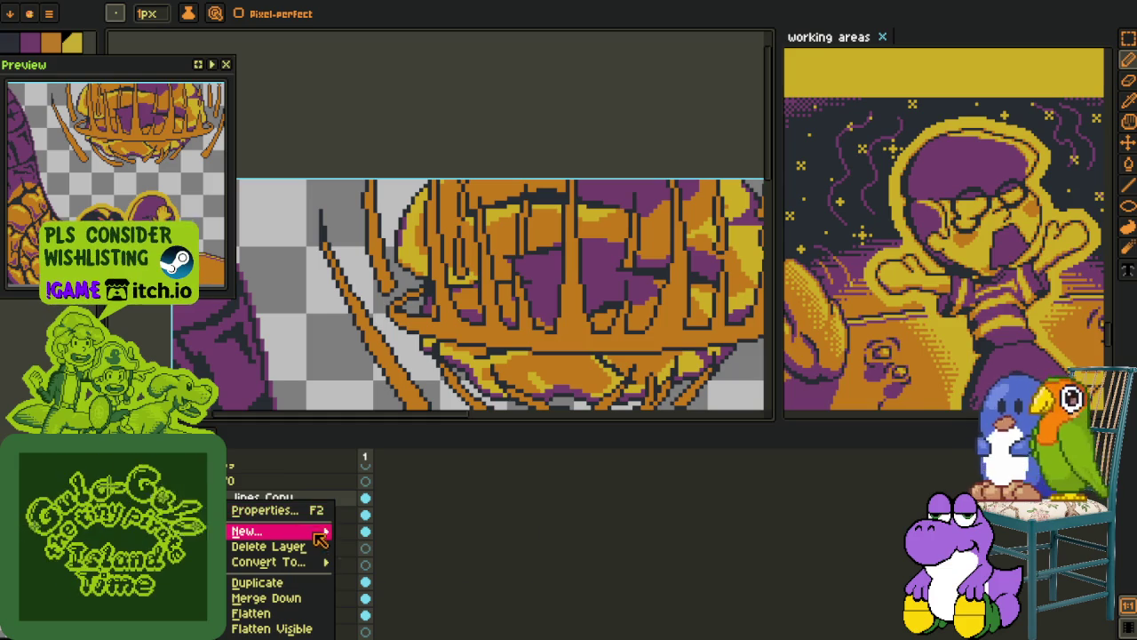
pyautogui.click(380, 530)
pyautogui.press('Tab')
pyautogui.scroll(2, 350, 416)
pyautogui.scroll(2, 427, 400)
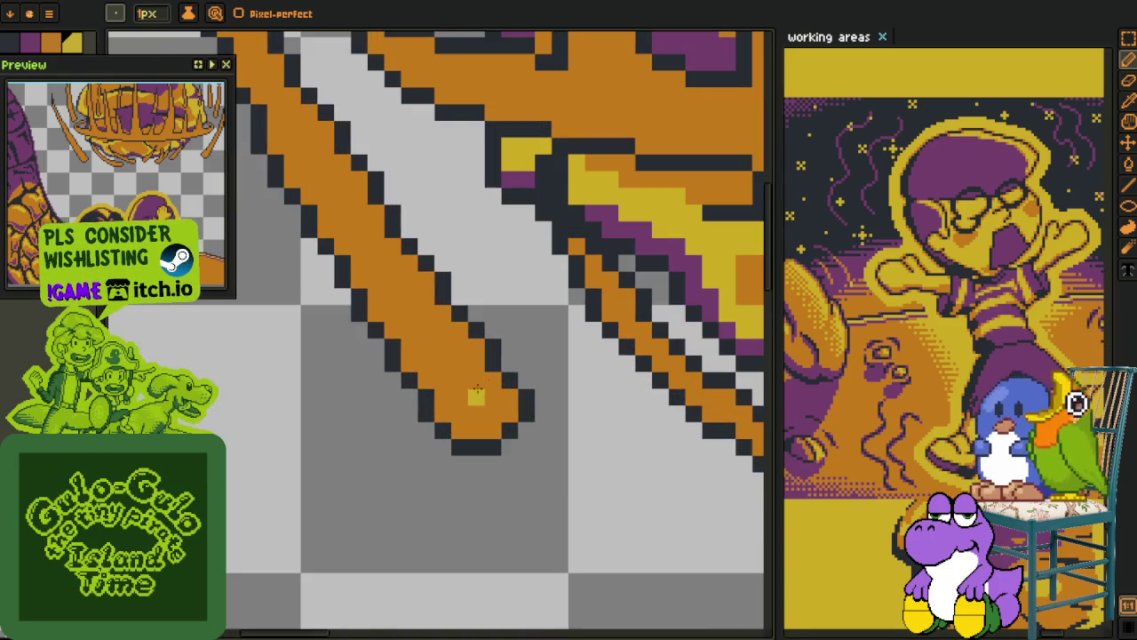
pyautogui.moveTo(441, 382); pyautogui.dragTo(377, 295)
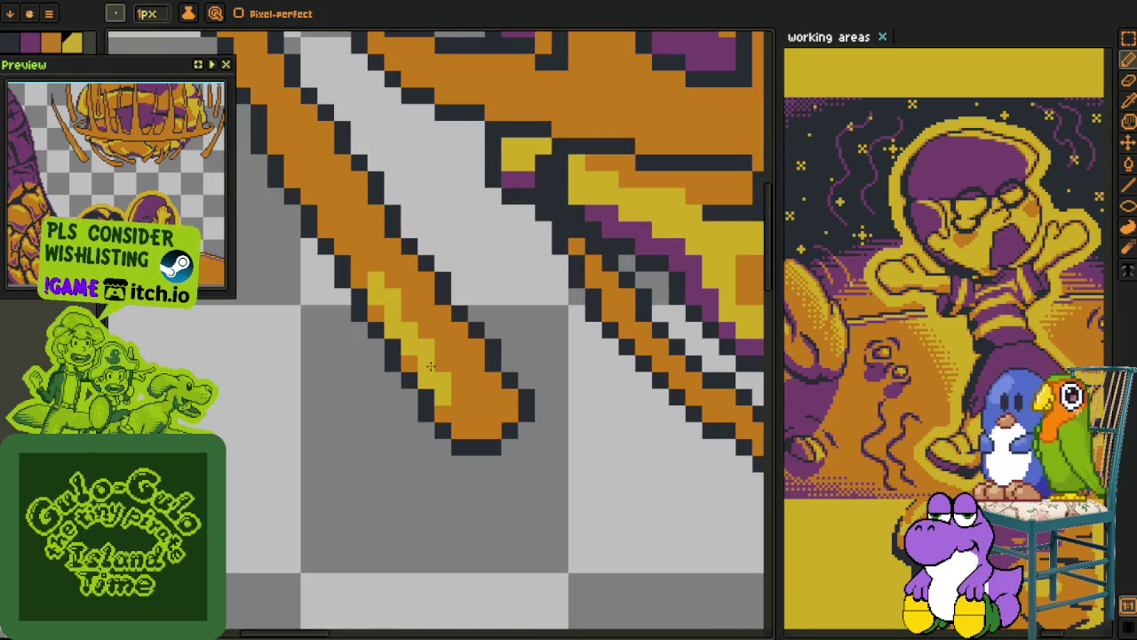
pyautogui.press('g')
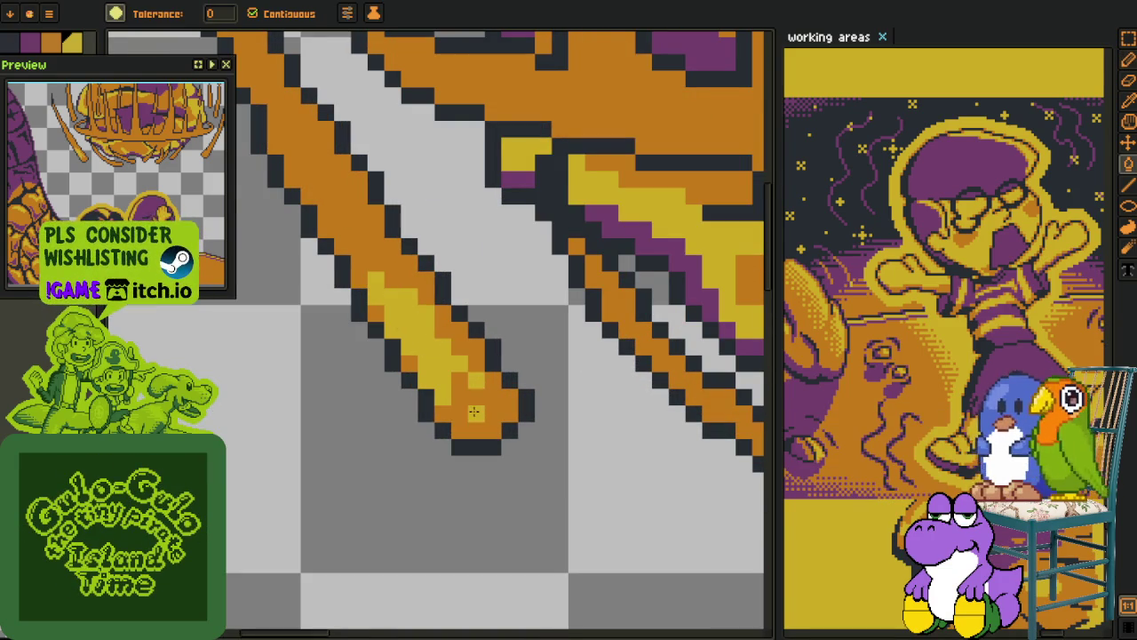
pyautogui.click(446, 344)
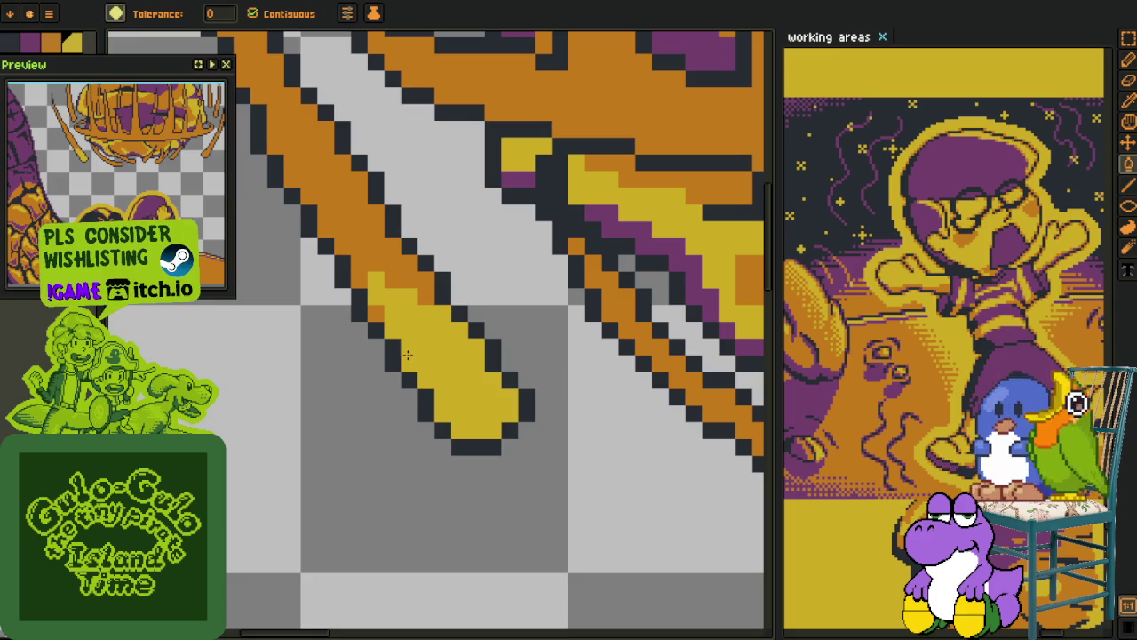
# Add a yellow highlight along the lower part of the orange stroke
pyautogui.moveTo(382, 277); pyautogui.dragTo(435, 400)
pyautogui.press('b')
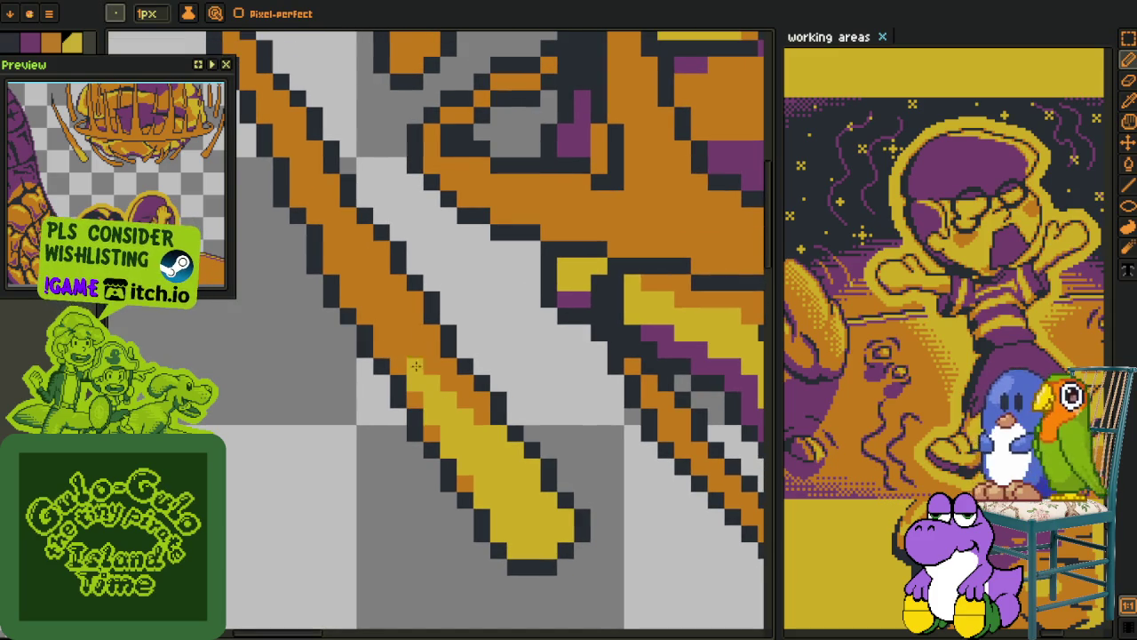
pyautogui.moveTo(363, 297); pyautogui.dragTo(406, 352)
pyautogui.keyDown('alt'); pyautogui.click(384, 297); pyautogui.keyUp('alt')
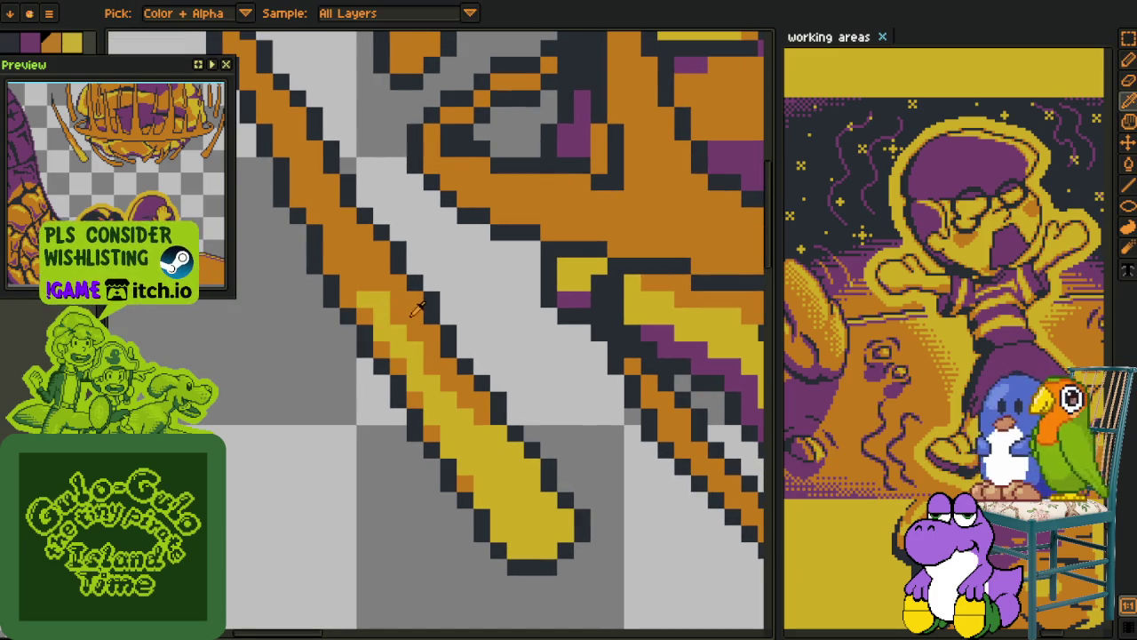
pyautogui.press('alt')
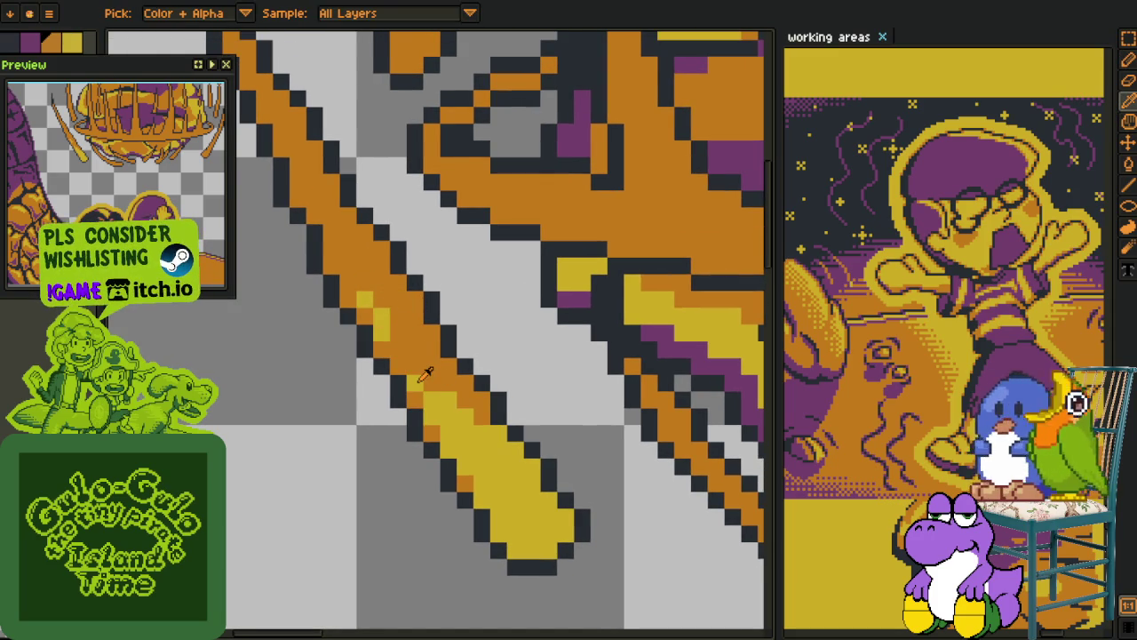
pyautogui.keyDown('alt'); pyautogui.click(419, 382); pyautogui.keyUp('alt')
# Turn the crown's lower edge pixels into a yellow band running left
pyautogui.scroll(3, 399, 353)
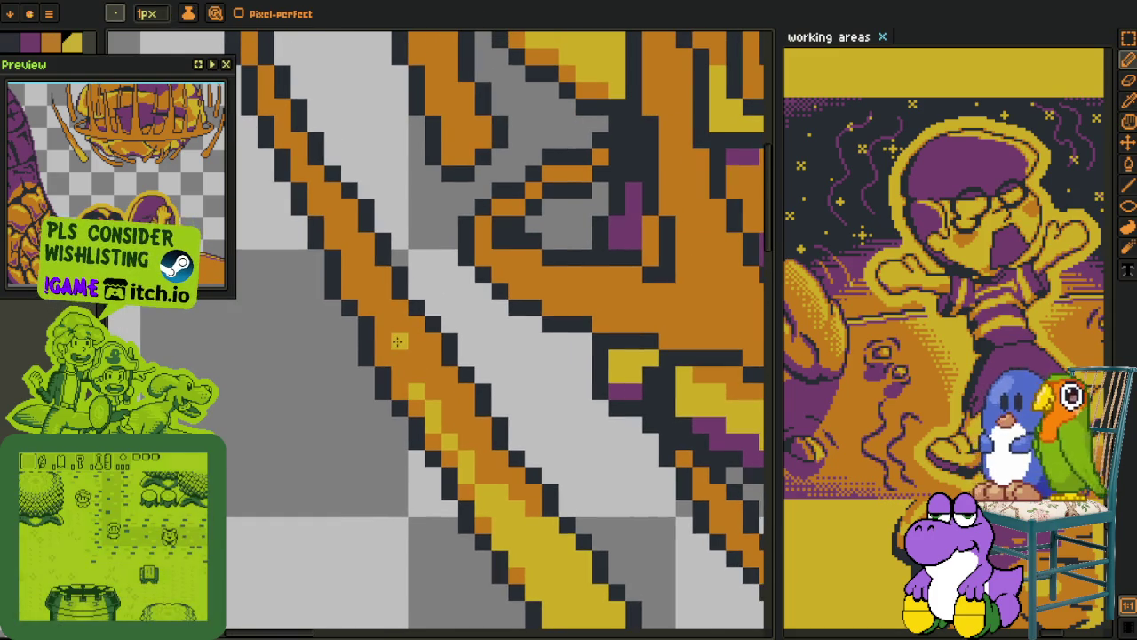
pyautogui.scroll(-3, 476, 382)
pyautogui.scroll(3, 497, 399)
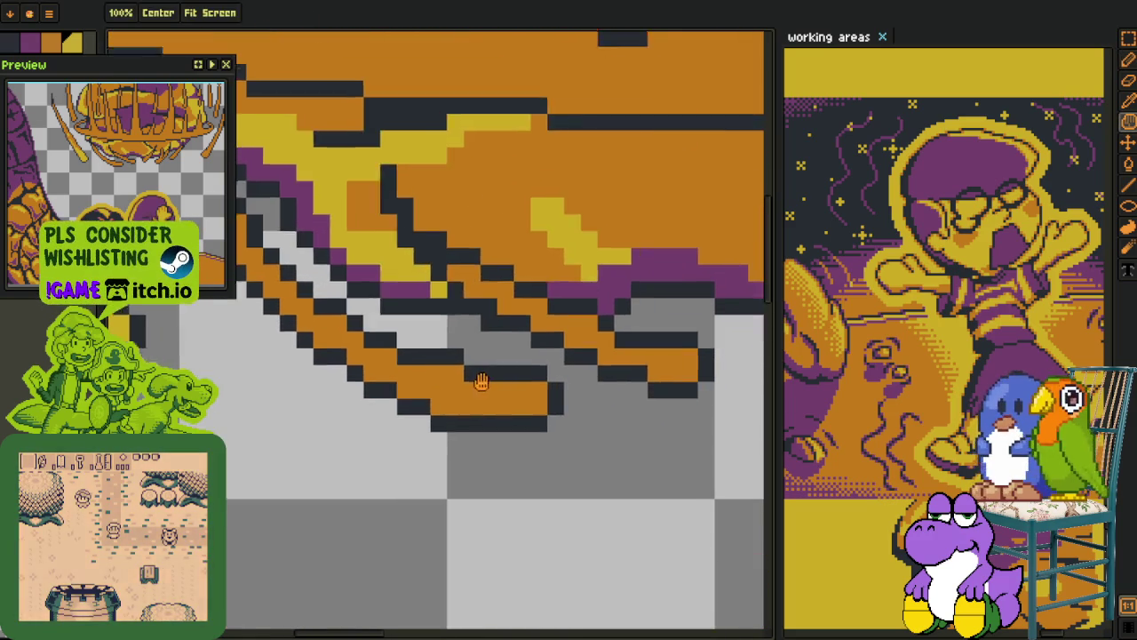
pyautogui.moveTo(488, 430); pyautogui.dragTo(568, 414)
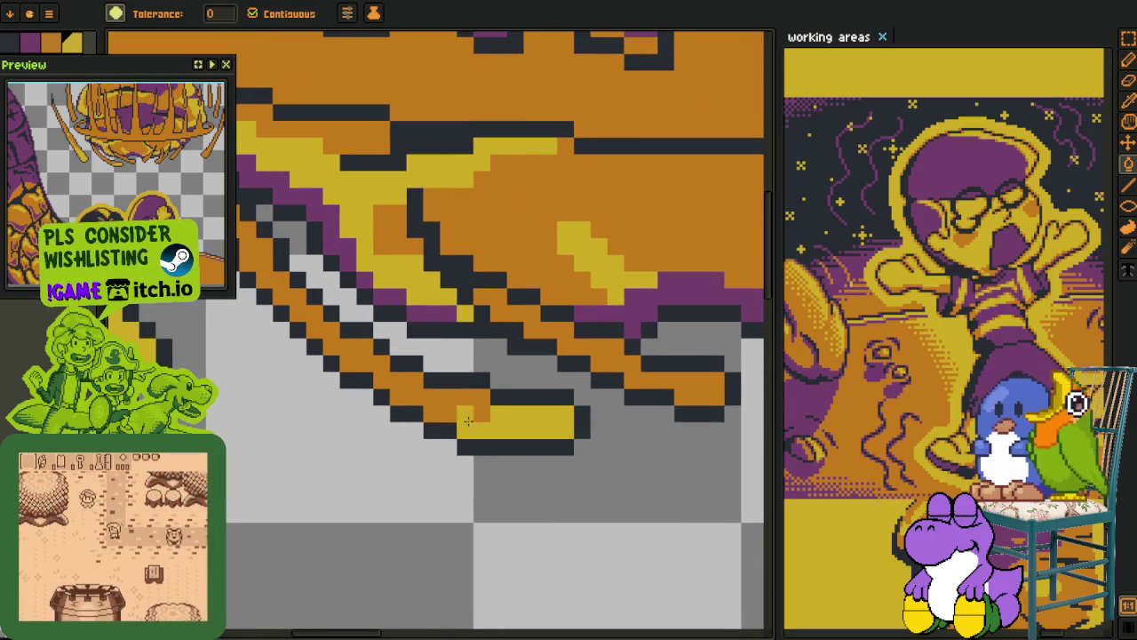
pyautogui.moveTo(460, 416); pyautogui.dragTo(332, 344)
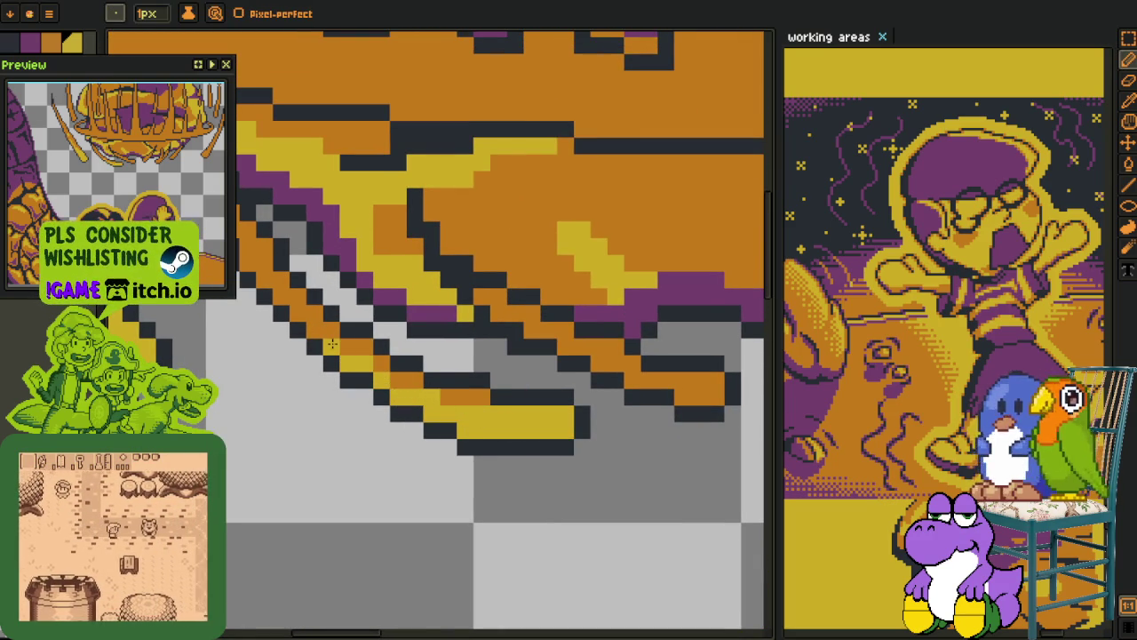
# Recolour a row of crown pixels and neighbouring orange pixels yellow
pyautogui.scroll(-3, 331, 344)
pyautogui.moveTo(506, 305); pyautogui.dragTo(506, 394)
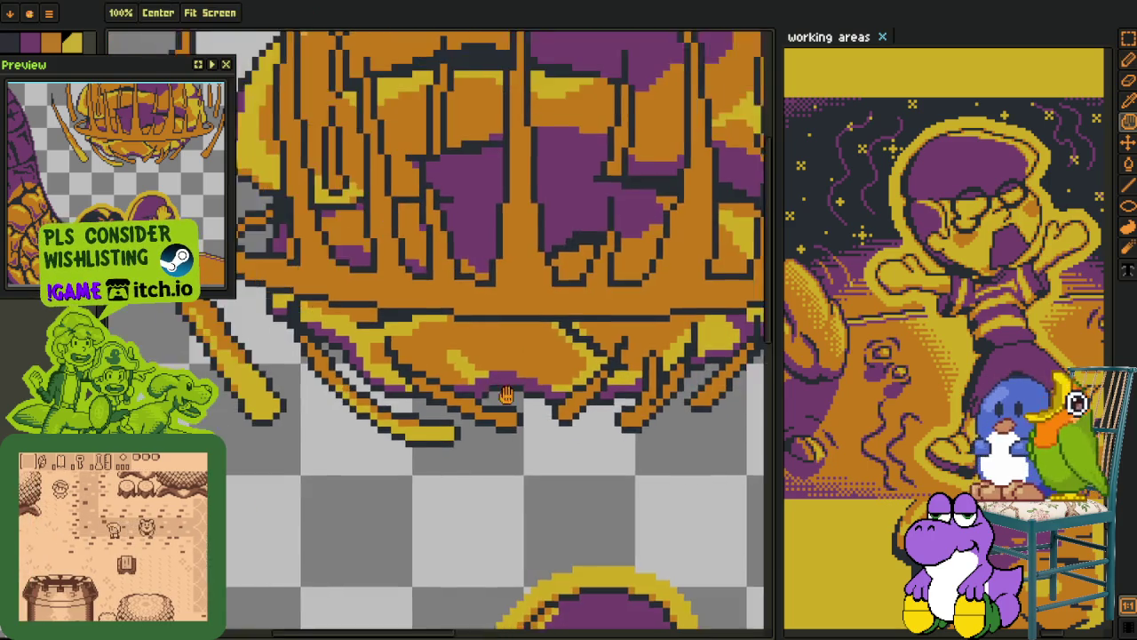
pyautogui.scroll(3, 506, 395)
pyautogui.scroll(2, 524, 435)
pyautogui.moveTo(417, 460)
pyautogui.mouseDown()
pyautogui.moveTo(536, 453)
pyautogui.moveTo(498, 493)
pyautogui.mouseUp()
pyautogui.moveTo(386, 436); pyautogui.dragTo(538, 488)
pyautogui.click(479, 480)
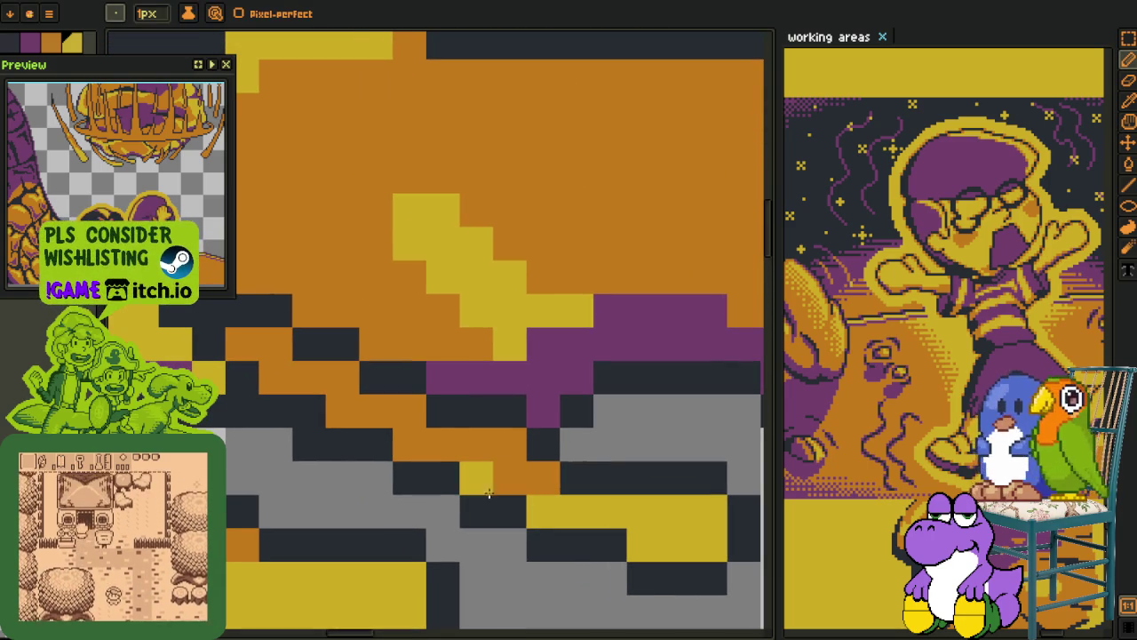
pyautogui.click(509, 477)
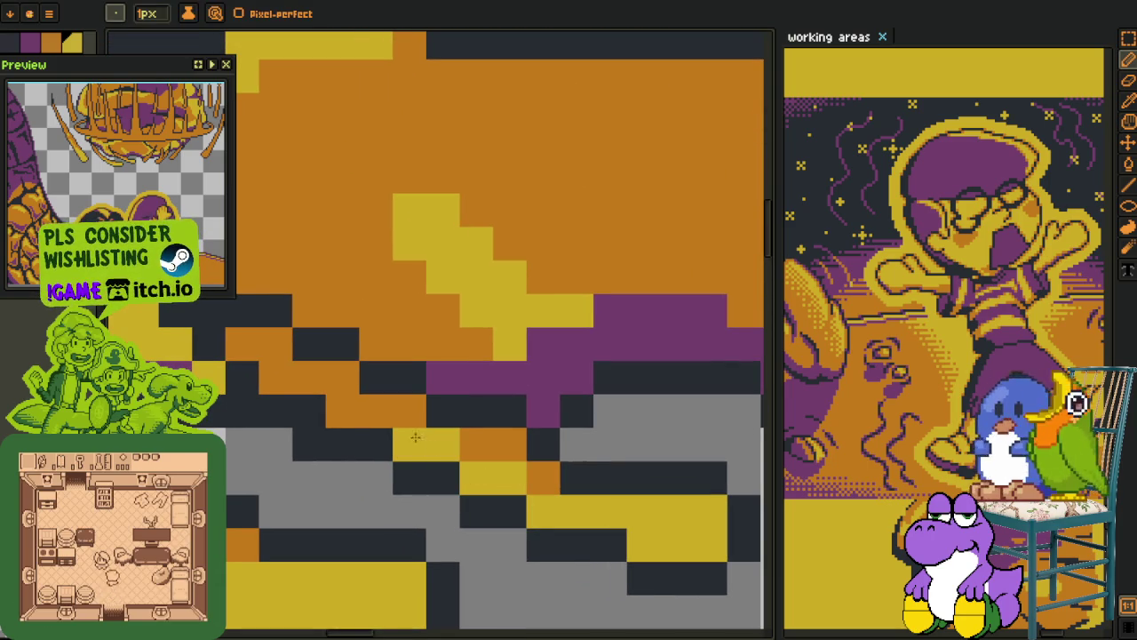
# Fill the lower orange blob with yellow
pyautogui.scroll(-3, 284, 373)
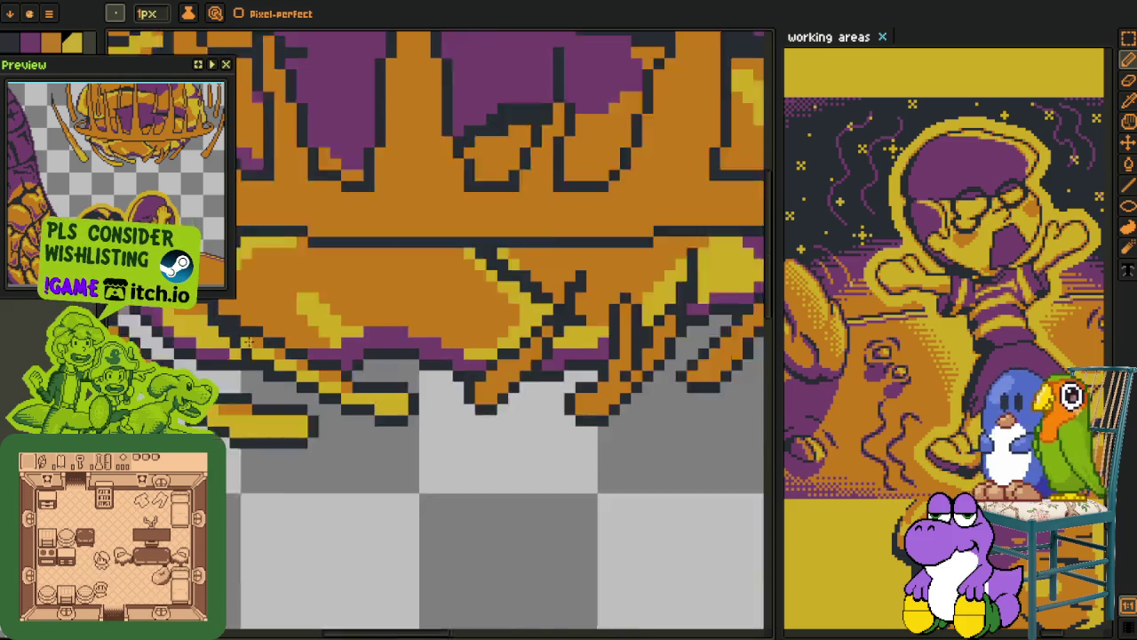
pyautogui.scroll(2, 351, 377)
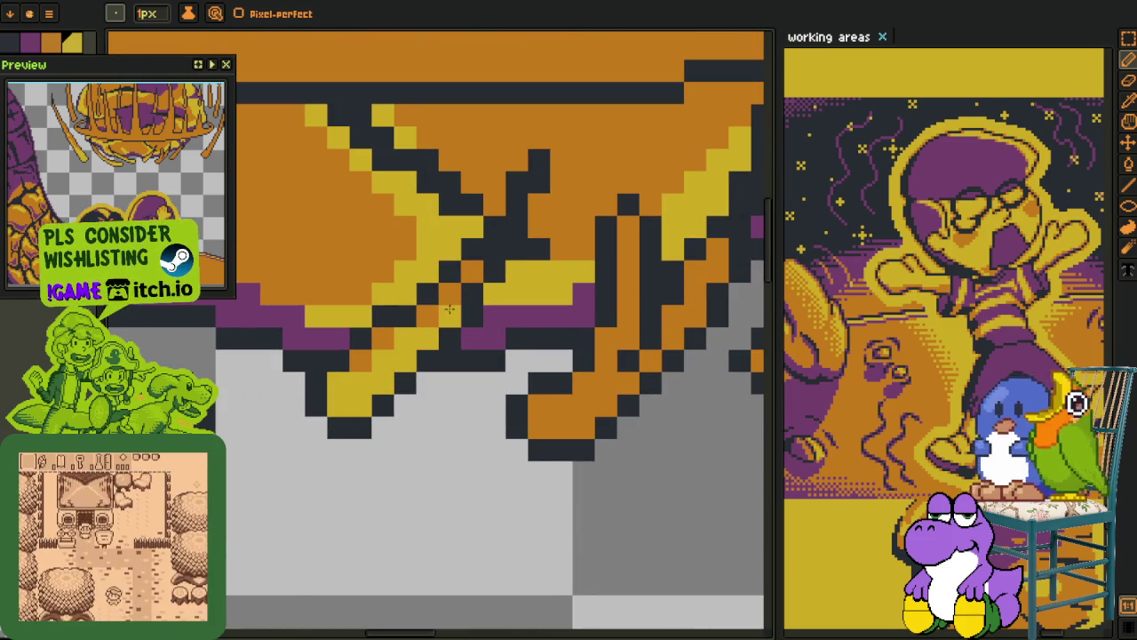
pyautogui.scroll(-1, 427, 373)
pyautogui.scroll(2, 398, 435)
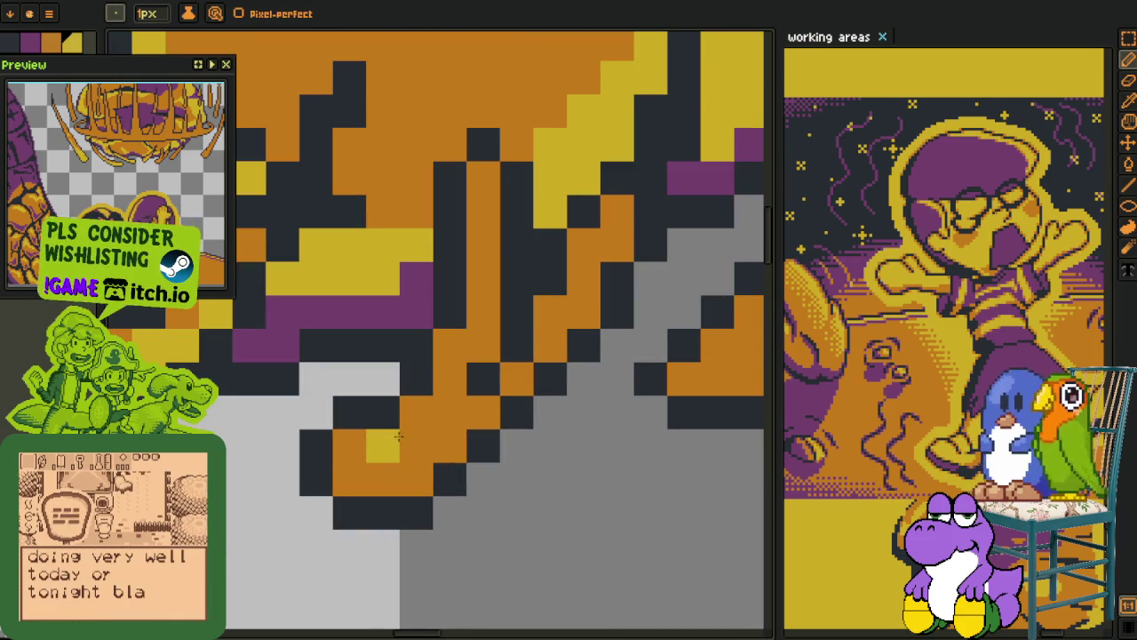
pyautogui.moveTo(399, 435); pyautogui.dragTo(450, 441)
pyautogui.press('g')
pyautogui.click(354, 467)
pyautogui.press('b')
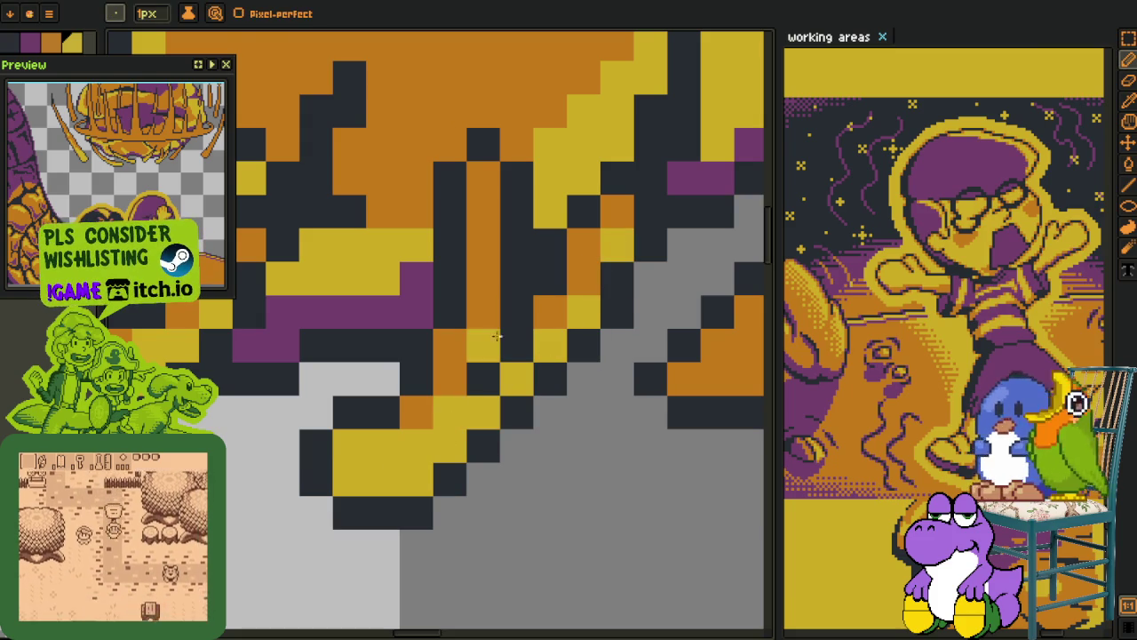
# Paint the stroke's lower end yellow and restore one dark outline pixel
pyautogui.scroll(-3, 481, 308)
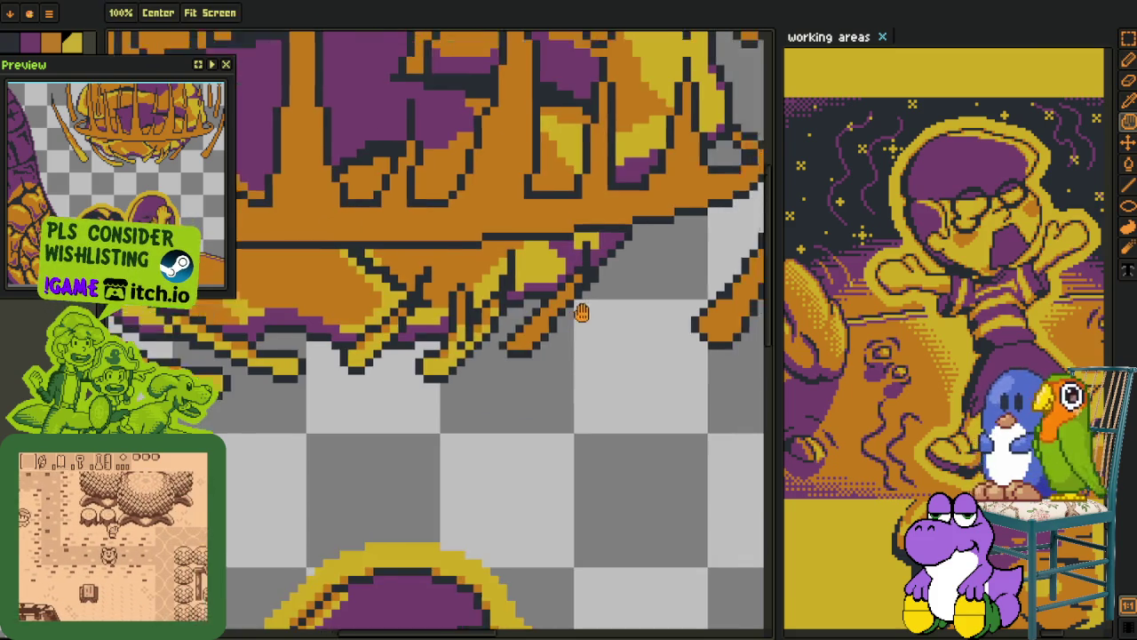
pyautogui.scroll(2, 581, 312)
pyautogui.scroll(1, 444, 400)
pyautogui.scroll(1, 323, 407)
pyautogui.moveTo(324, 408)
pyautogui.mouseDown()
pyautogui.moveTo(410, 368)
pyautogui.moveTo(427, 313)
pyautogui.mouseUp()
pyautogui.rightClick(409, 368)
# Paint a stepped diagonal yellow highlight extending up the stroke
pyautogui.scroll(-2, 508, 225)
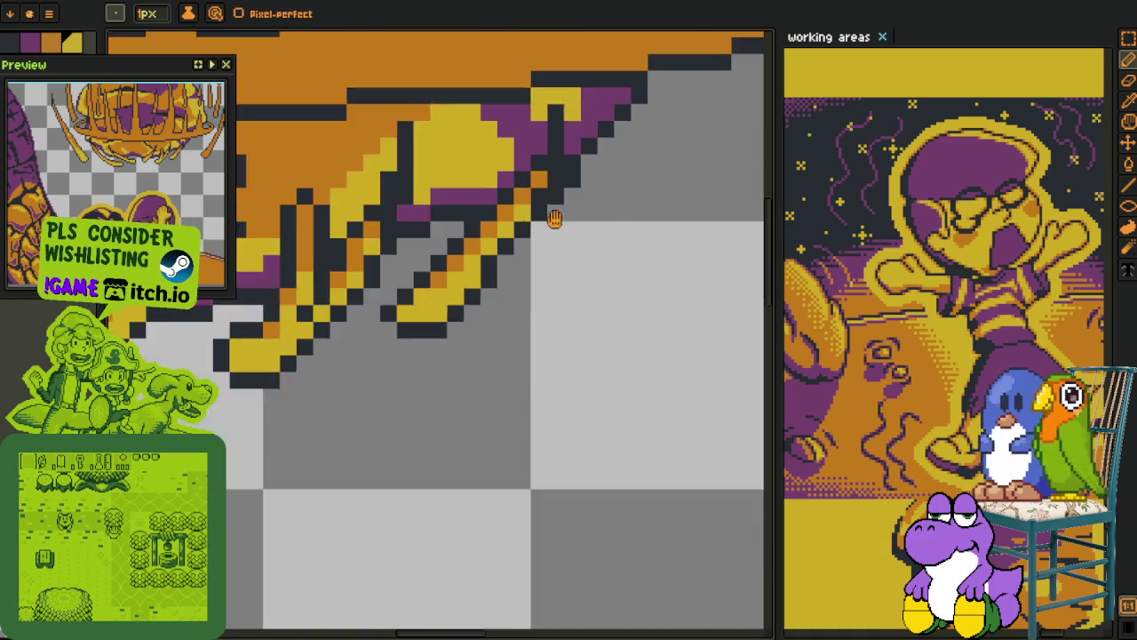
pyautogui.scroll(-1, 338, 383)
pyautogui.scroll(3, 338, 383)
pyautogui.moveTo(314, 352)
pyautogui.mouseDown()
pyautogui.moveTo(327, 424)
pyautogui.moveTo(297, 431)
pyautogui.moveTo(449, 246)
pyautogui.moveTo(466, 243)
pyautogui.moveTo(472, 279)
pyautogui.moveTo(542, 79)
pyautogui.mouseUp()
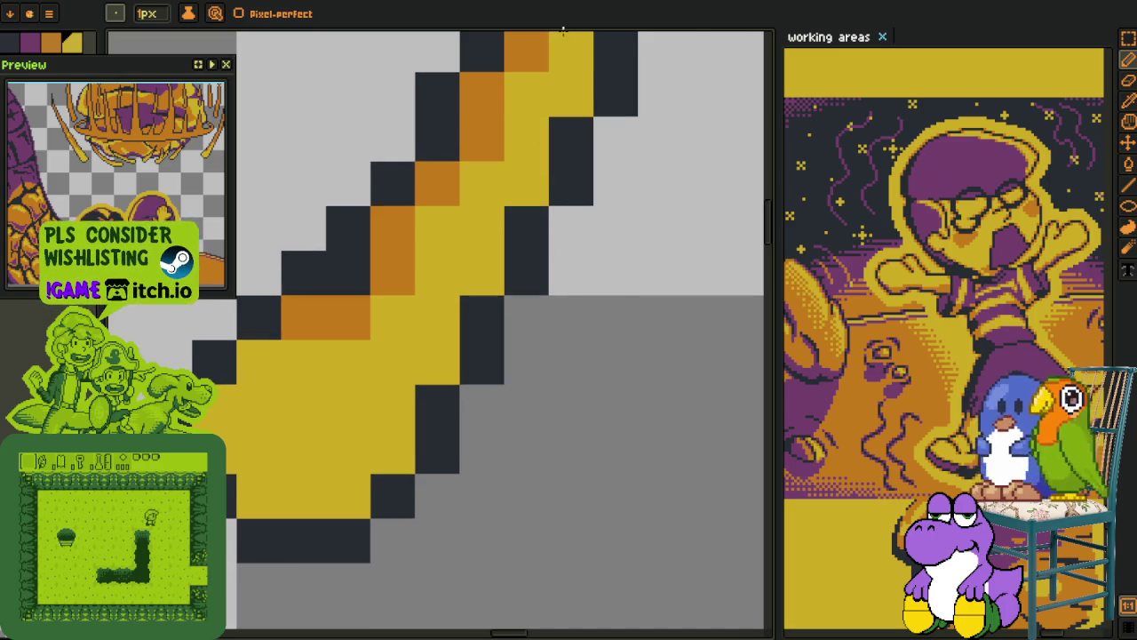
pyautogui.scroll(5, 498, 222)
pyautogui.moveTo(444, 329); pyautogui.dragTo(568, 142)
# Add a small yellow block and a diagonal of yellow pixels above it
pyautogui.press('m')
pyautogui.scroll(-3, 504, 290)
pyautogui.scroll(-2, 504, 291)
pyautogui.scroll(-2, 505, 290)
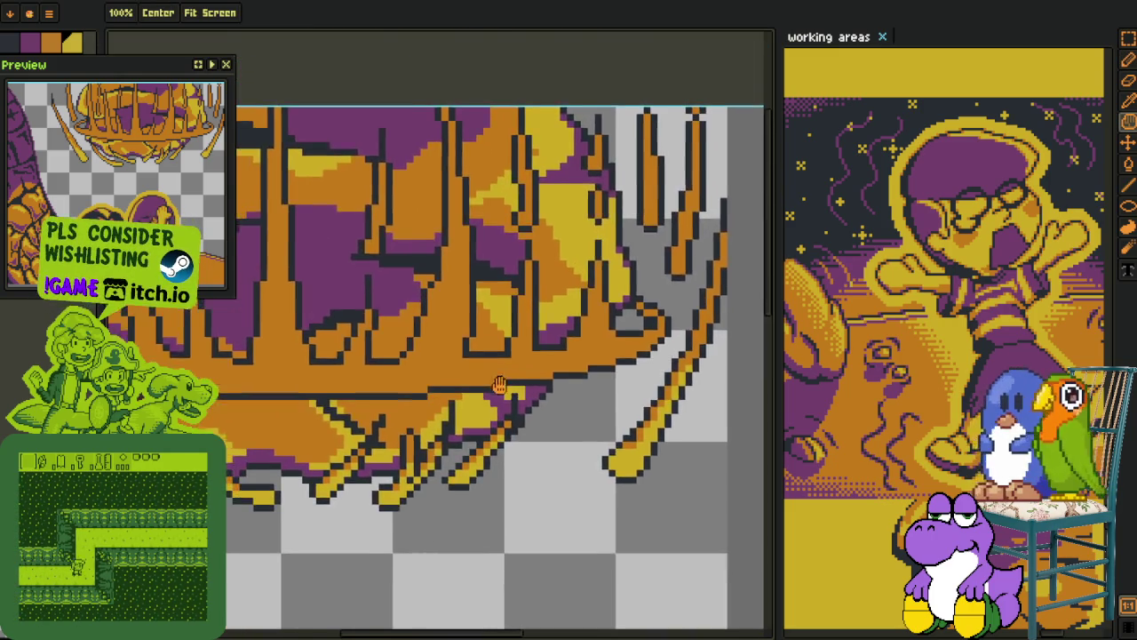
pyautogui.scroll(5, 498, 390)
pyautogui.press('b')
pyautogui.click(460, 458)
pyautogui.moveTo(460, 459)
pyautogui.mouseDown()
pyautogui.moveTo(500, 515)
pyautogui.moveTo(464, 540)
pyautogui.mouseUp()
pyautogui.click(517, 432)
pyautogui.moveTo(517, 432)
pyautogui.mouseDown()
pyautogui.moveTo(511, 382)
pyautogui.moveTo(551, 266)
pyautogui.moveTo(574, 142)
pyautogui.moveTo(513, 378)
pyautogui.moveTo(524, 142)
pyautogui.mouseUp()
pyautogui.click(512, 379)
# Recolour an orange column and another small block yellow, undoing one stray pixel
pyautogui.moveTo(569, 267)
pyautogui.mouseDown()
pyautogui.moveTo(568, 133)
pyautogui.moveTo(649, 156)
pyautogui.mouseUp()
pyautogui.click(511, 135)
pyautogui.hotkey('ctrl', 'z')
pyautogui.click(349, 475)
pyautogui.moveTo(349, 430)
pyautogui.mouseDown()
pyautogui.moveTo(349, 519)
pyautogui.moveTo(376, 453)
pyautogui.moveTo(394, 228)
pyautogui.mouseUp()
pyautogui.scroll(-2, 528, 355)
pyautogui.scroll(-1, 529, 355)
pyautogui.scroll(-2, 529, 356)
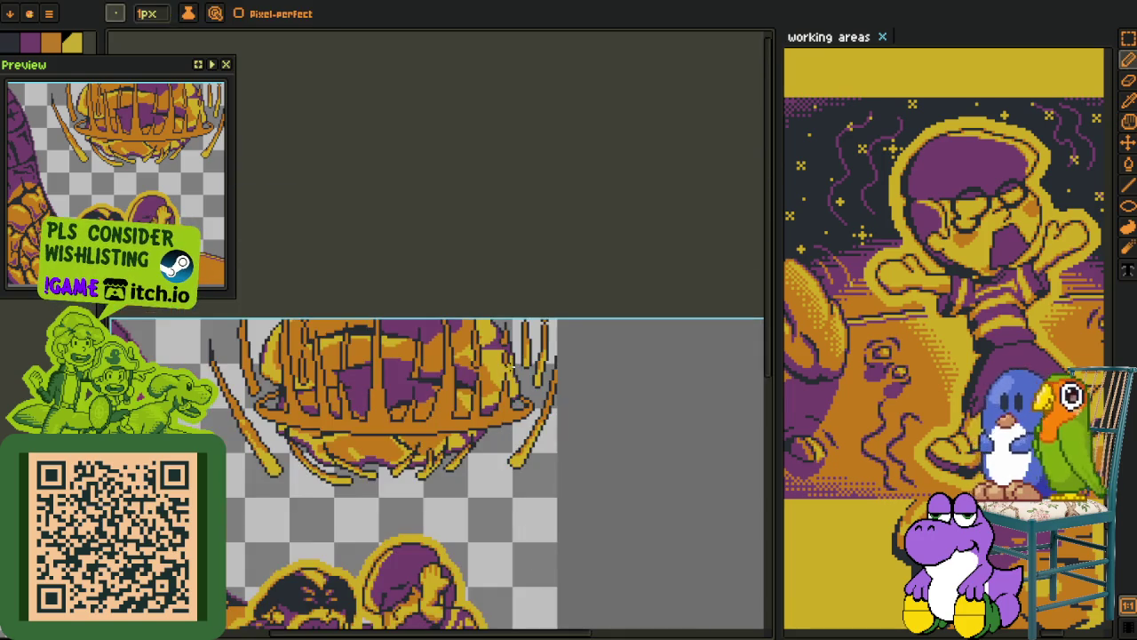
# Paint a yellow highlight up the orange column of the cage rim
pyautogui.scroll(1, 355, 373)
pyautogui.scroll(1, 311, 373)
pyautogui.scroll(2, 301, 375)
pyautogui.scroll(2, 301, 374)
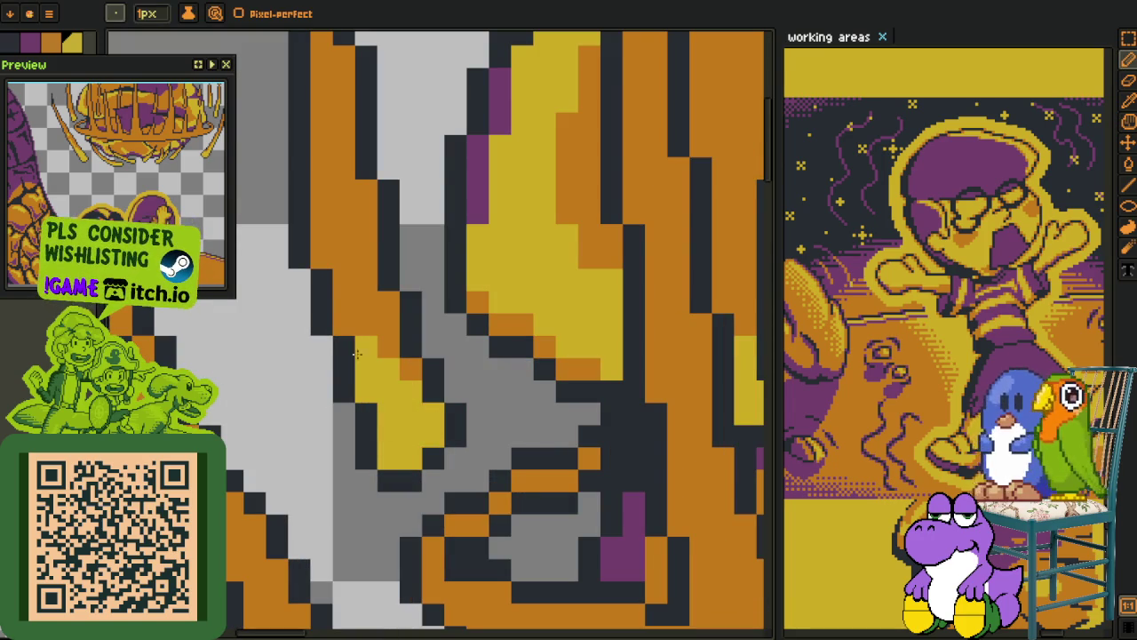
pyautogui.moveTo(344, 318); pyautogui.dragTo(344, 269)
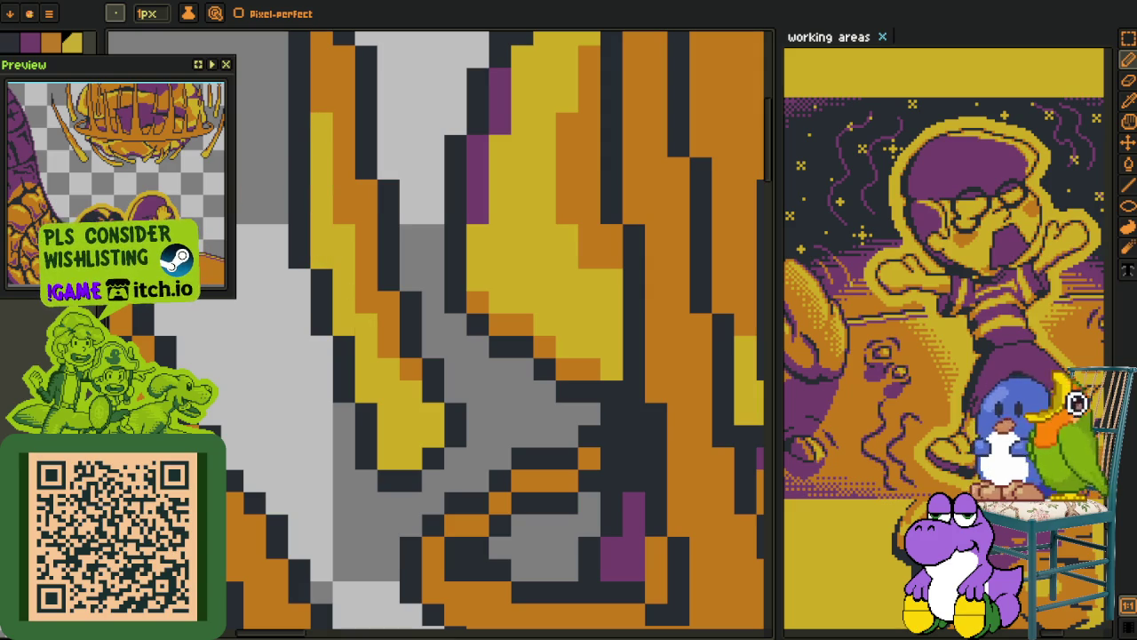
# Add a yellow strip on the cage prong near the canvas's top edge
pyautogui.scroll(-3, 399, 247)
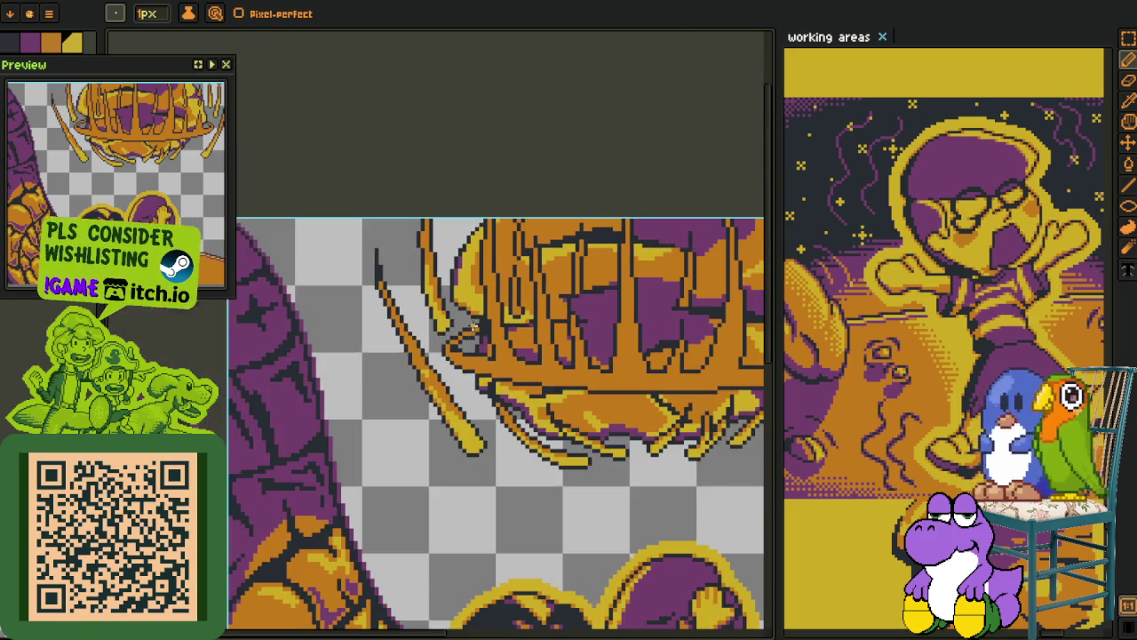
pyautogui.scroll(1, 443, 359)
pyautogui.scroll(2, 442, 359)
pyautogui.scroll(1, 443, 360)
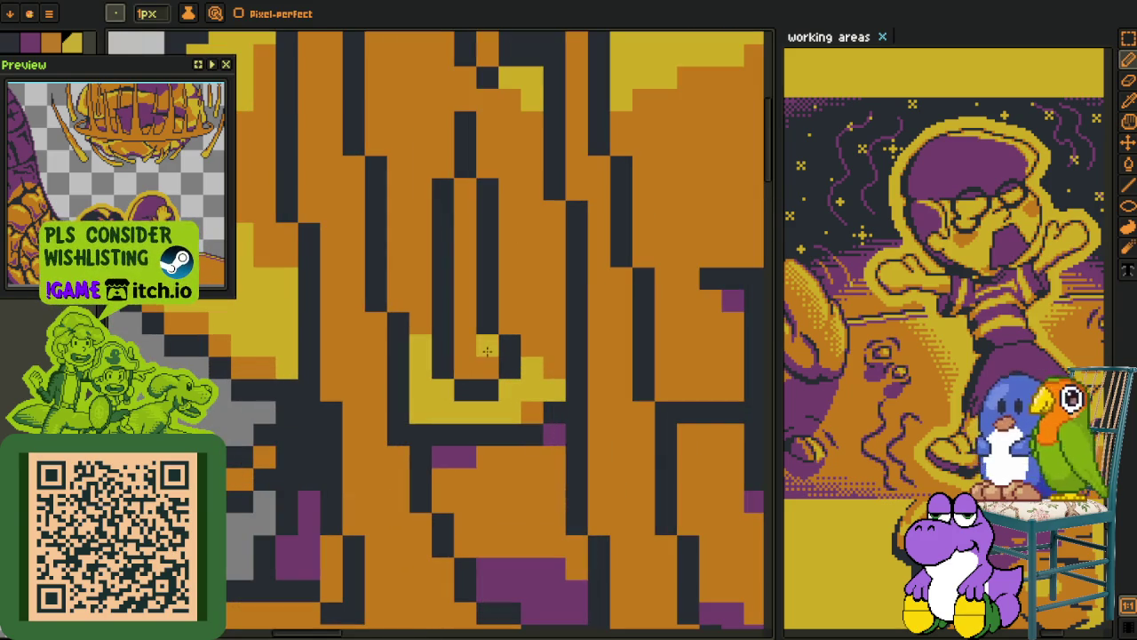
pyautogui.moveTo(470, 230); pyautogui.dragTo(445, 292)
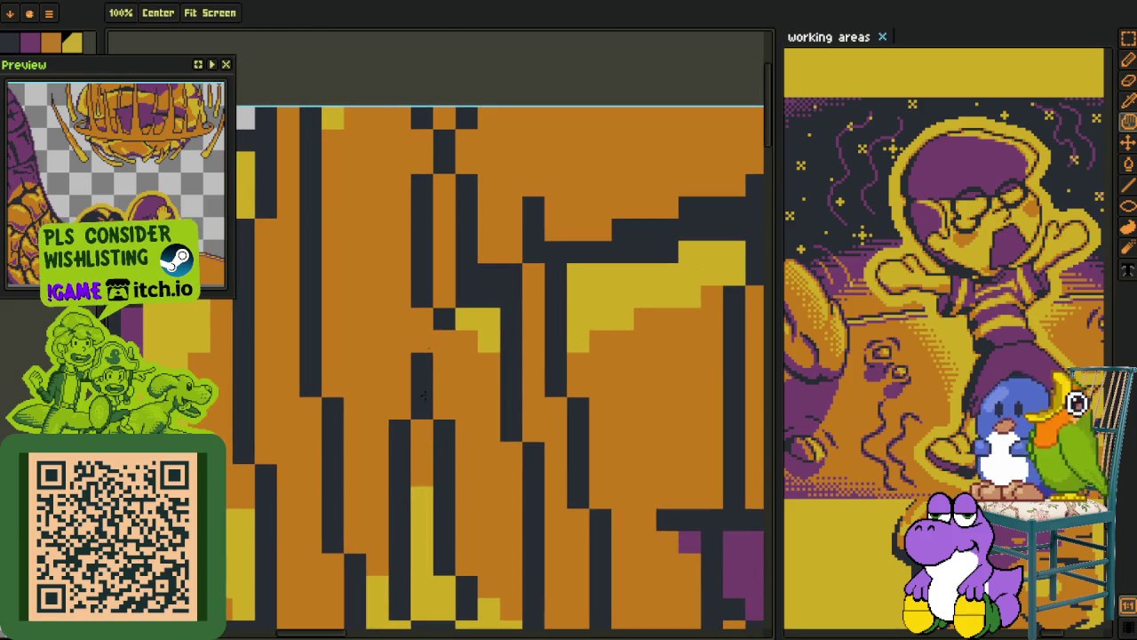
pyautogui.scroll(-1, 444, 255)
pyautogui.scroll(-1, 518, 335)
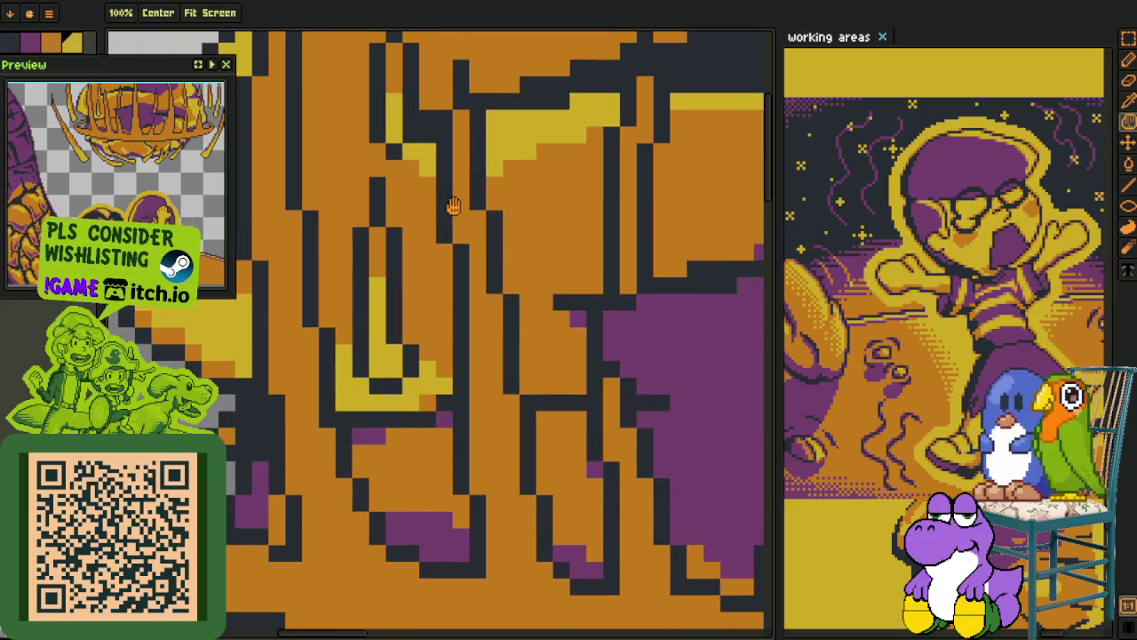
pyautogui.scroll(-1, 459, 296)
pyautogui.scroll(-1, 546, 328)
pyautogui.scroll(2, 479, 293)
pyautogui.moveTo(417, 310); pyautogui.dragTo(414, 257)
# Dab yellow highlight pixels onto several other spots of the cage
pyautogui.scroll(-2, 414, 257)
pyautogui.moveTo(521, 236); pyautogui.dragTo(521, 404)
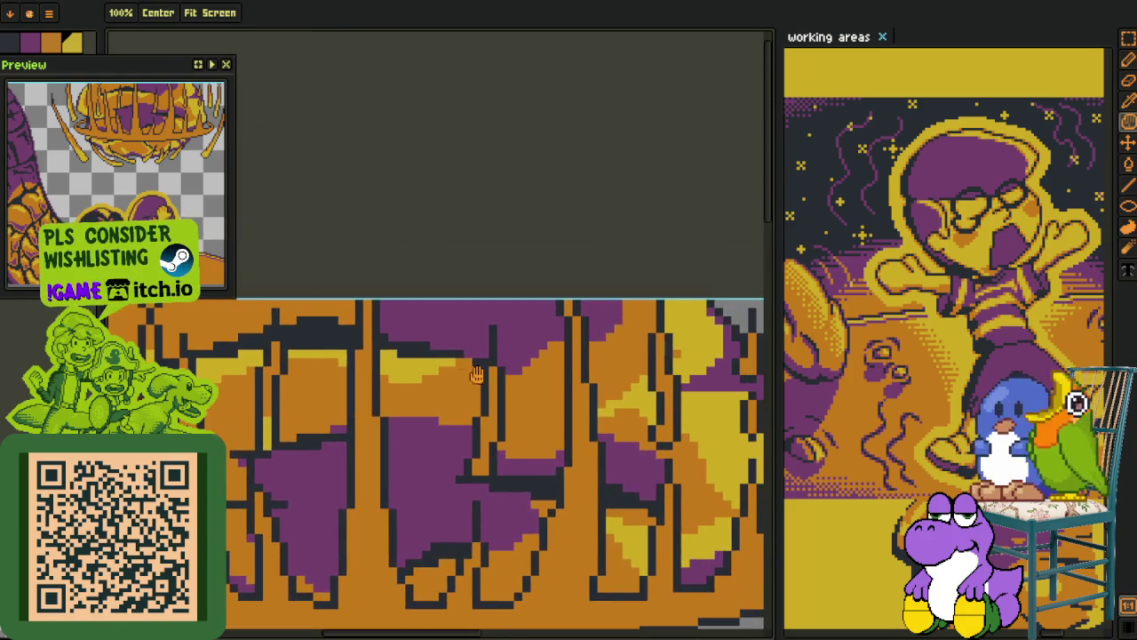
pyautogui.scroll(2, 474, 470)
pyautogui.moveTo(474, 469); pyautogui.dragTo(468, 460)
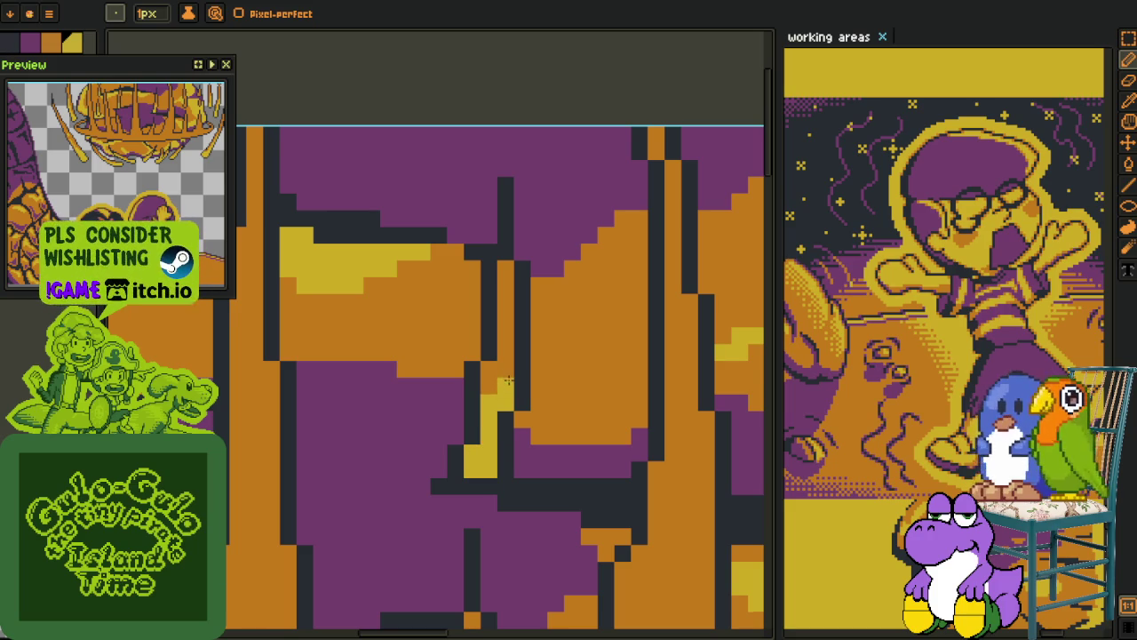
pyautogui.scroll(-2, 508, 380)
pyautogui.moveTo(509, 380)
pyautogui.mouseDown()
pyautogui.moveTo(533, 319)
pyautogui.moveTo(579, 303)
pyautogui.moveTo(574, 163)
pyautogui.moveTo(331, 297)
pyautogui.mouseUp()
pyautogui.scroll(2, 576, 316)
pyautogui.scroll(-2, 574, 163)
pyautogui.scroll(2, 331, 297)
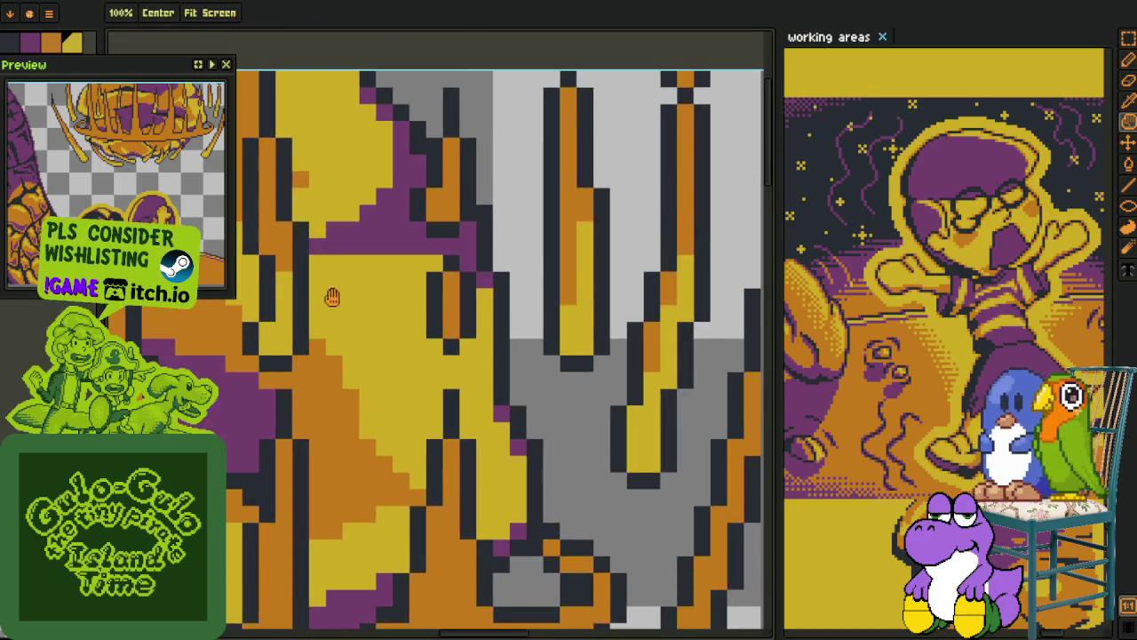
pyautogui.scroll(2, 436, 311)
pyautogui.moveTo(455, 315); pyautogui.dragTo(453, 530)
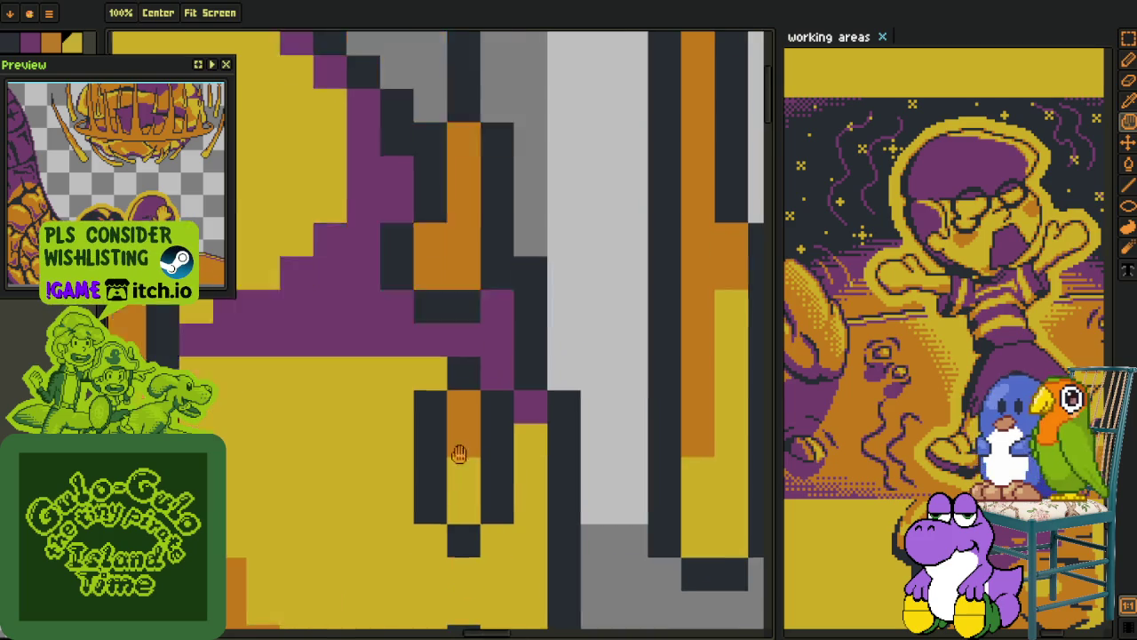
pyautogui.moveTo(421, 323); pyautogui.dragTo(450, 321)
# Draw a diagonal yellow highlight along the rim's dark outline
pyautogui.scroll(-2, 451, 270)
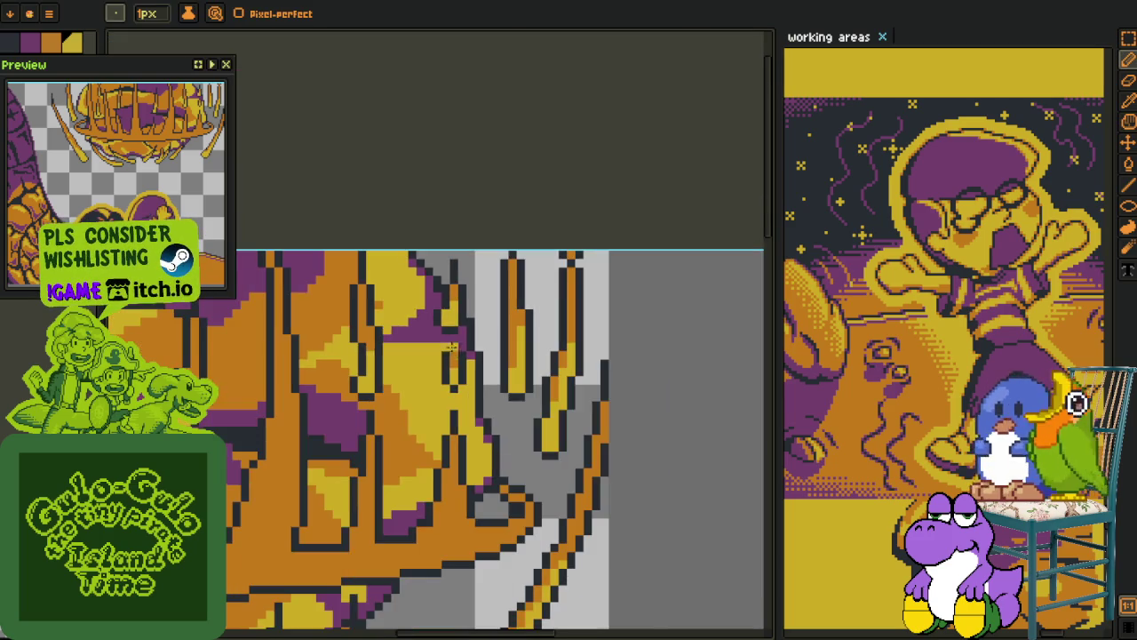
pyautogui.moveTo(355, 293); pyautogui.dragTo(351, 399)
pyautogui.scroll(2, 351, 399)
pyautogui.scroll(-2, 351, 398)
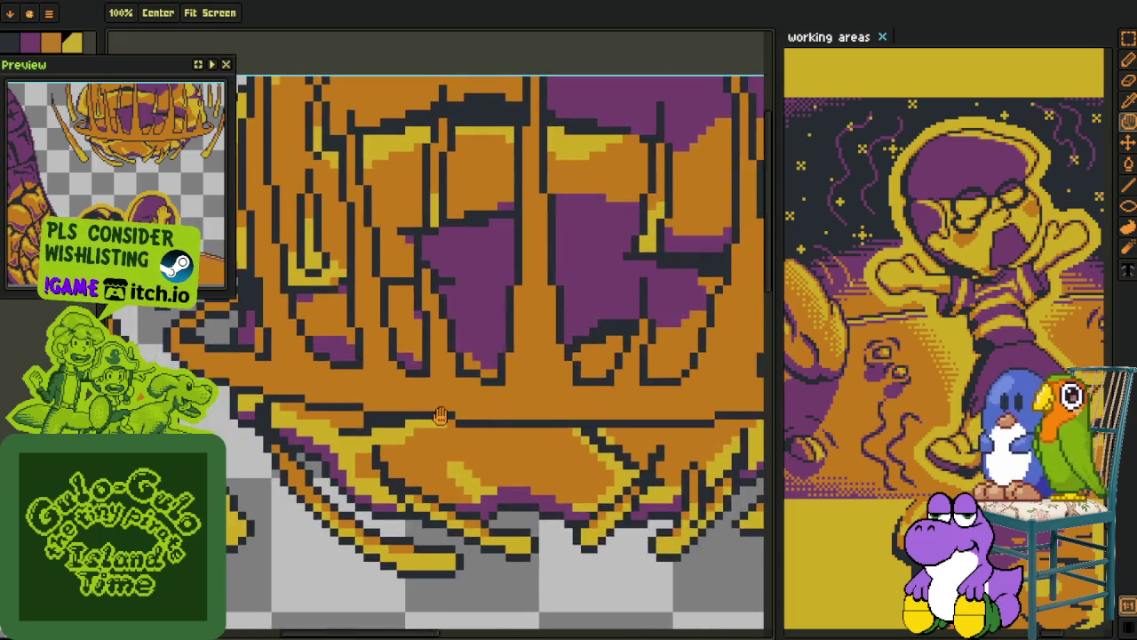
pyautogui.scroll(1, 267, 338)
pyautogui.scroll(3, 255, 323)
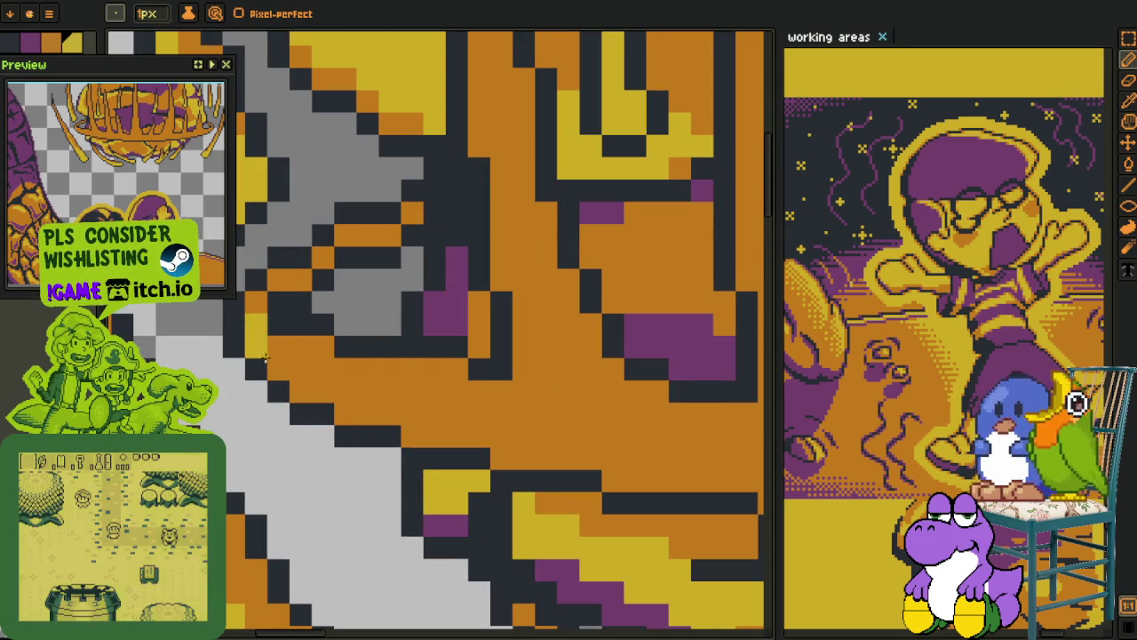
pyautogui.moveTo(316, 389)
pyautogui.mouseDown()
pyautogui.moveTo(427, 437)
pyautogui.moveTo(595, 457)
pyautogui.mouseUp()
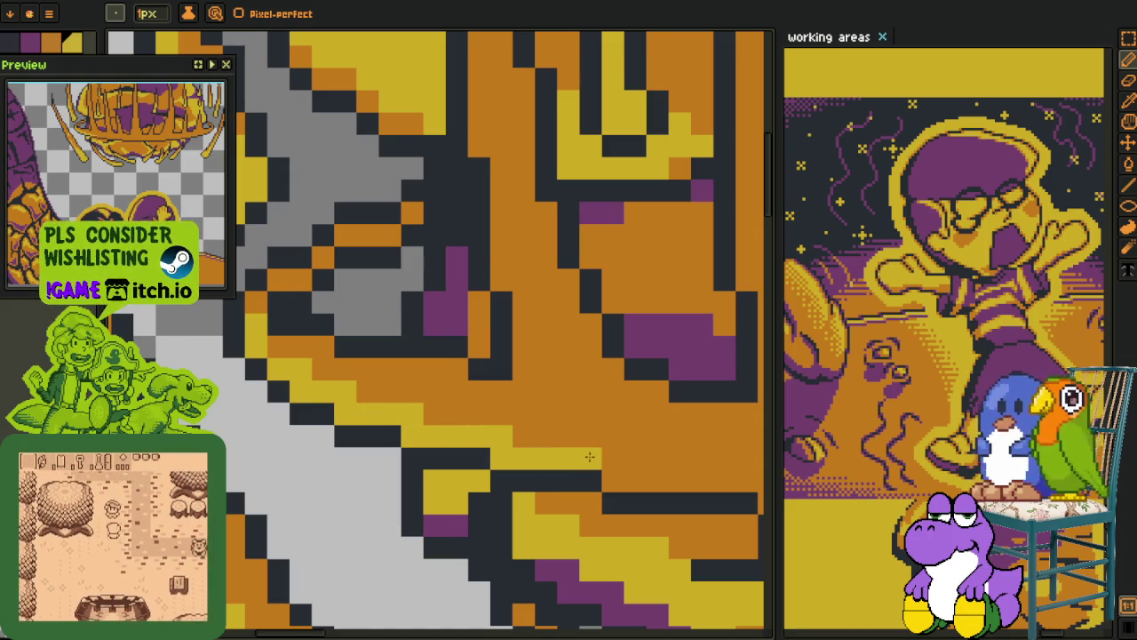
# Paint a long yellow highlight band along the lower rim outline
pyautogui.scroll(-2, 428, 423)
pyautogui.scroll(-1, 355, 417)
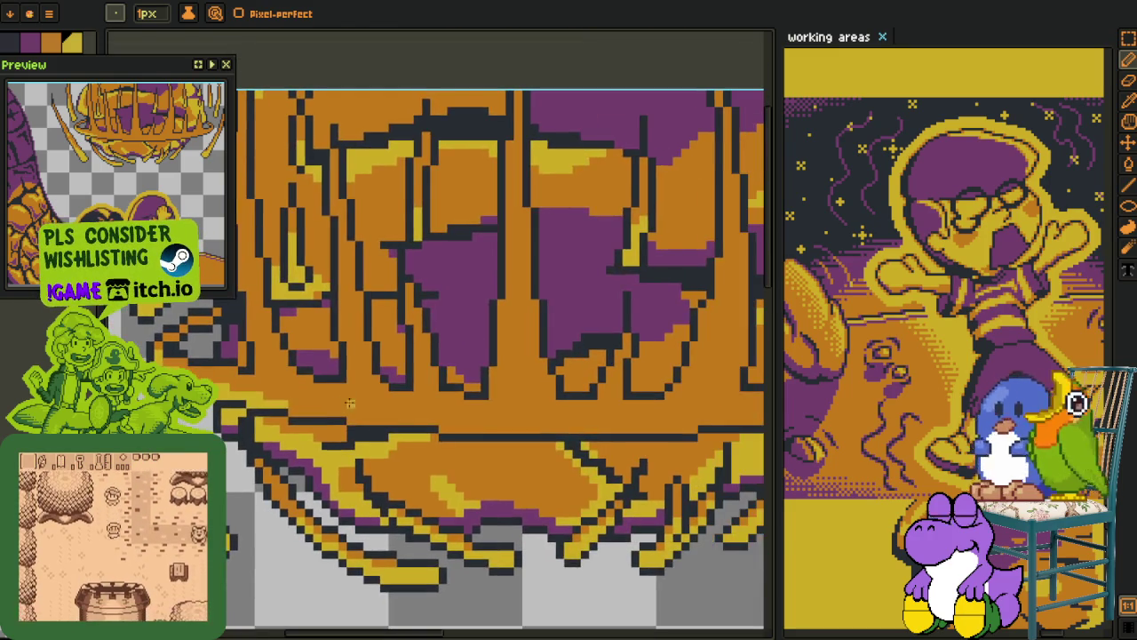
pyautogui.scroll(3, 287, 410)
pyautogui.moveTo(287, 411)
pyautogui.mouseDown()
pyautogui.moveTo(477, 438)
pyautogui.moveTo(751, 457)
pyautogui.mouseUp()
pyautogui.hscroll(3, 671, 441)
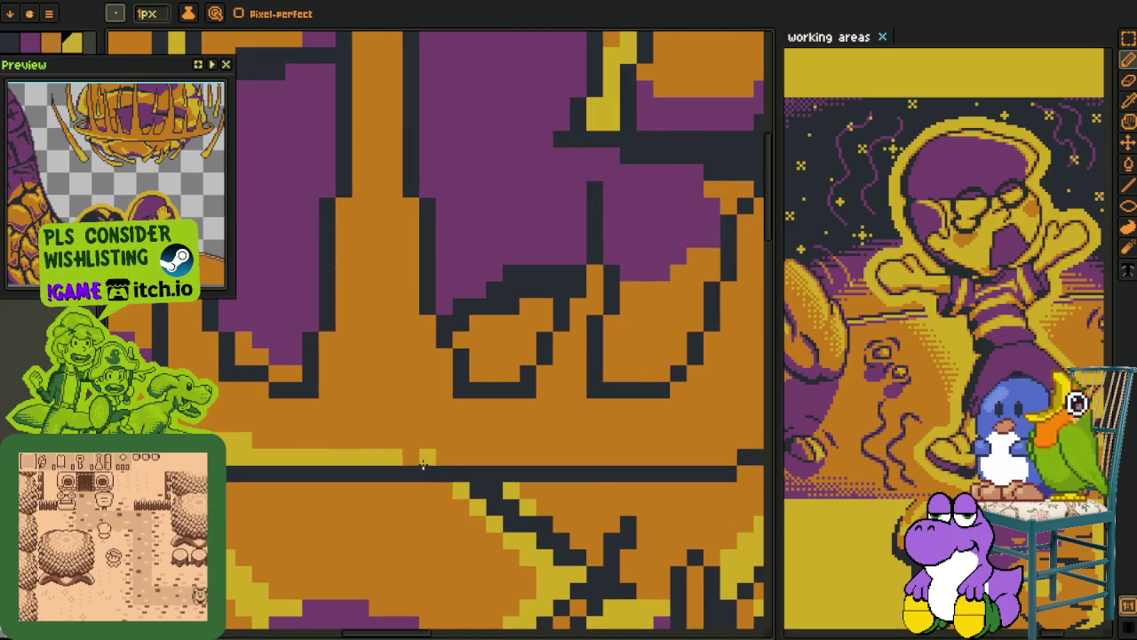
# Extend the yellow rim highlight with further strips along the outline
pyautogui.moveTo(480, 459); pyautogui.dragTo(713, 455)
pyautogui.hscroll(3, 726, 454)
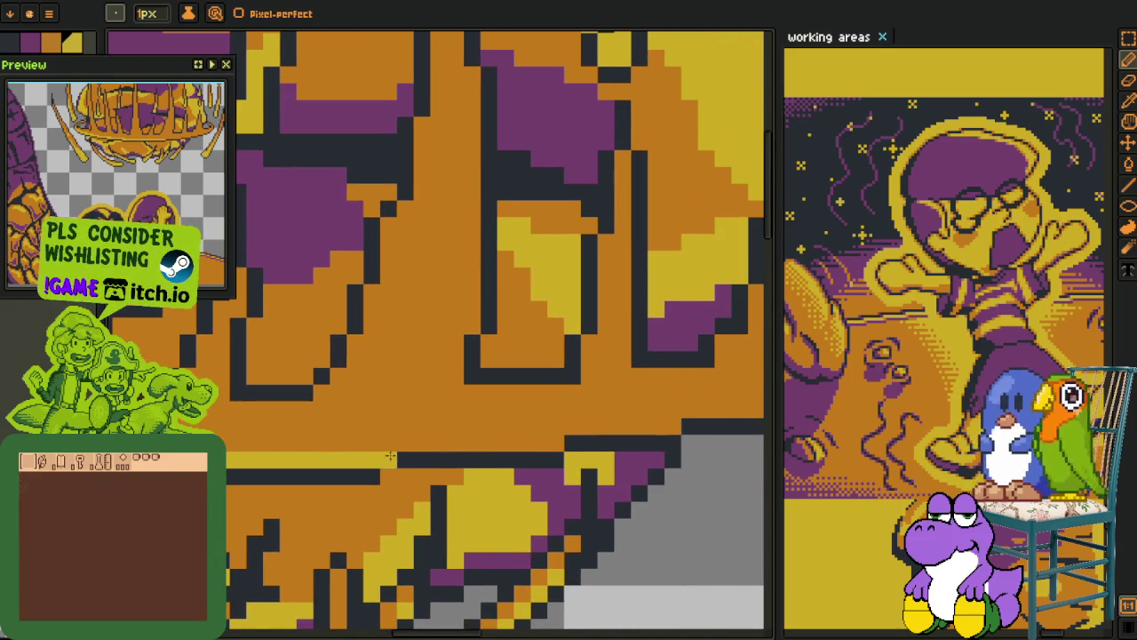
pyautogui.moveTo(460, 450); pyautogui.dragTo(356, 444)
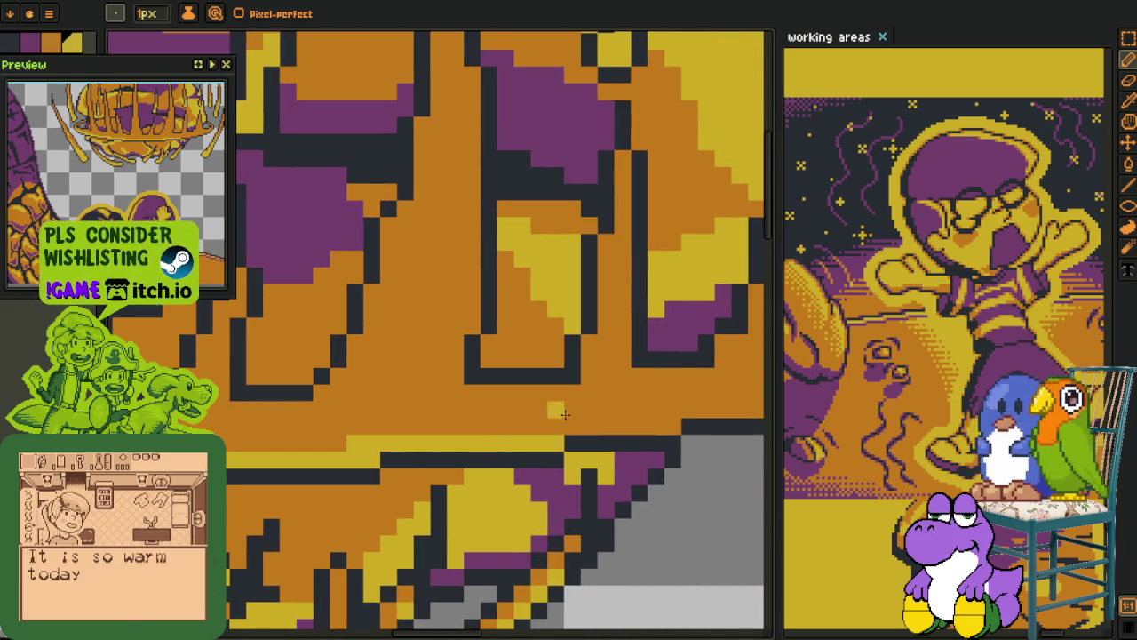
pyautogui.scroll(-5, 565, 414)
pyautogui.moveTo(412, 470); pyautogui.dragTo(286, 477)
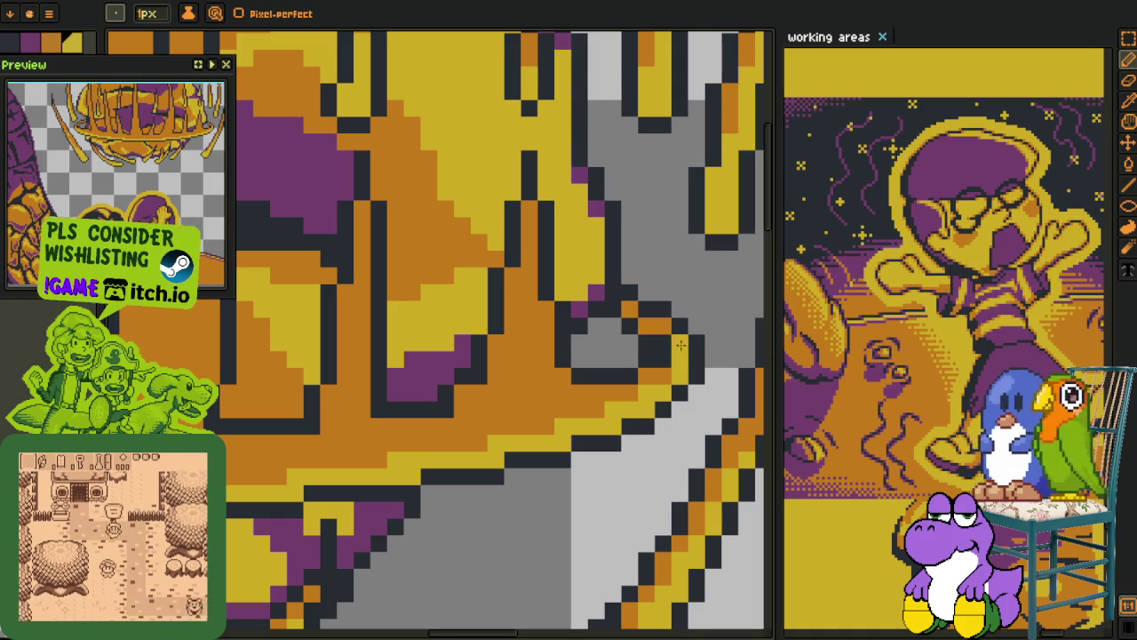
# Paint a yellow highlight up an orange cage column
pyautogui.scroll(-3, 649, 313)
pyautogui.scroll(1, 269, 407)
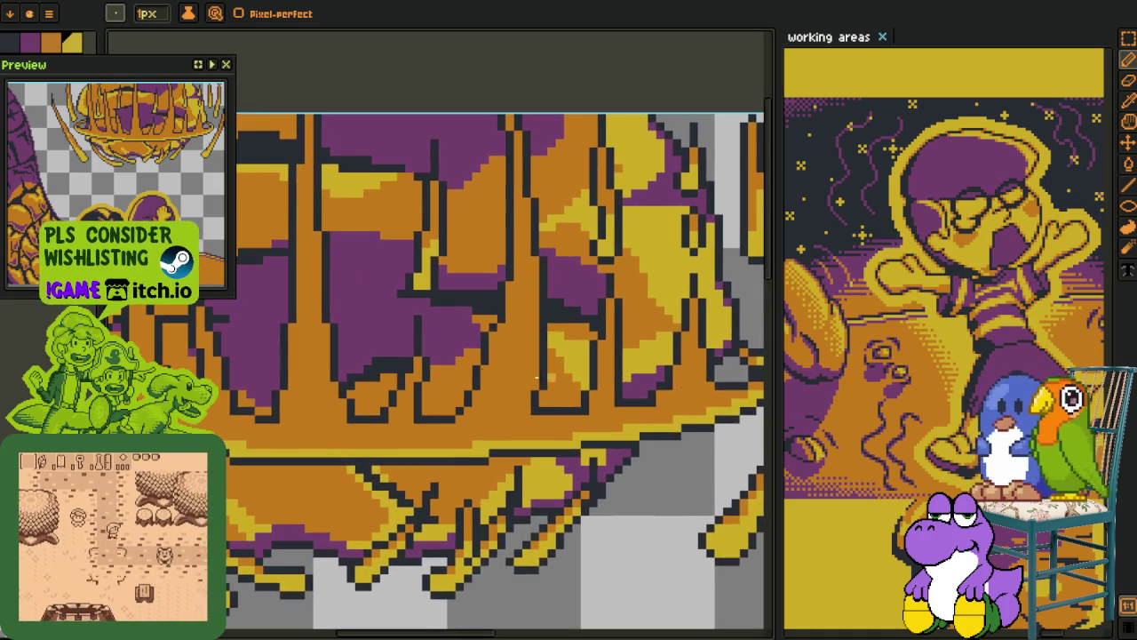
pyautogui.scroll(1, 269, 407)
pyautogui.scroll(1, 270, 407)
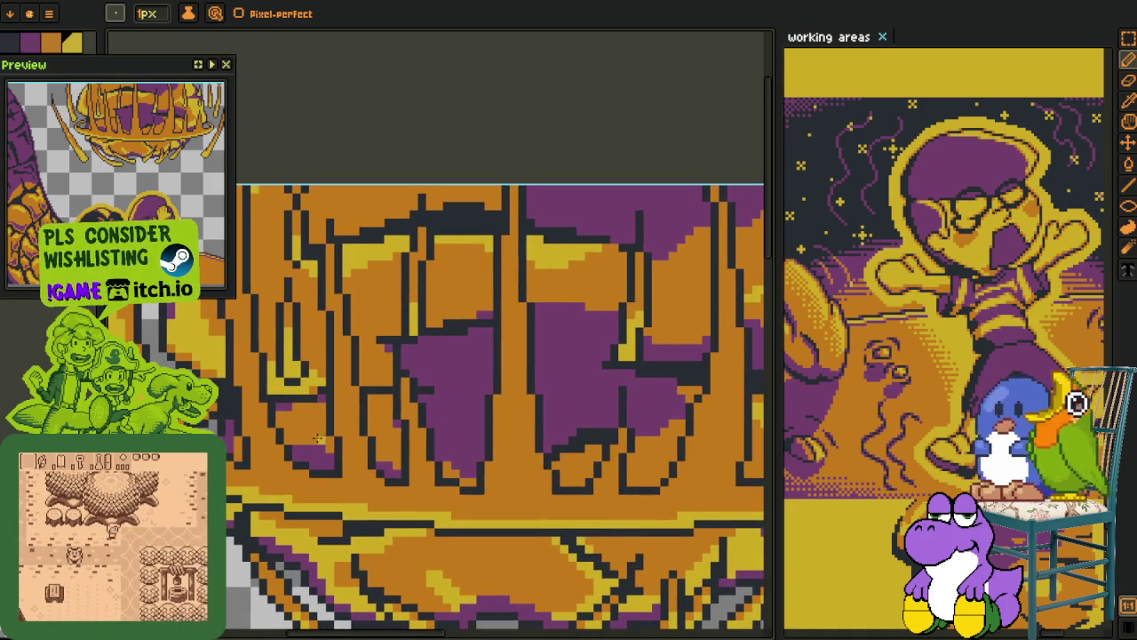
pyautogui.moveTo(269, 406); pyautogui.dragTo(231, 410)
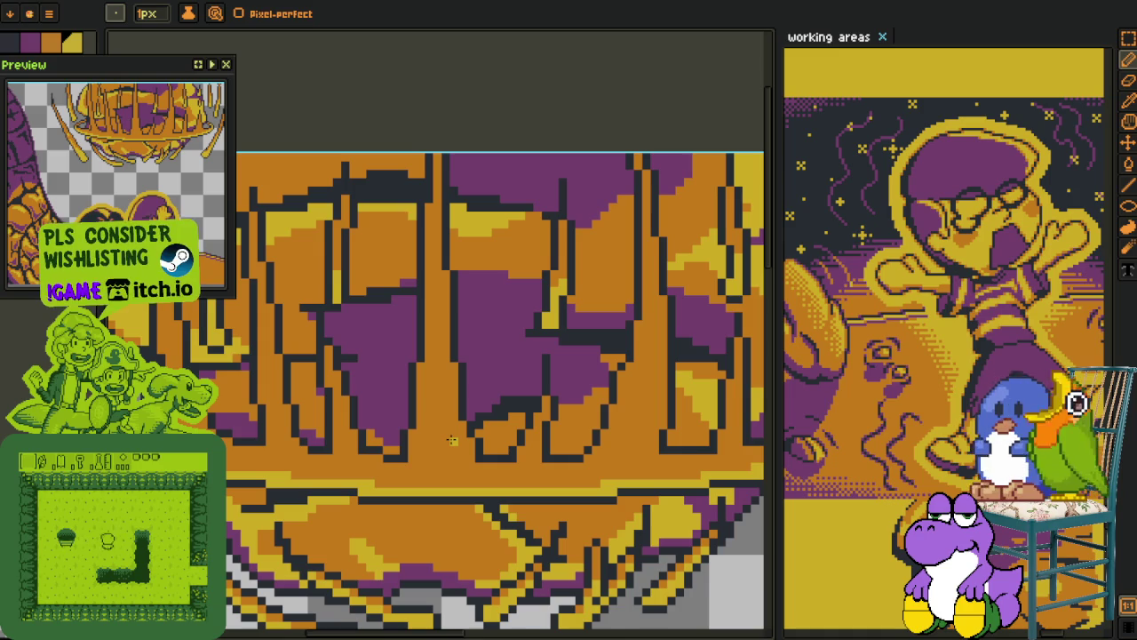
pyautogui.scroll(1, 631, 427)
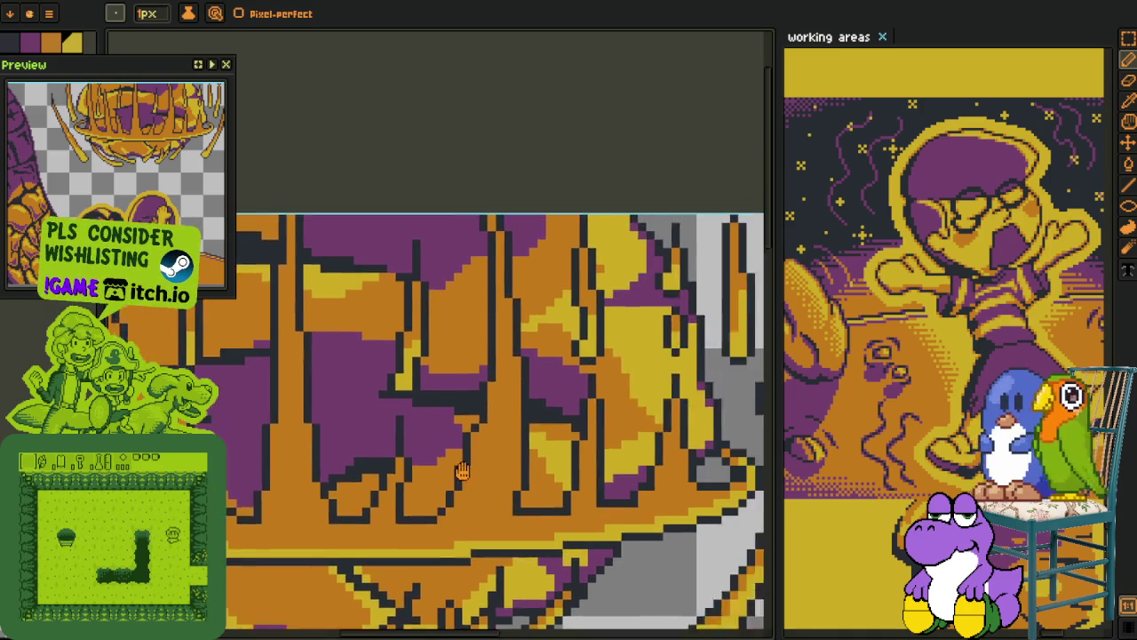
pyautogui.scroll(1, 596, 480)
pyautogui.scroll(2, 550, 542)
pyautogui.moveTo(529, 575)
pyautogui.mouseDown()
pyautogui.moveTo(519, 597)
pyautogui.moveTo(551, 520)
pyautogui.moveTo(550, 395)
pyautogui.moveTo(582, 320)
pyautogui.moveTo(587, 458)
pyautogui.mouseUp()
# Add yellow pixels inside the orange column and at its base
pyautogui.scroll(-3, 550, 395)
pyautogui.scroll(2, 551, 394)
pyautogui.scroll(1, 551, 394)
pyautogui.moveTo(549, 391); pyautogui.dragTo(613, 455)
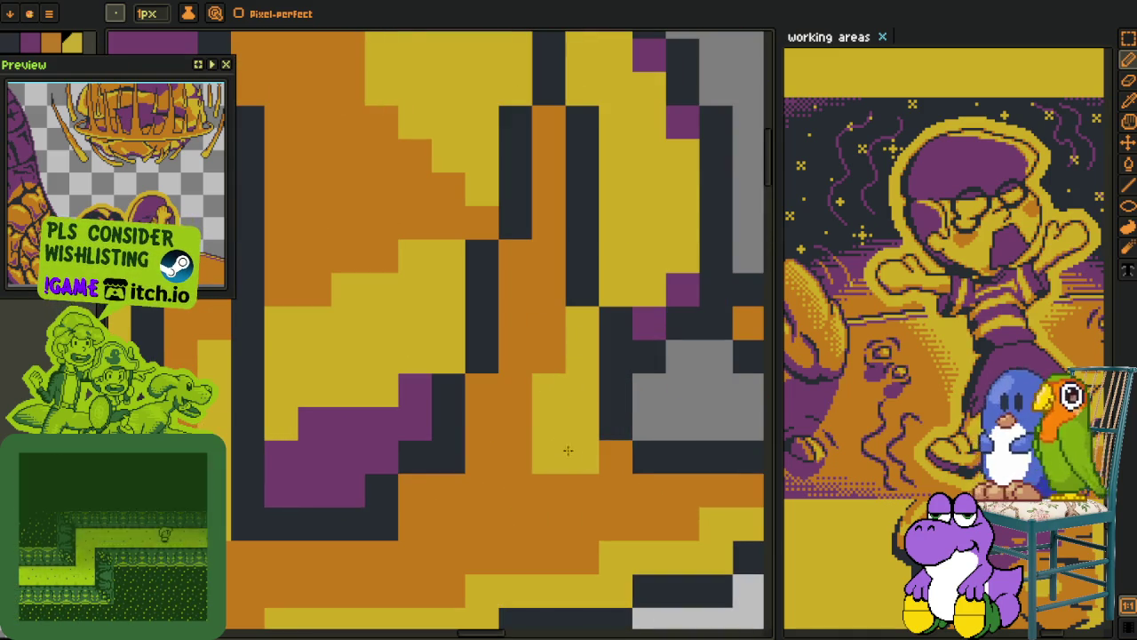
pyautogui.moveTo(549, 374); pyautogui.dragTo(542, 258)
# Extend the yellow column stroke downward toward the canvas bottom
pyautogui.scroll(-2, 535, 451)
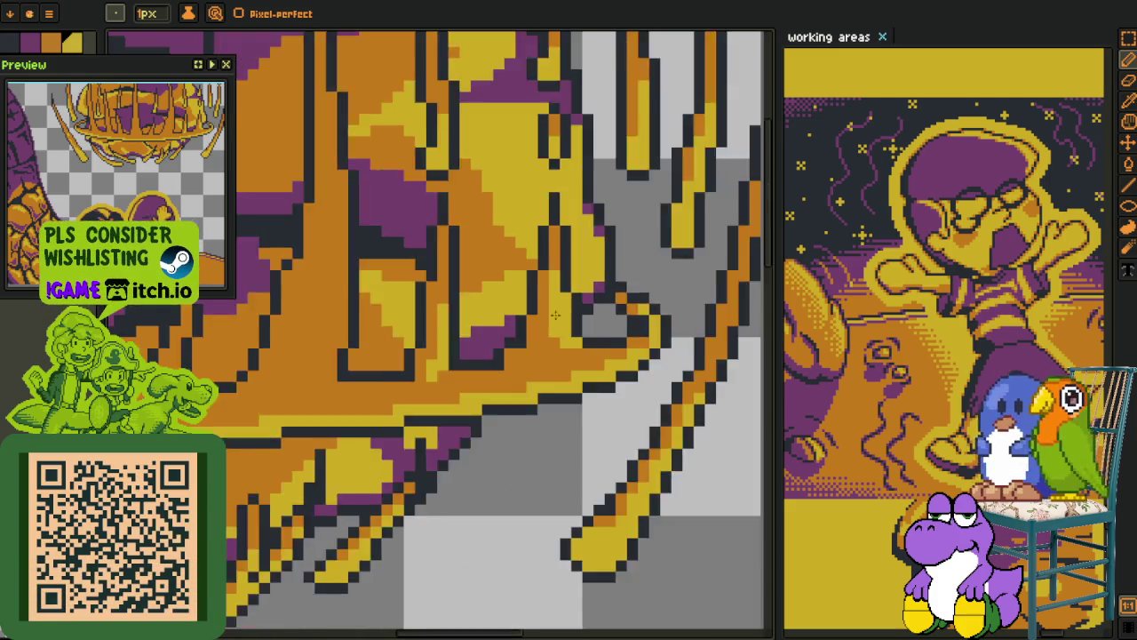
pyautogui.scroll(-1, 551, 345)
pyautogui.scroll(1, 550, 345)
pyautogui.scroll(1, 408, 498)
pyautogui.scroll(1, 406, 498)
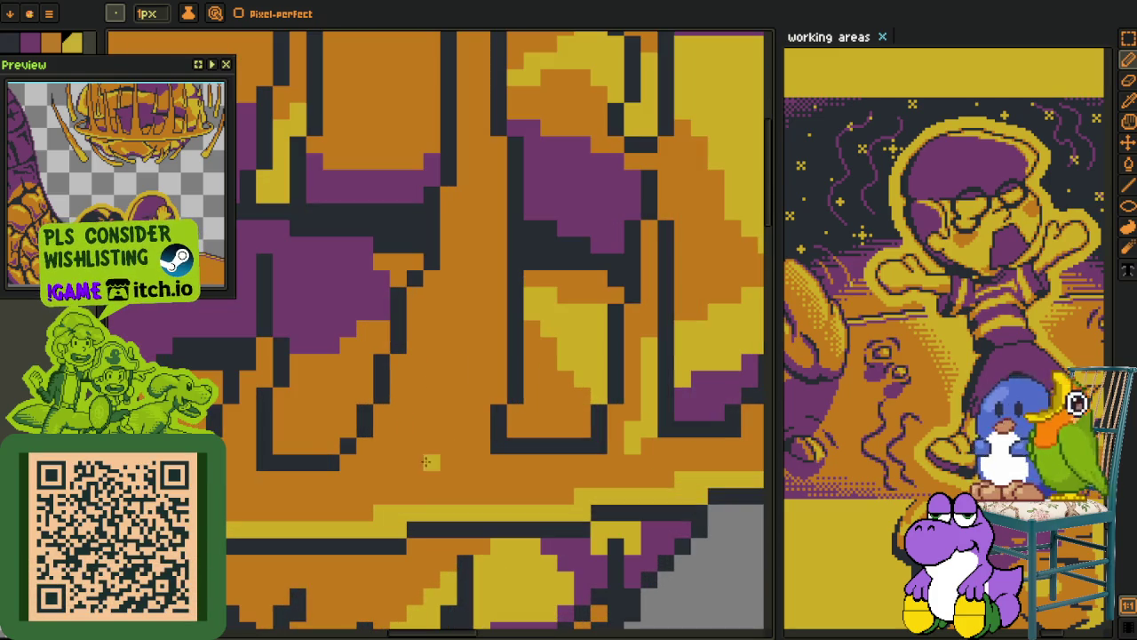
pyautogui.scroll(2, 482, 262)
pyautogui.scroll(2, 443, 335)
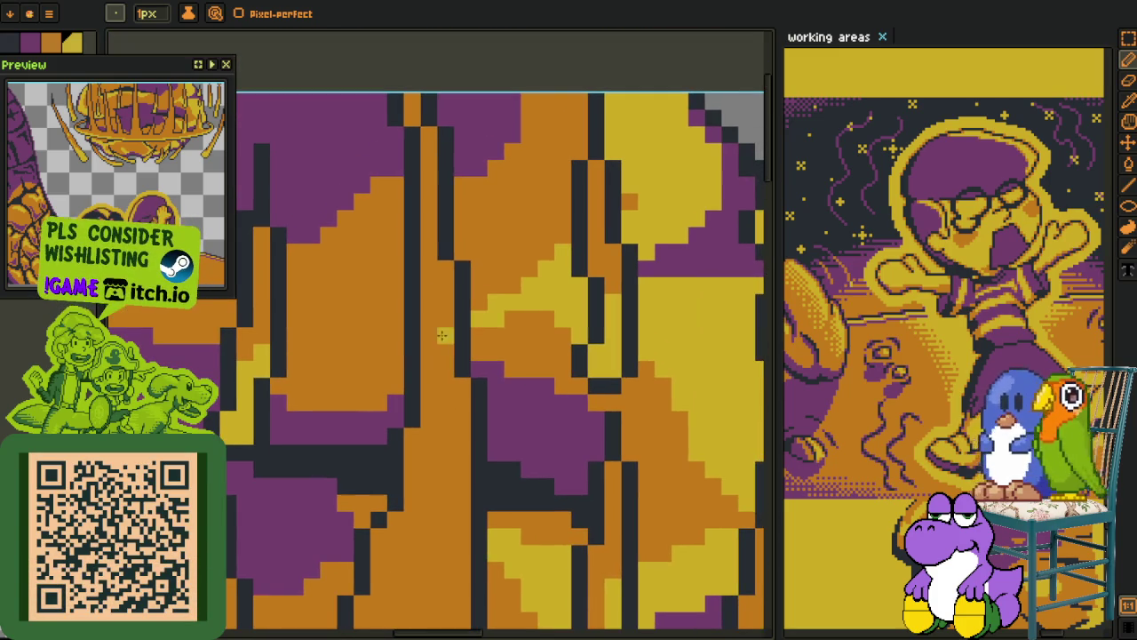
pyautogui.moveTo(462, 454); pyautogui.dragTo(462, 542)
pyautogui.moveTo(445, 485)
pyautogui.mouseDown()
pyautogui.moveTo(485, 231)
pyautogui.moveTo(446, 432)
pyautogui.mouseUp()
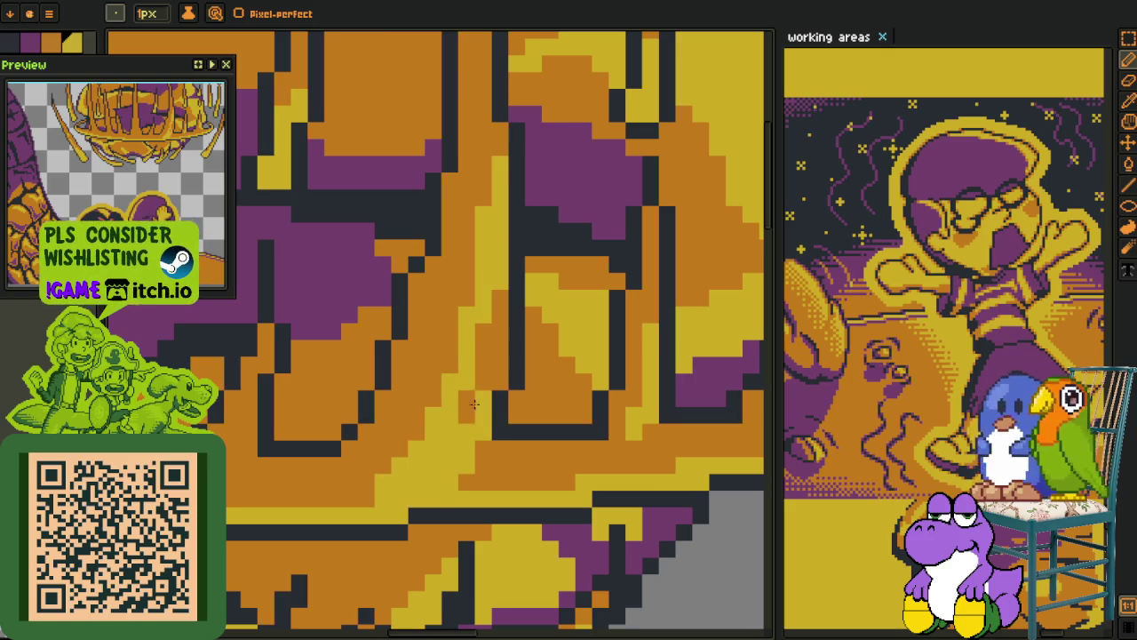
# Try a yellow bucket fill on the large orange region, then undo it
pyautogui.press('g')
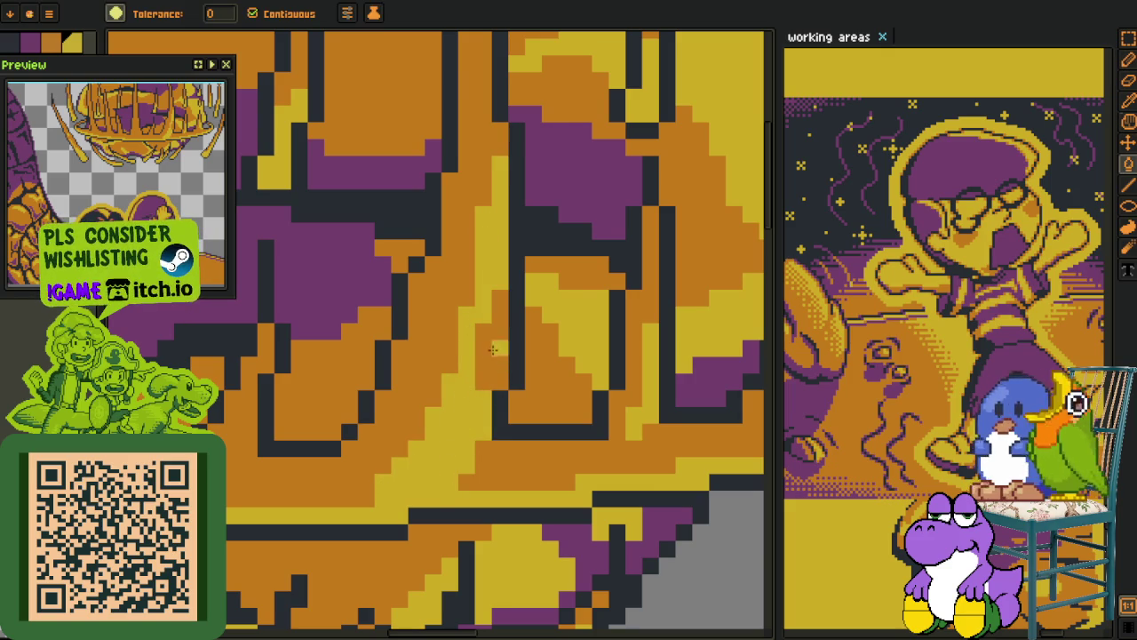
pyautogui.scroll(-5, 480, 391)
pyautogui.scroll(2, 480, 418)
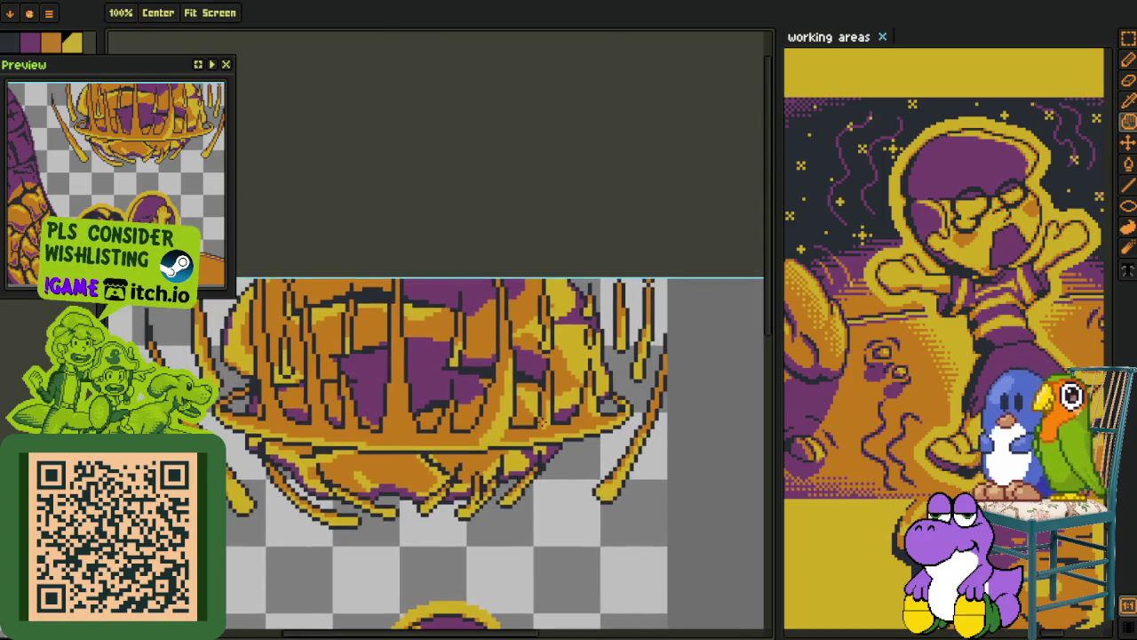
pyautogui.scroll(4, 545, 438)
pyautogui.click(534, 437)
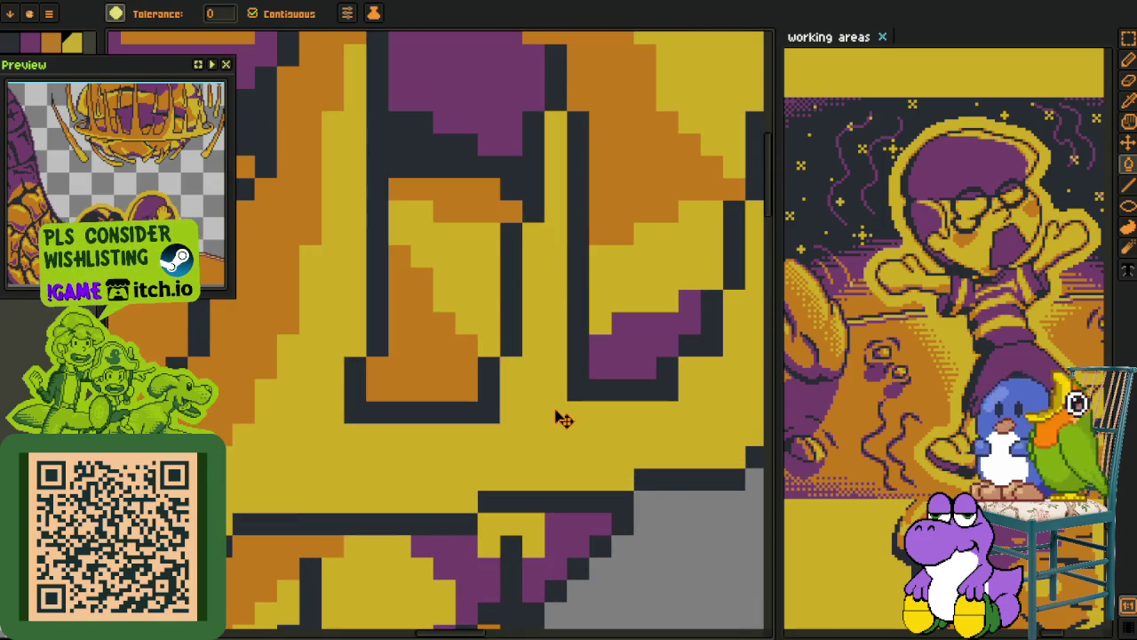
pyautogui.hotkey('ctrl', 'z')
pyautogui.press('b')
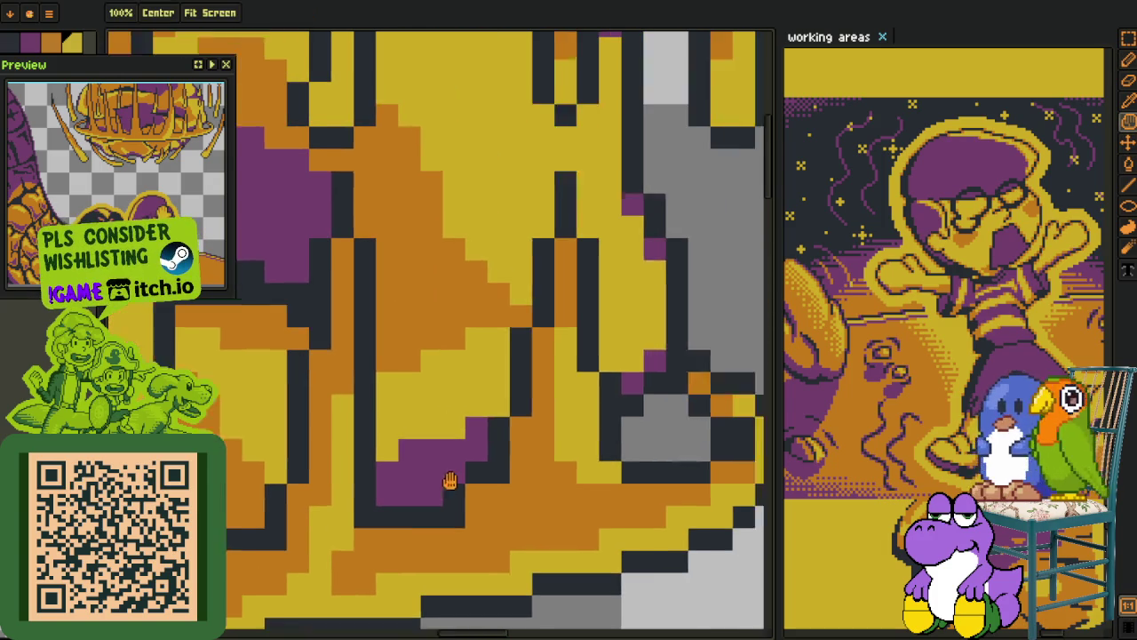
# Paint a yellow stroke down an orange area, restoring one orange bar pixel
pyautogui.moveTo(532, 400); pyautogui.dragTo(465, 312)
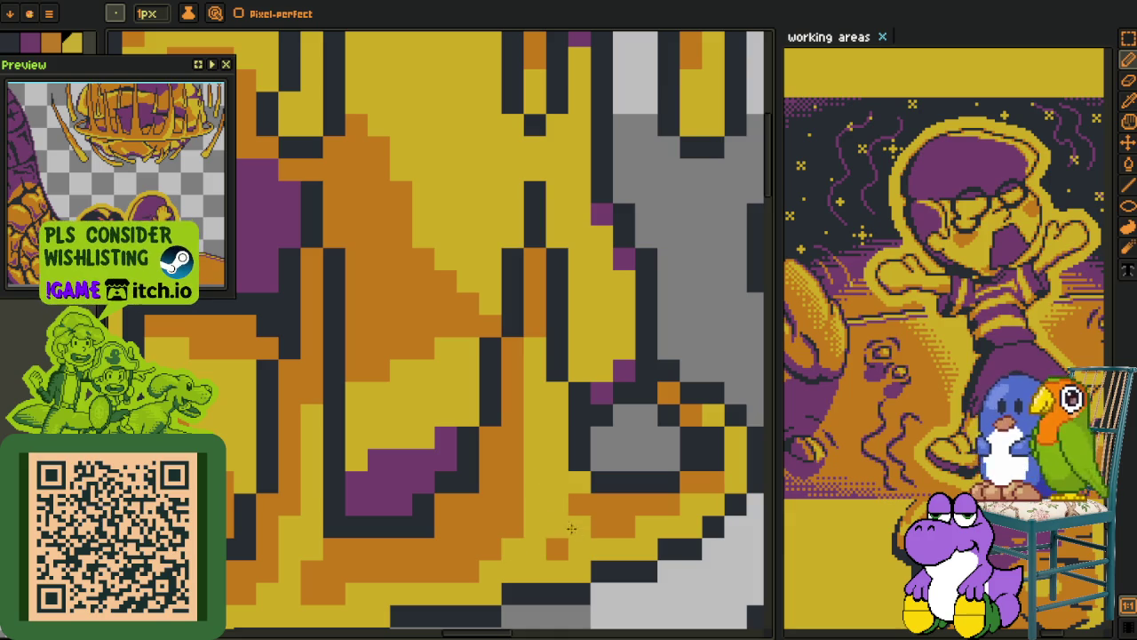
pyautogui.scroll(-2, 519, 549)
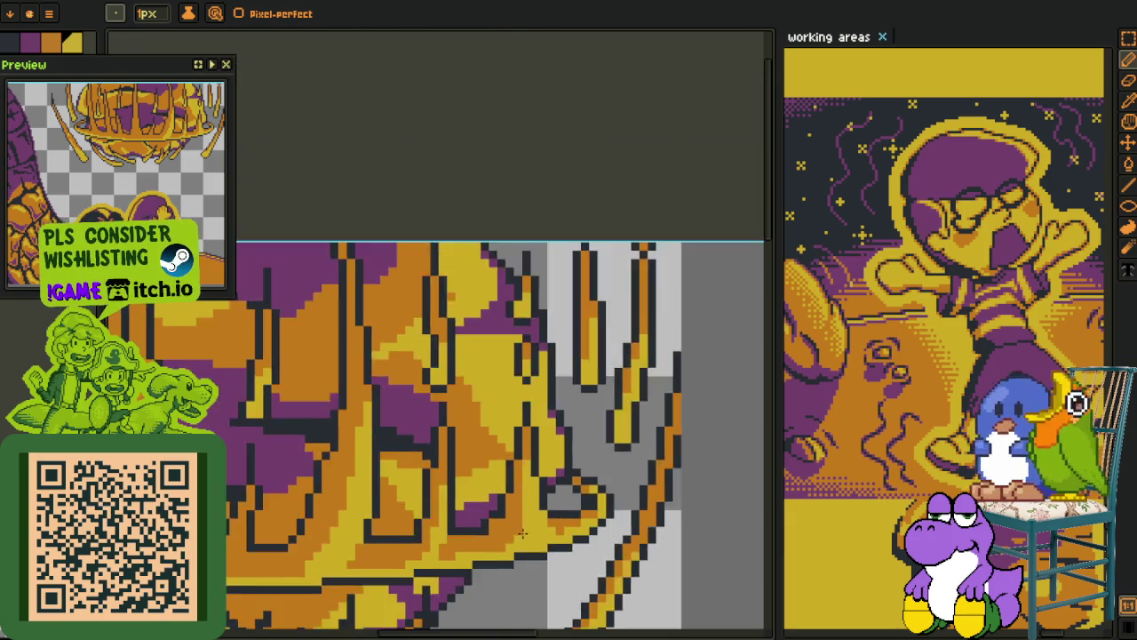
pyautogui.scroll(2, 524, 494)
pyautogui.scroll(-2, 498, 540)
pyautogui.moveTo(533, 373); pyautogui.dragTo(558, 485)
pyautogui.scroll(2, 557, 485)
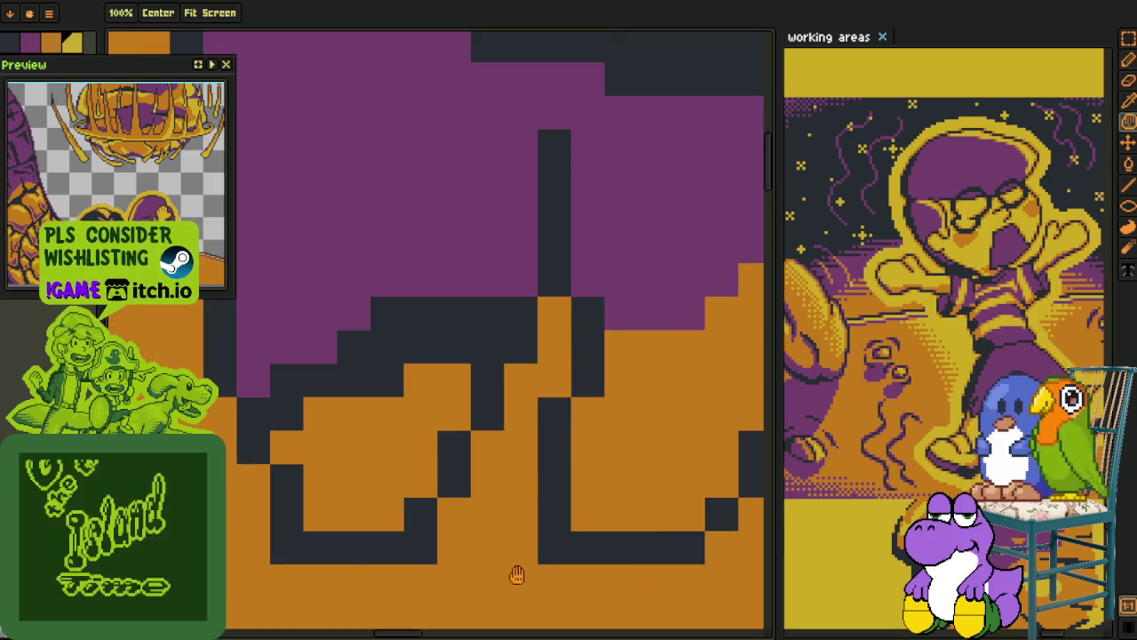
pyautogui.scroll(-5, 516, 574)
pyautogui.moveTo(551, 311)
pyautogui.mouseDown()
pyautogui.moveTo(488, 451)
pyautogui.moveTo(538, 404)
pyautogui.moveTo(582, 413)
pyautogui.mouseUp()
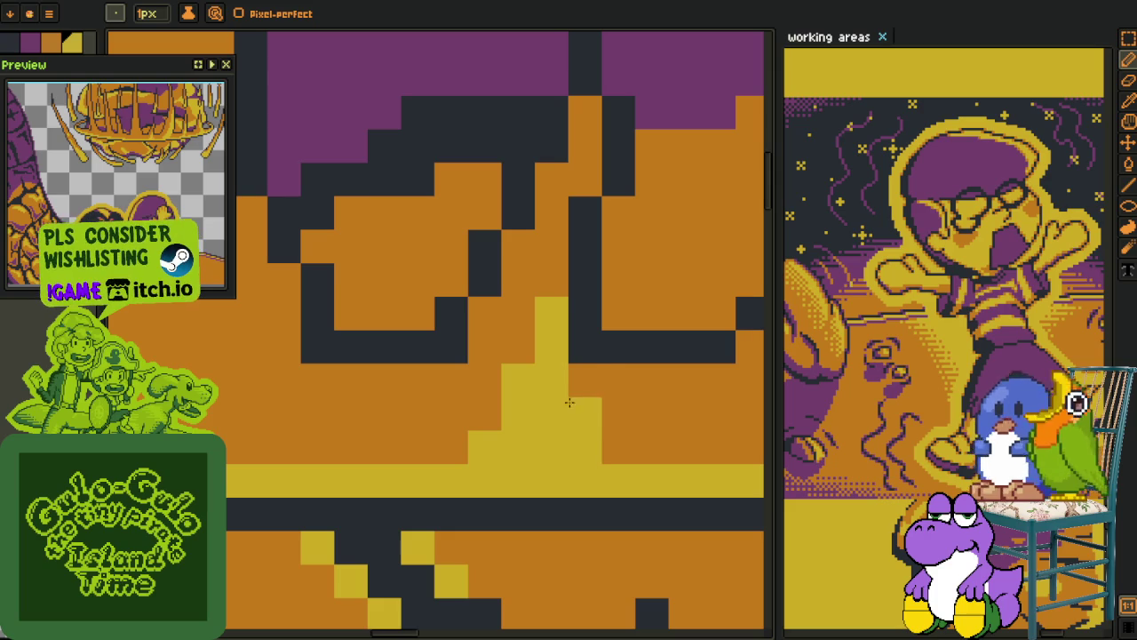
pyautogui.click(585, 430)
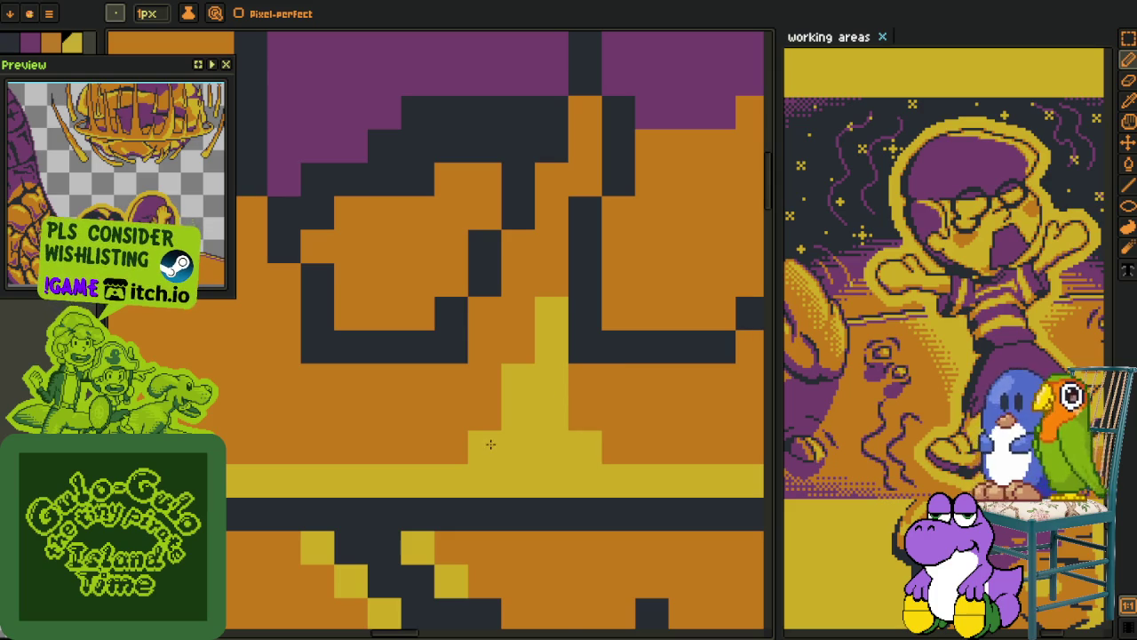
# Draw thin vertical yellow highlight lines down the bars, branching at their base
pyautogui.scroll(-2, 490, 443)
pyautogui.scroll(2, 484, 426)
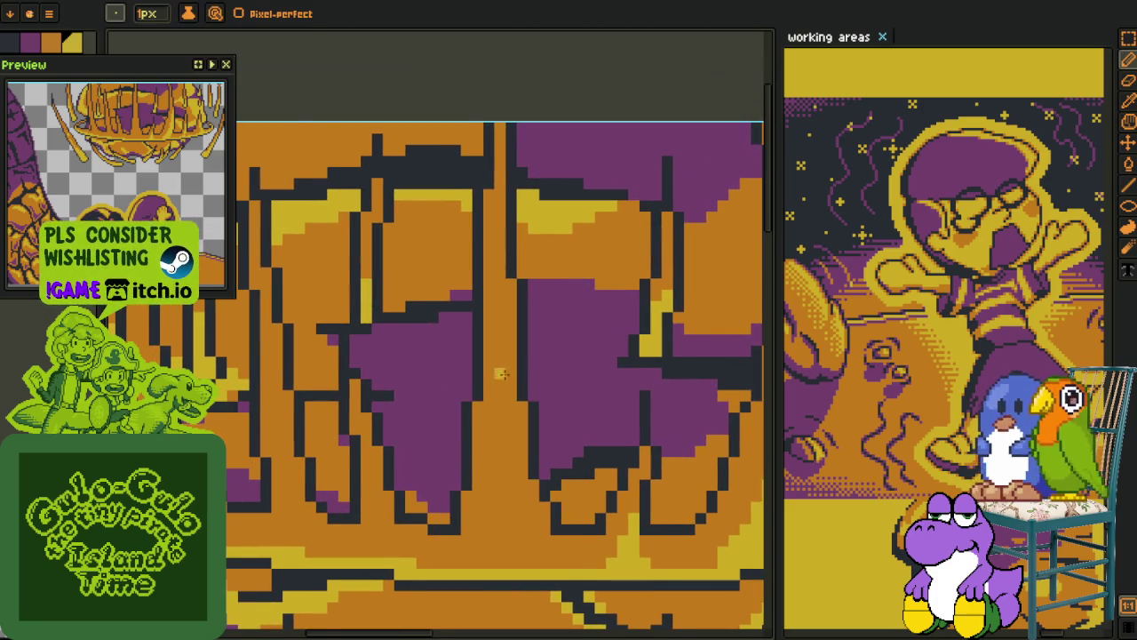
pyautogui.scroll(1, 502, 373)
pyautogui.moveTo(507, 312); pyautogui.dragTo(500, 527)
pyautogui.scroll(1, 487, 391)
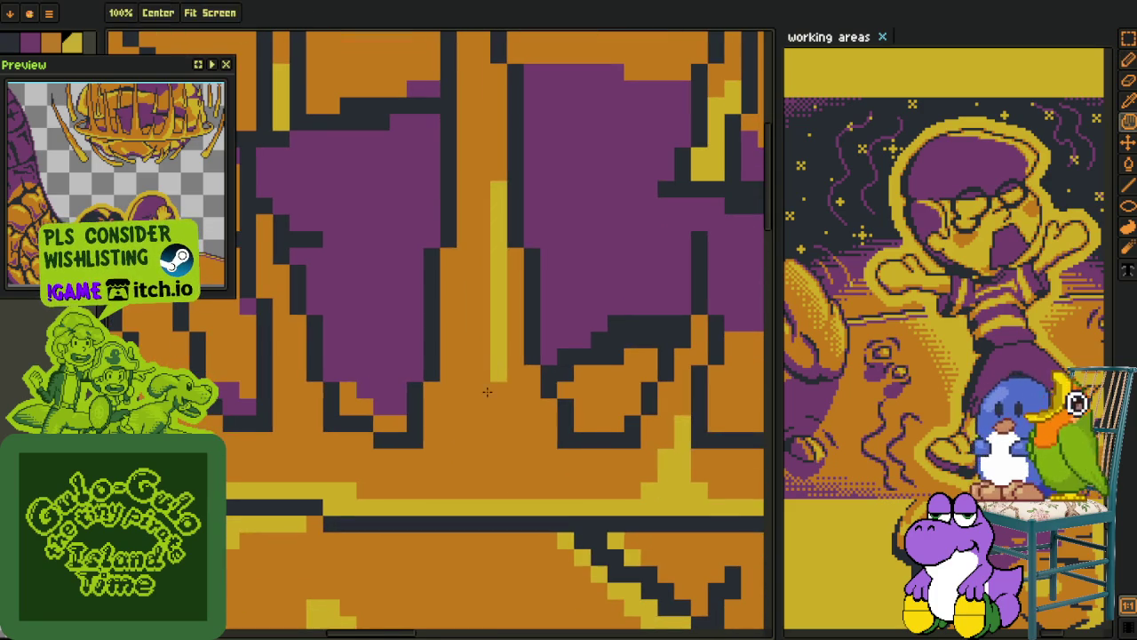
pyautogui.press('b')
pyautogui.moveTo(487, 392); pyautogui.dragTo(495, 444)
pyautogui.moveTo(455, 359); pyautogui.dragTo(463, 462)
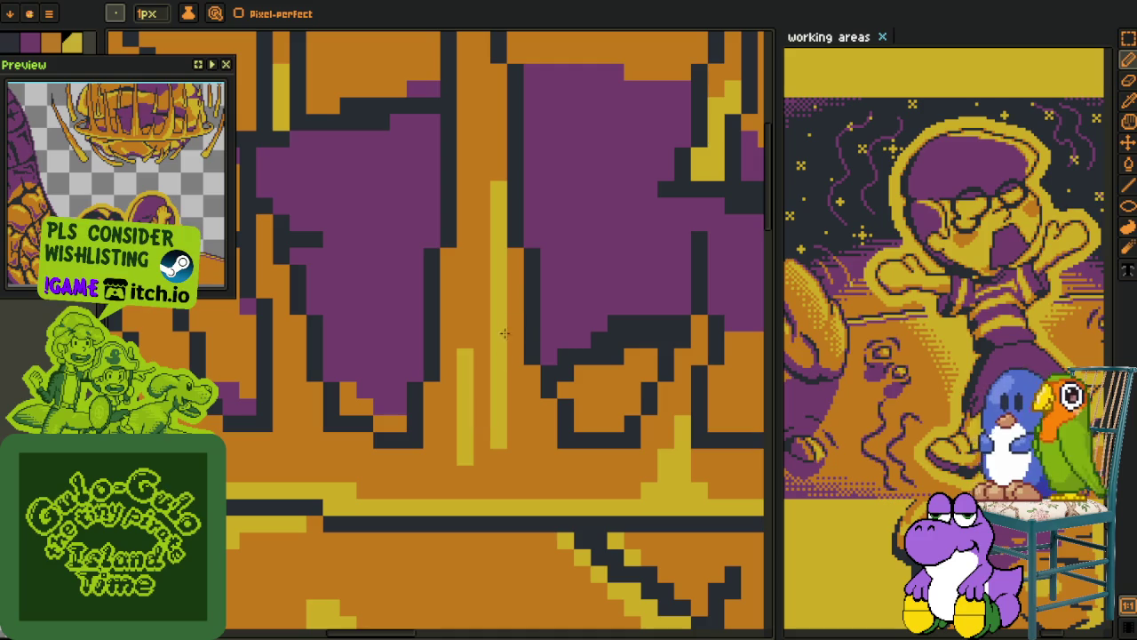
pyautogui.moveTo(521, 269)
pyautogui.mouseDown()
pyautogui.moveTo(524, 408)
pyautogui.moveTo(549, 414)
pyautogui.moveTo(559, 488)
pyautogui.mouseUp()
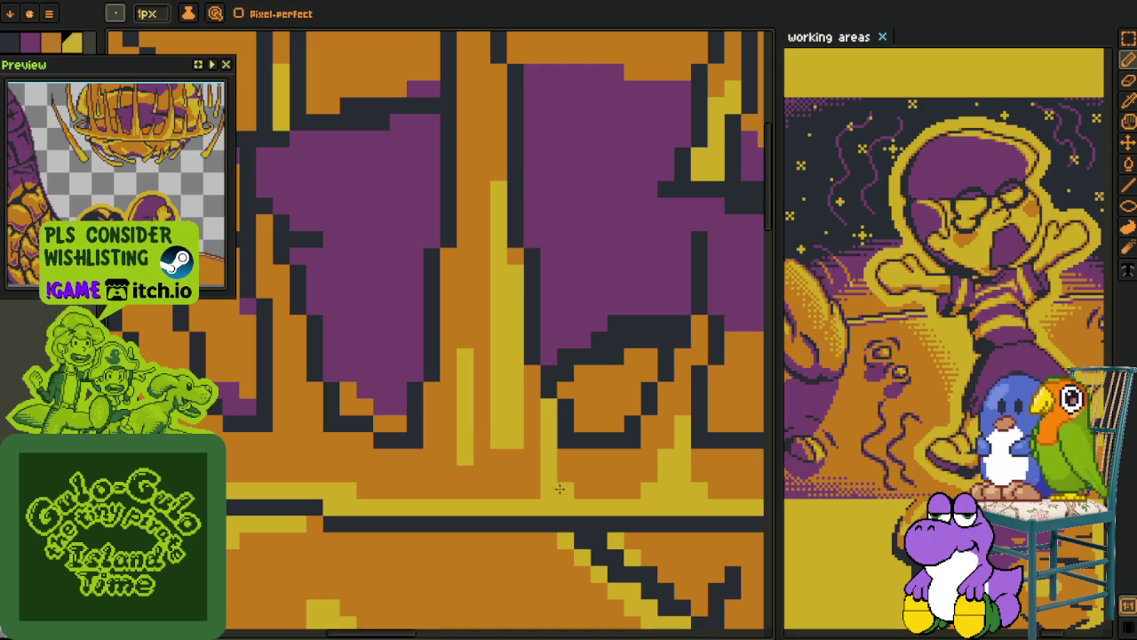
pyautogui.moveTo(448, 434)
pyautogui.mouseDown()
pyautogui.moveTo(442, 480)
pyautogui.moveTo(414, 495)
pyautogui.mouseUp()
pyautogui.moveTo(485, 444)
pyautogui.mouseDown()
pyautogui.moveTo(484, 405)
pyautogui.moveTo(531, 405)
pyautogui.mouseUp()
# Bucket-fill an orange pocket yellow and add a short diagonal highlight
pyautogui.press('g')
pyautogui.click(531, 407)
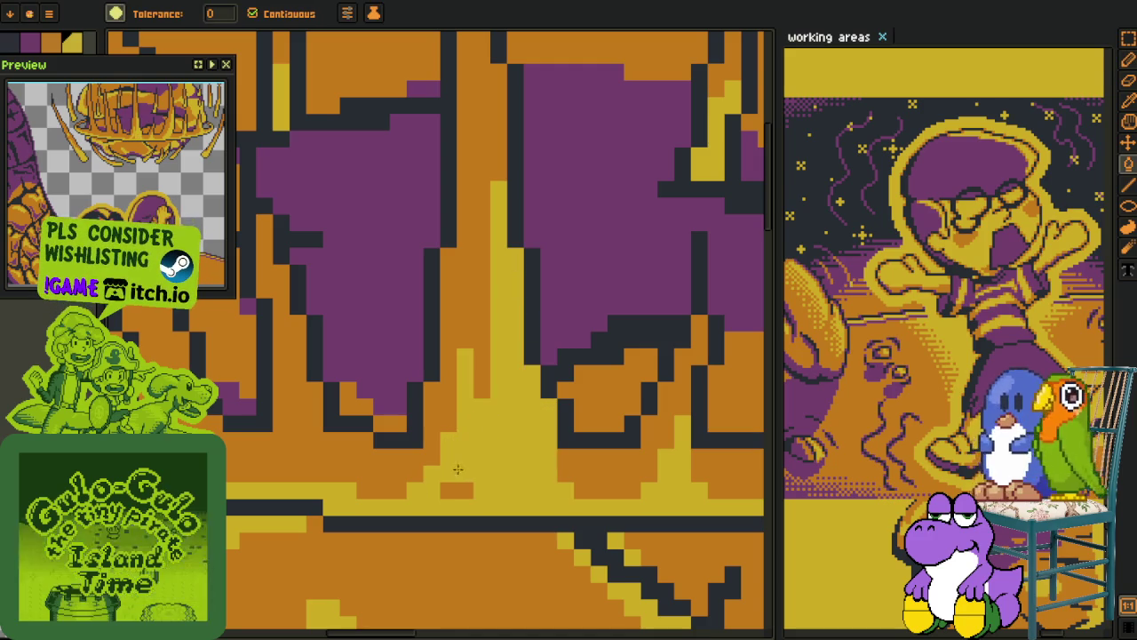
pyautogui.scroll(-5, 463, 480)
pyautogui.scroll(5, 470, 490)
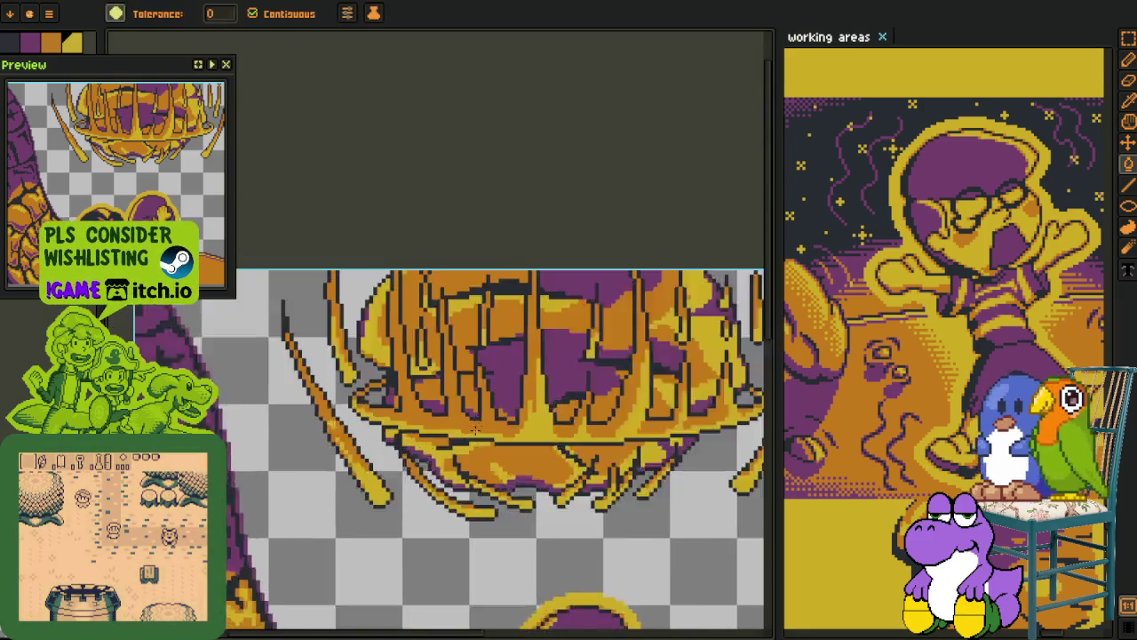
pyautogui.press('b')
pyautogui.scroll(3, 498, 445)
pyautogui.moveTo(510, 366); pyautogui.dragTo(539, 476)
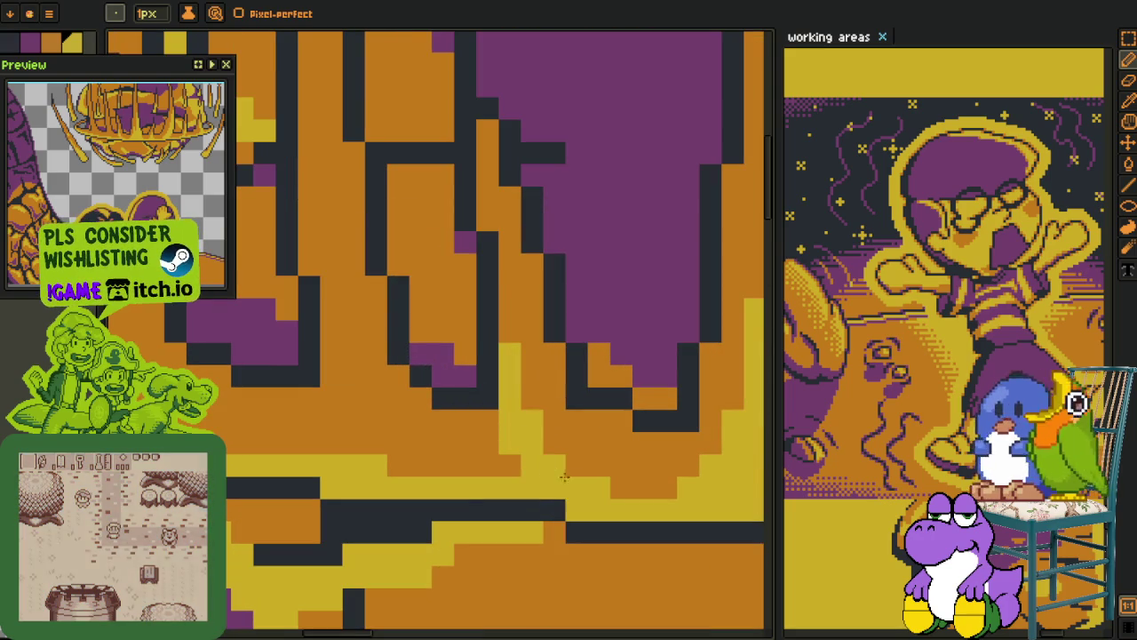
# Draw yellow highlight lines down two adjacent bars with extra pixels near the bottom
pyautogui.scroll(3, 436, 377)
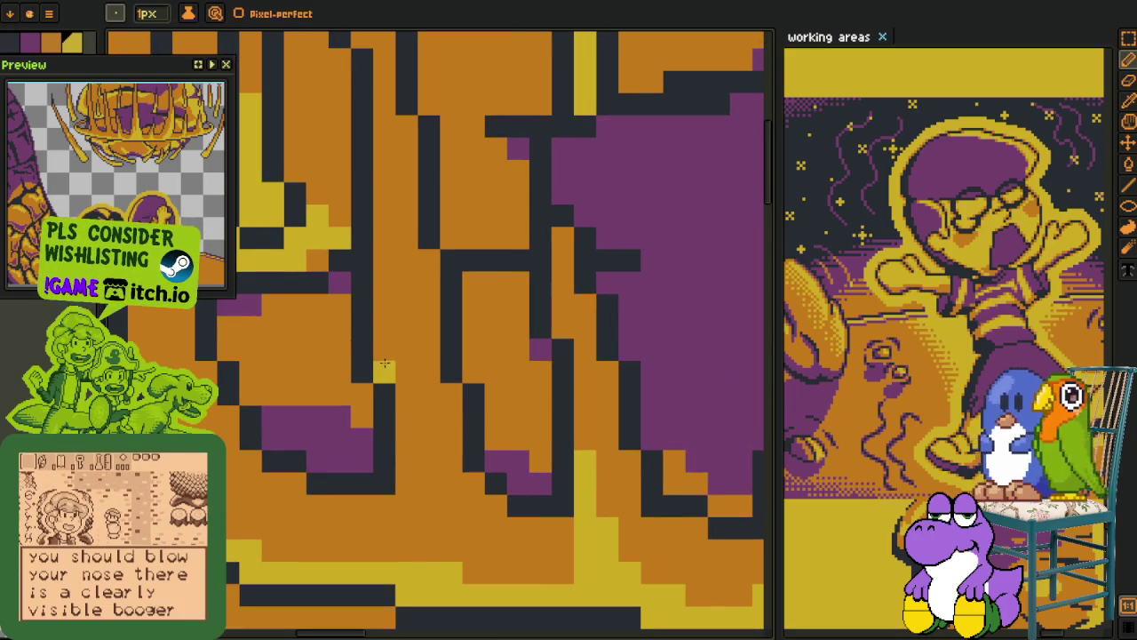
pyautogui.moveTo(383, 373); pyautogui.dragTo(384, 280)
pyautogui.moveTo(406, 349); pyautogui.dragTo(407, 518)
pyautogui.moveTo(428, 450); pyautogui.dragTo(428, 558)
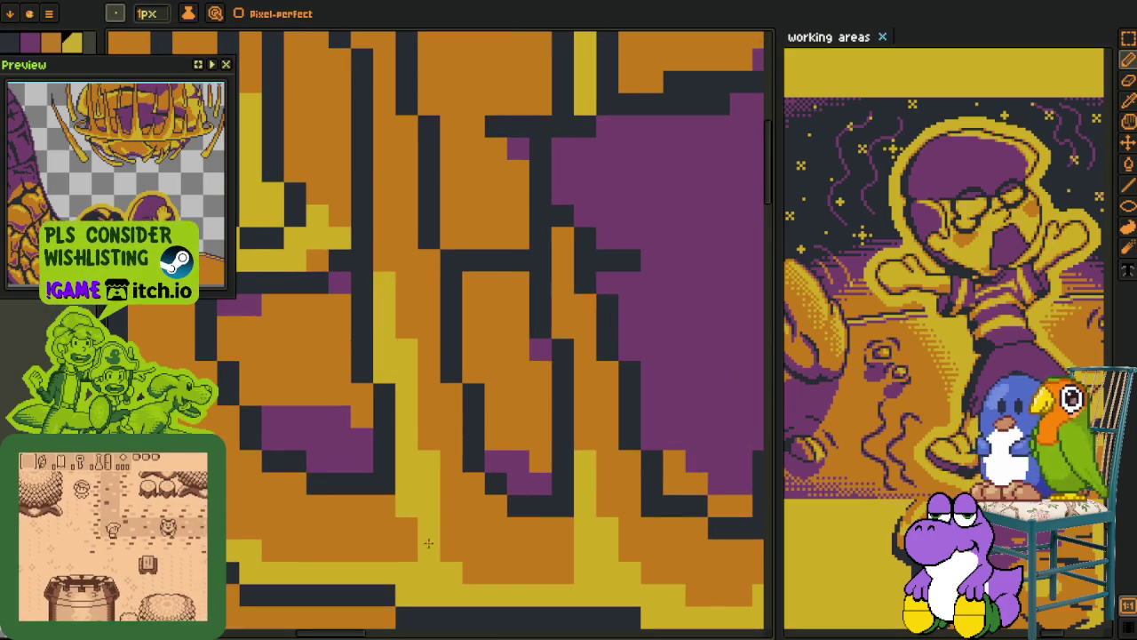
pyautogui.click(404, 548)
pyautogui.moveTo(385, 528); pyautogui.dragTo(385, 551)
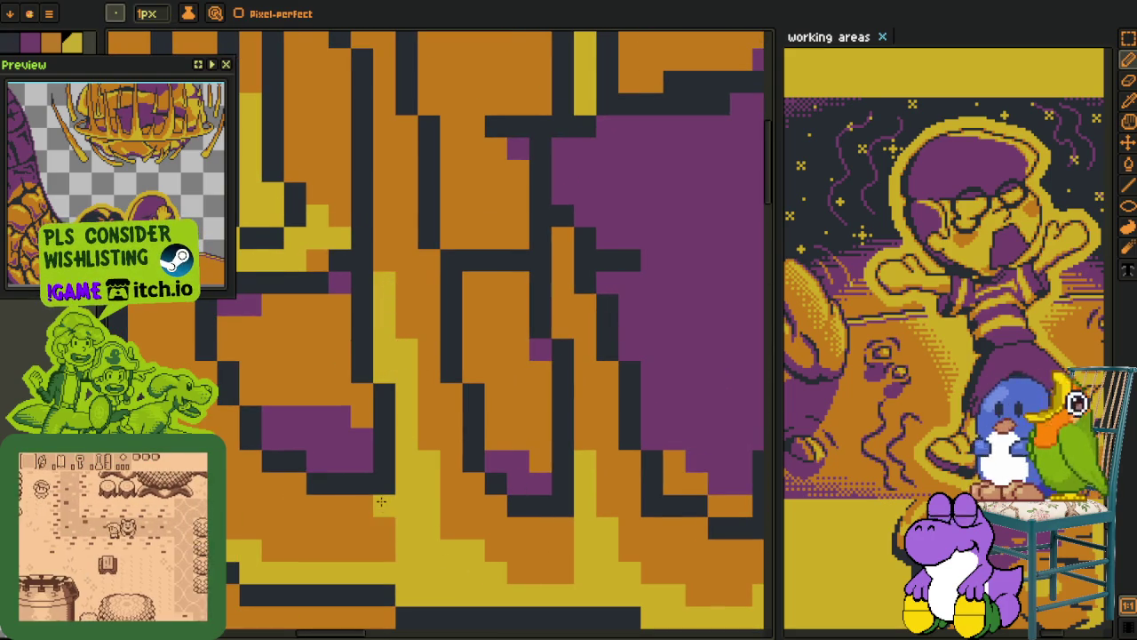
# Add yellow highlight lines down and up the remaining bars
pyautogui.scroll(3, 444, 408)
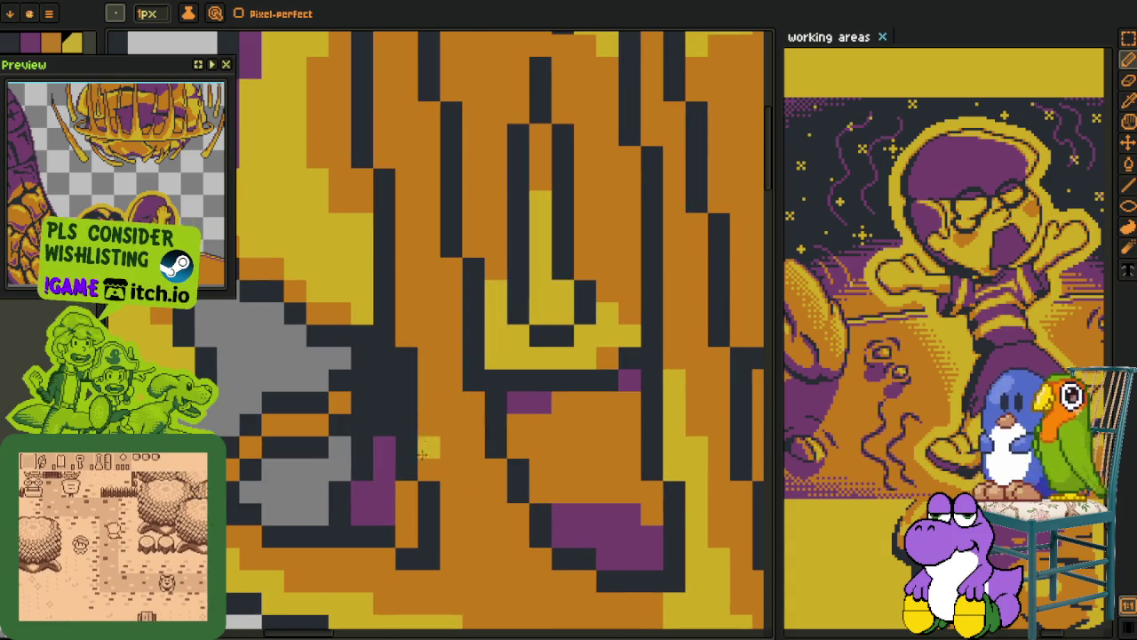
pyautogui.moveTo(429, 403); pyautogui.dragTo(429, 470)
pyautogui.click(451, 492)
pyautogui.scroll(-3, 452, 492)
pyautogui.moveTo(433, 335)
pyautogui.mouseDown()
pyautogui.moveTo(449, 409)
pyautogui.moveTo(487, 476)
pyautogui.mouseUp()
pyautogui.scroll(3, 414, 353)
pyautogui.hscroll(-1, 414, 352)
pyautogui.moveTo(459, 382); pyautogui.dragTo(447, 258)
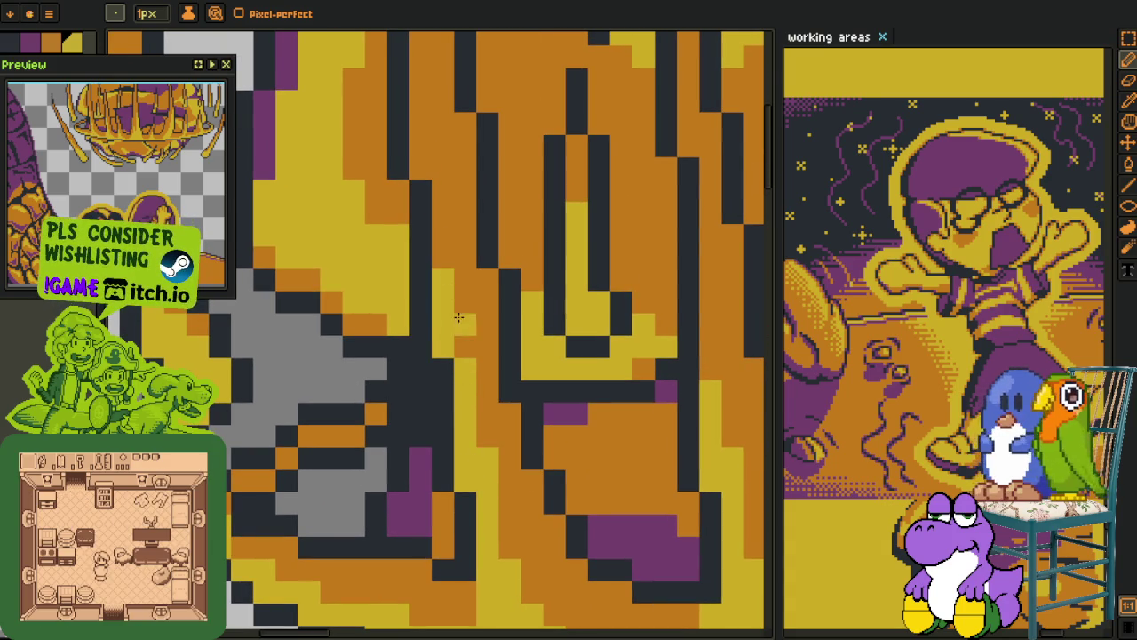
pyautogui.scroll(-5, 447, 258)
pyautogui.scroll(-5, 446, 259)
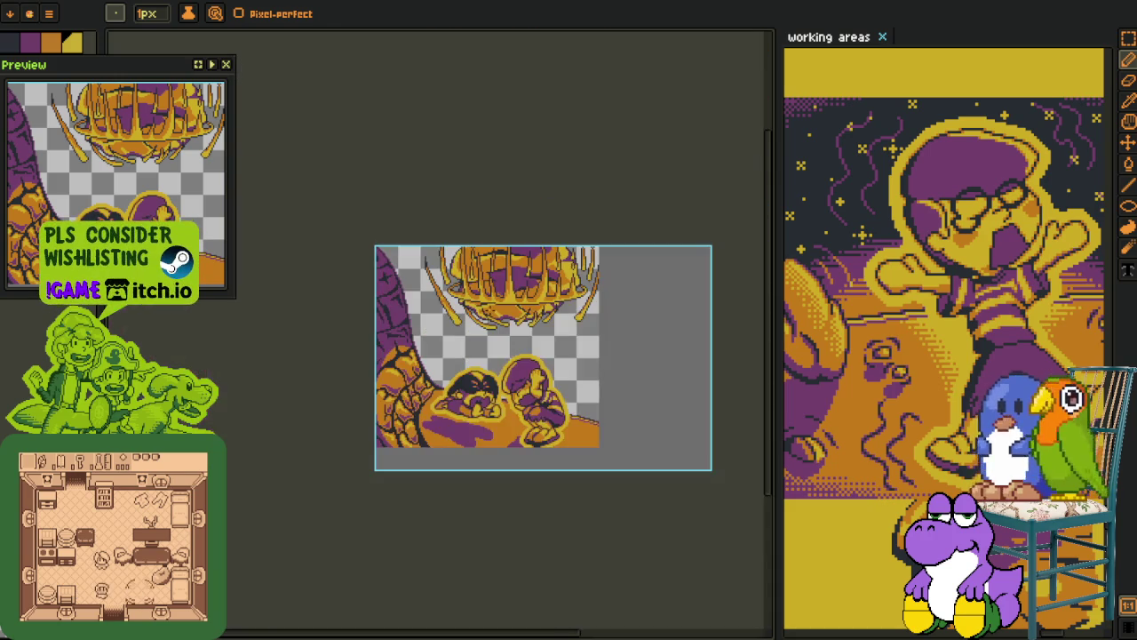
# Make the dark starry background layer visible from the timeline
pyautogui.press('i')
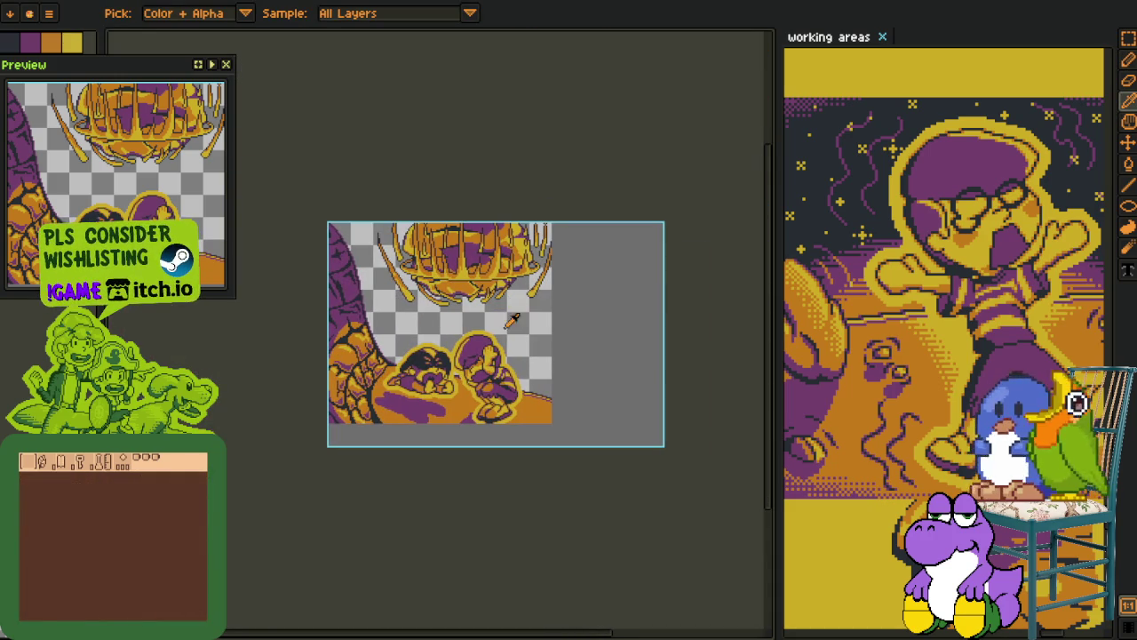
pyautogui.press('Tab')
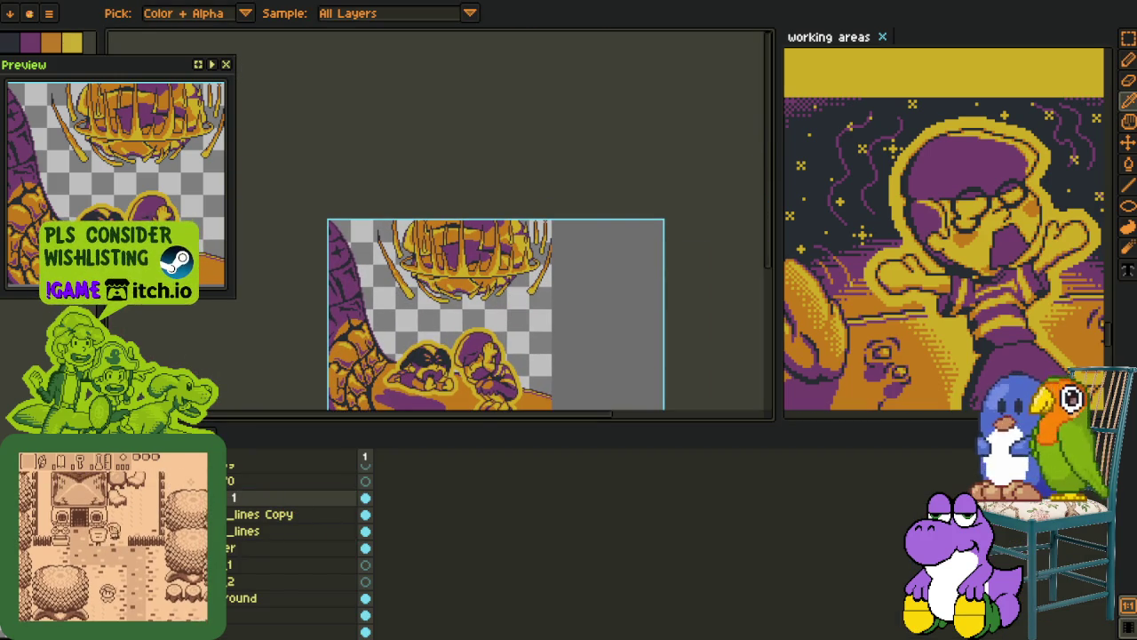
pyautogui.scroll(-3, 293, 542)
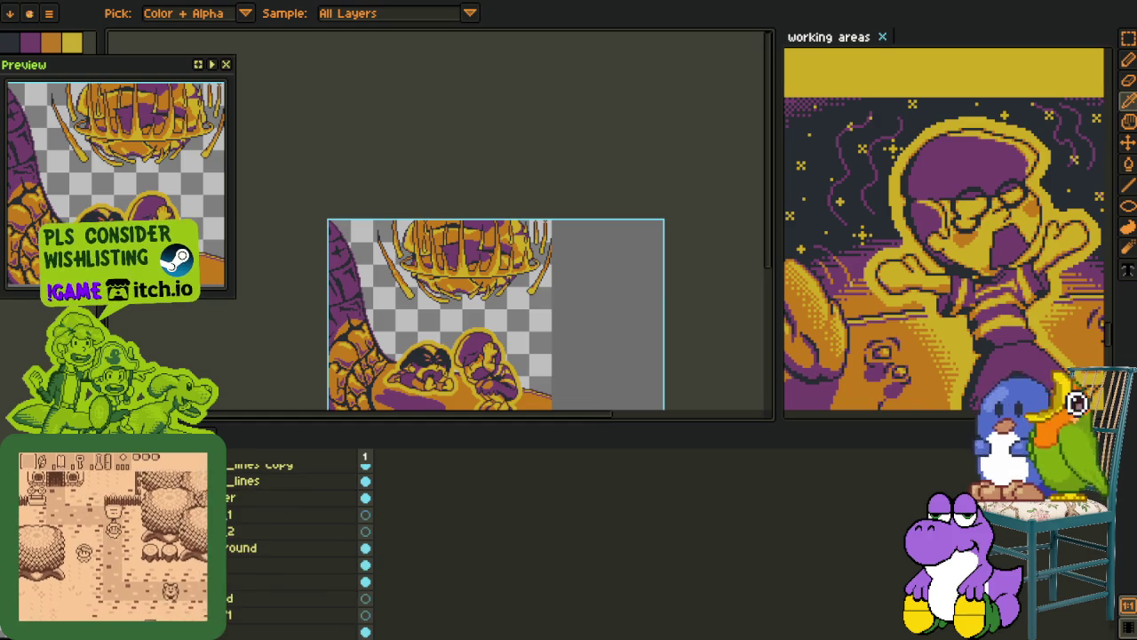
pyautogui.click(365, 531)
pyautogui.press('Tab')
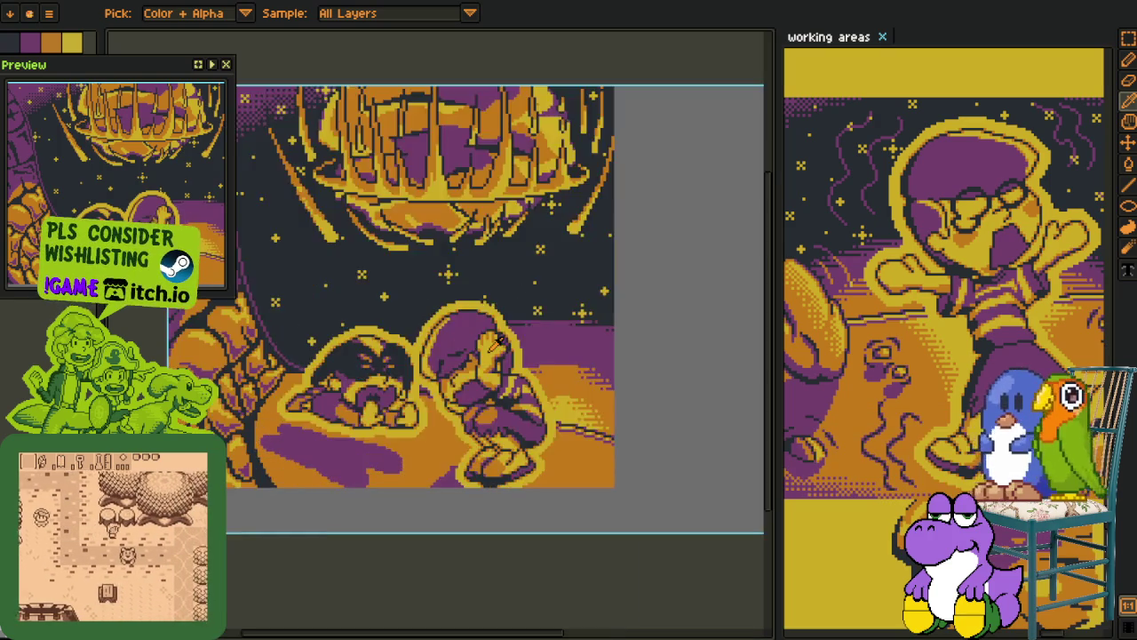
# Recentre the artwork and add a new empty layer
pyautogui.scroll(-1, 498, 339)
pyautogui.scroll(1, 498, 339)
pyautogui.moveTo(499, 339); pyautogui.dragTo(505, 425)
pyautogui.press('Tab')
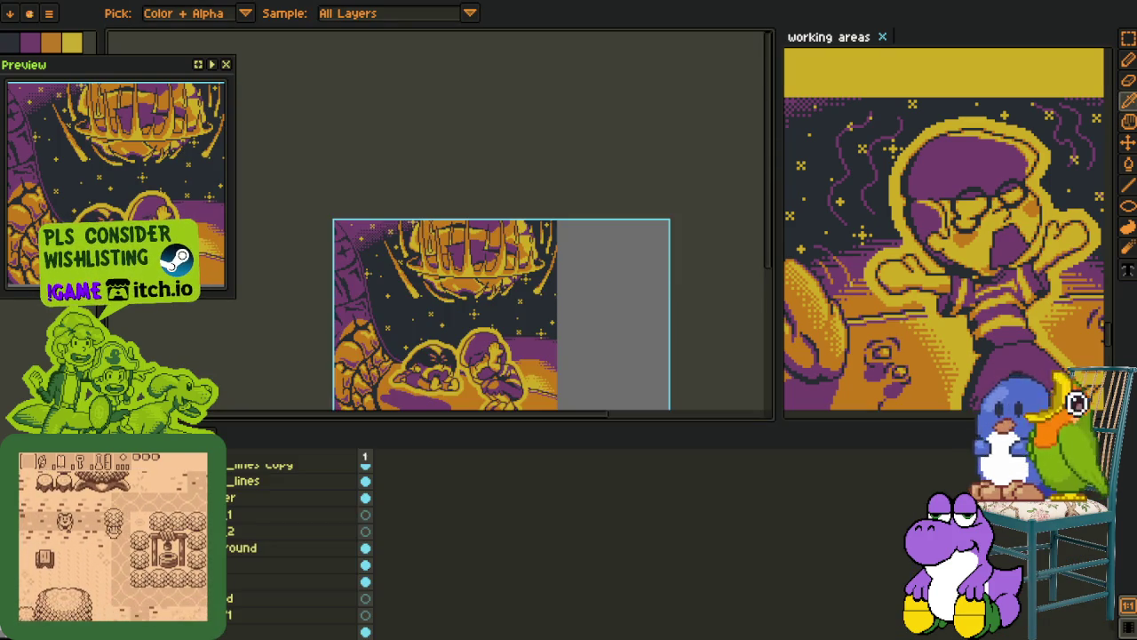
pyautogui.hotkey('shift', 'n')
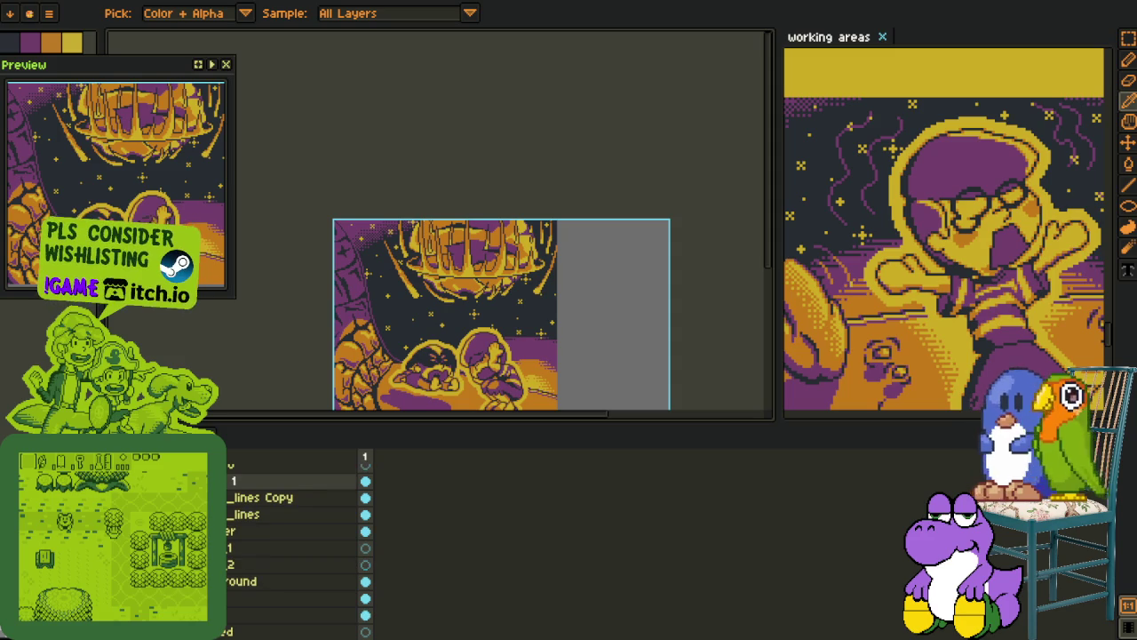
# Delete the empty new layer and rename 'speed_lines Copy' to 'speed_lines_2'
pyautogui.rightClick(229, 481)
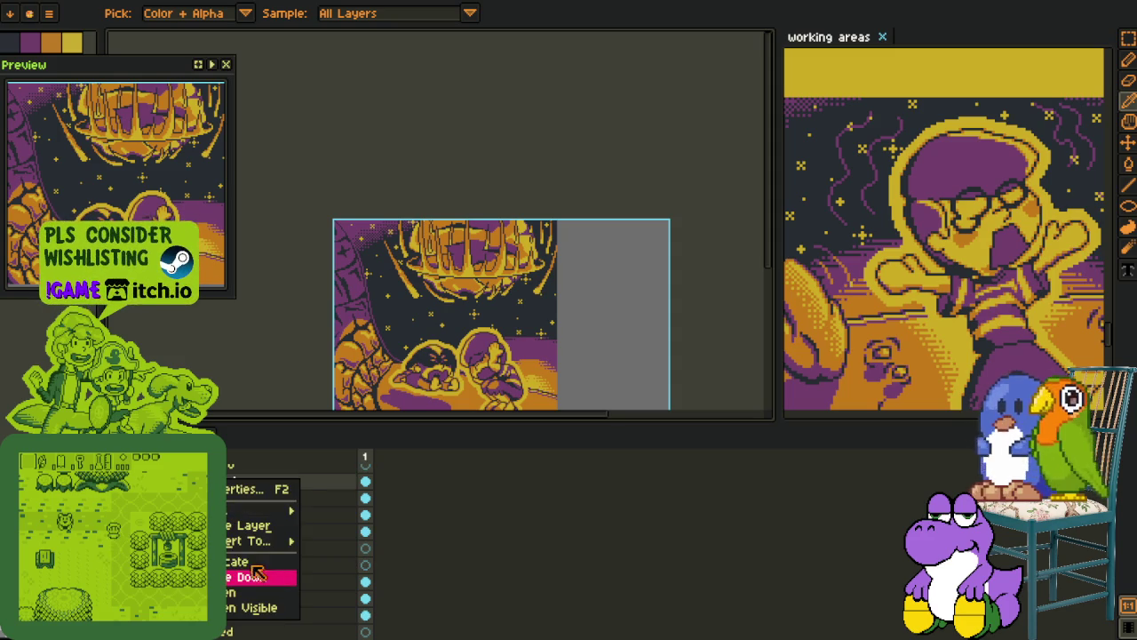
pyautogui.click(261, 605)
pyautogui.doubleClick(231, 480)
pyautogui.press('BackSpace')
pyautogui.press('BackSpace')
pyautogui.press('BackSpace')
pyautogui.write('_2')
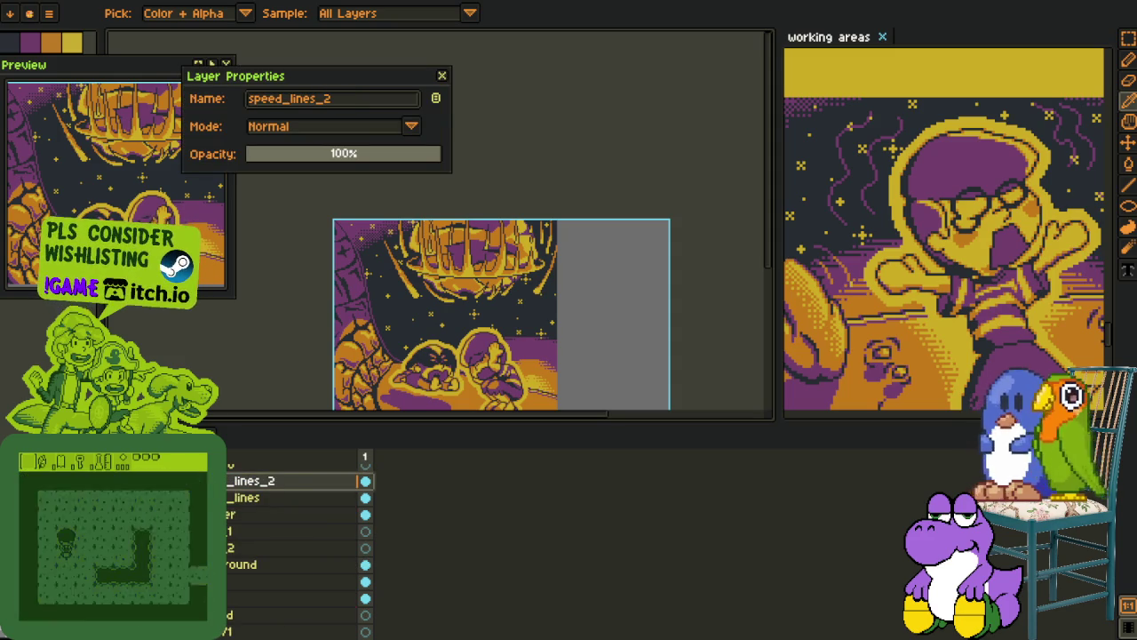
pyautogui.press('Return')
# Drag the speed_lines layer down the stack so the cloud appears above the figures
pyautogui.click(231, 498)
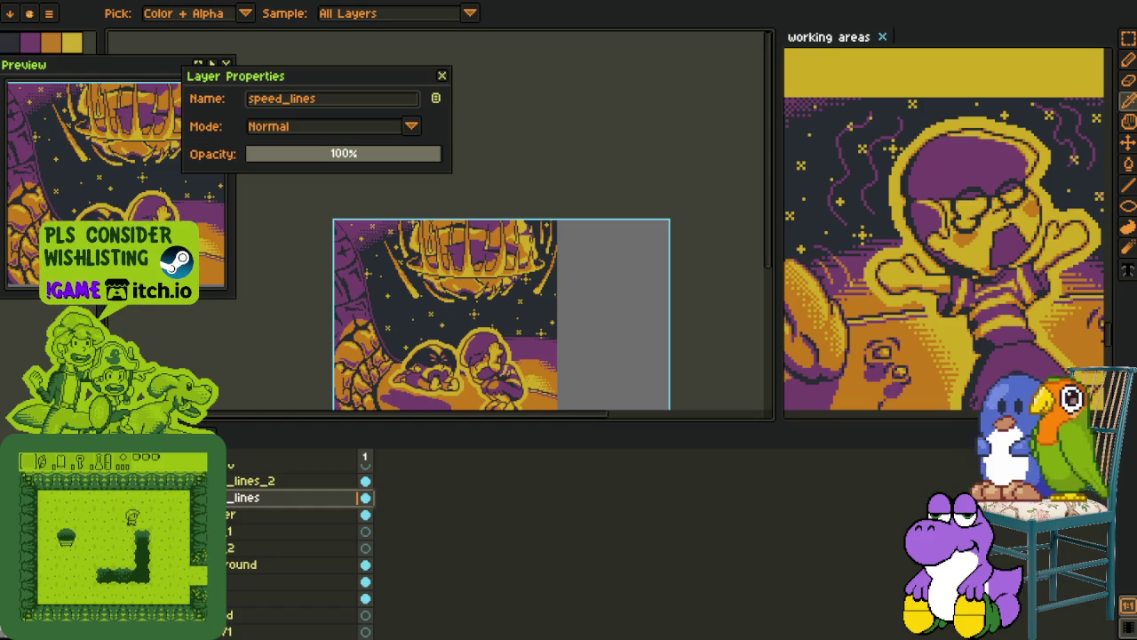
pyautogui.moveTo(231, 497)
pyautogui.mouseDown()
pyautogui.moveTo(231, 614)
pyautogui.moveTo(231, 597)
pyautogui.mouseUp()
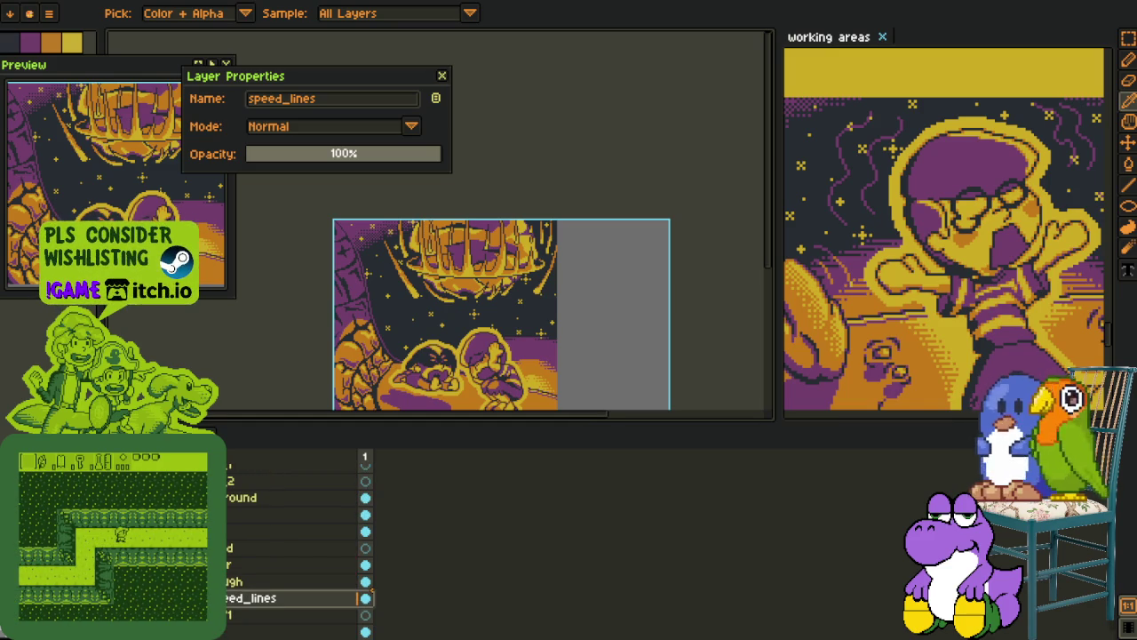
pyautogui.moveTo(363, 597); pyautogui.dragTo(363, 587)
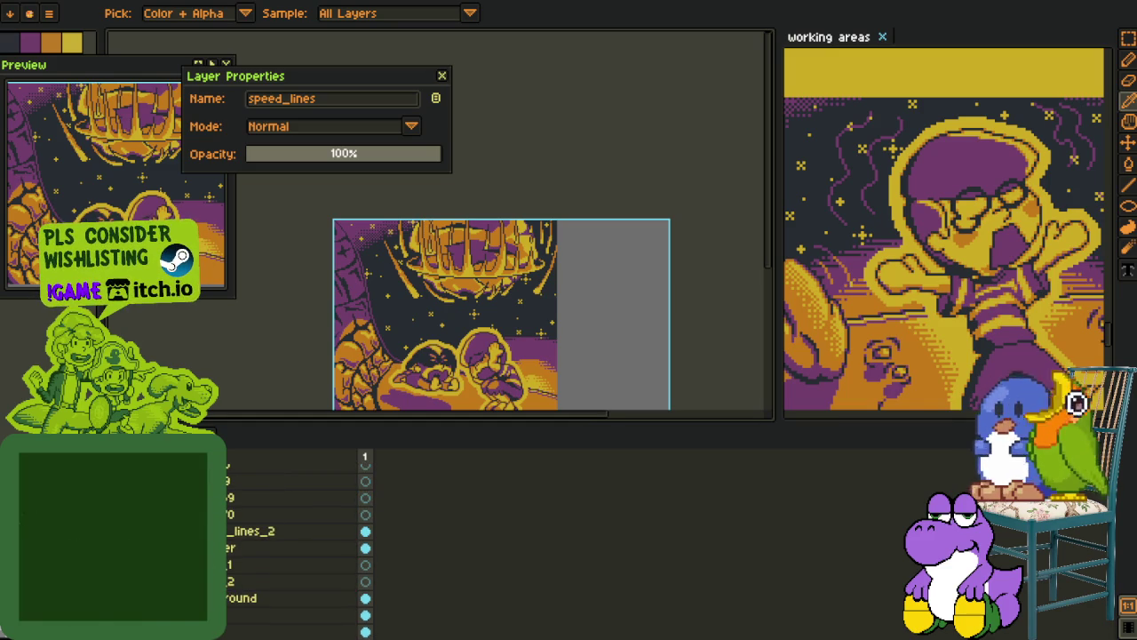
pyautogui.moveTo(229, 498); pyautogui.dragTo(234, 452)
pyautogui.scroll(2, 502, 274)
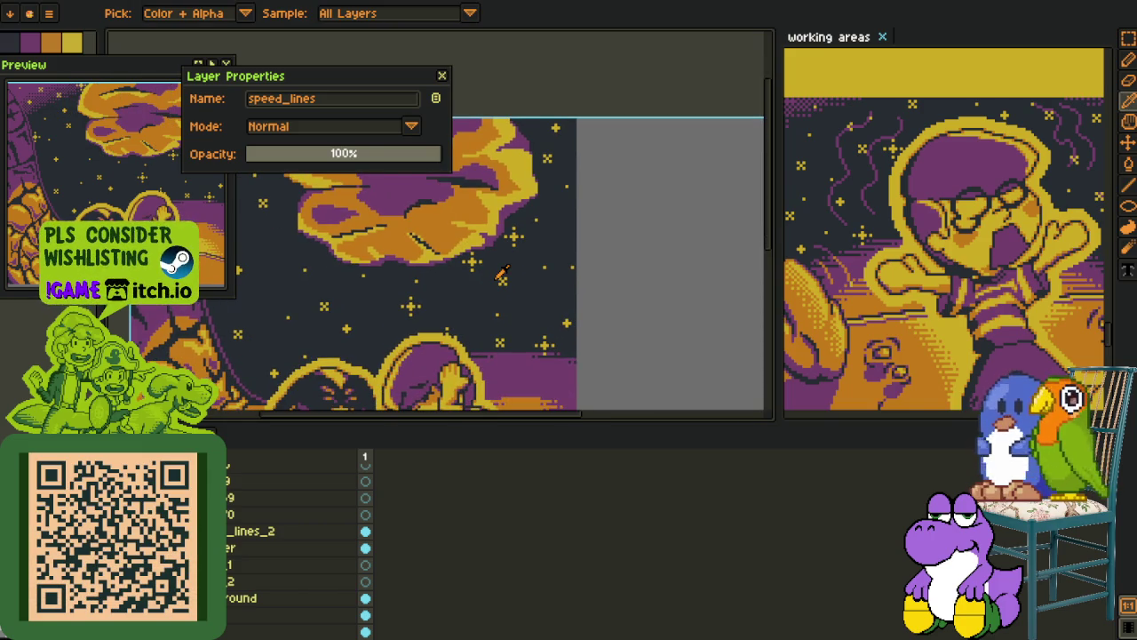
pyautogui.scroll(-1, 502, 273)
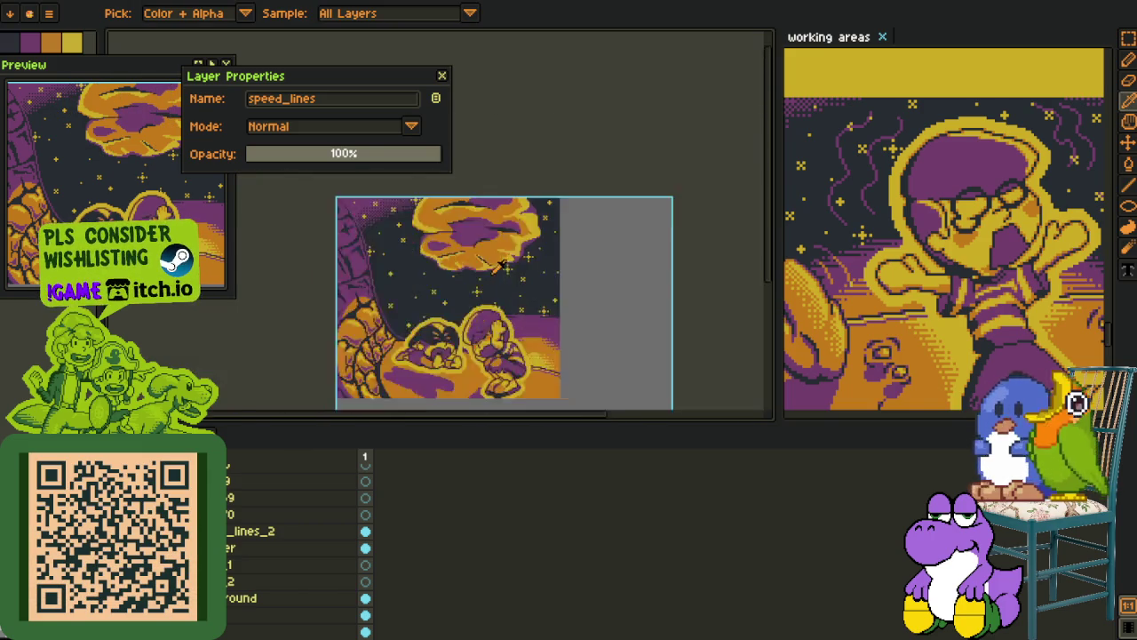
pyautogui.scroll(1, 502, 267)
pyautogui.moveTo(502, 267); pyautogui.dragTo(502, 351)
# Duplicate the boulder layer from the layer list
pyautogui.press('i')
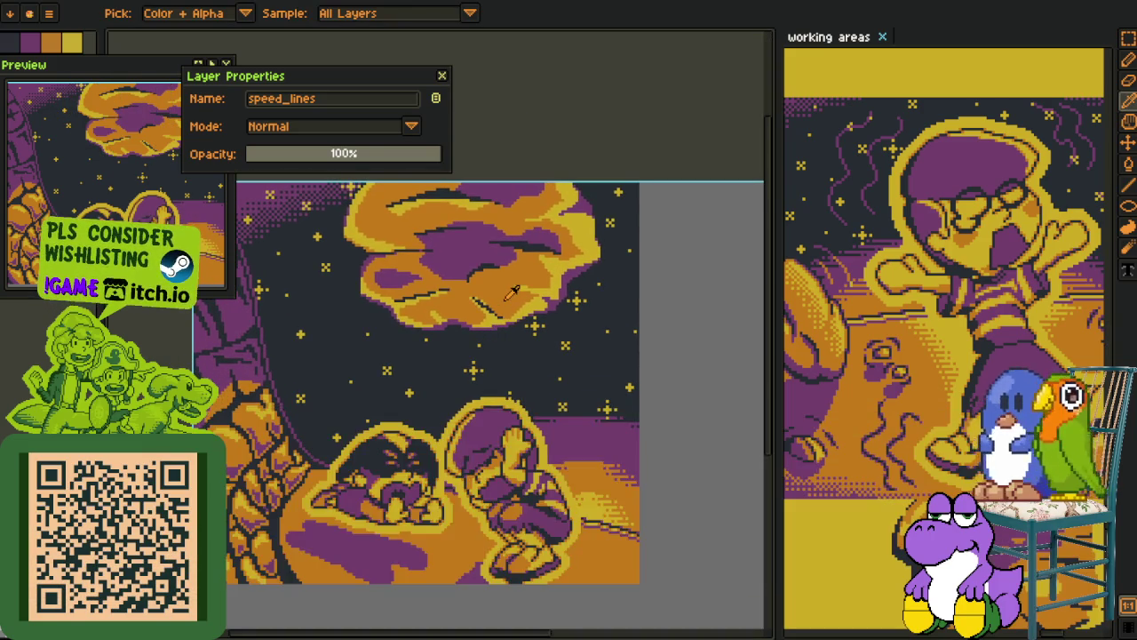
pyautogui.scroll(-2, 511, 275)
pyautogui.scroll(2, 511, 275)
pyautogui.scroll(2, 444, 320)
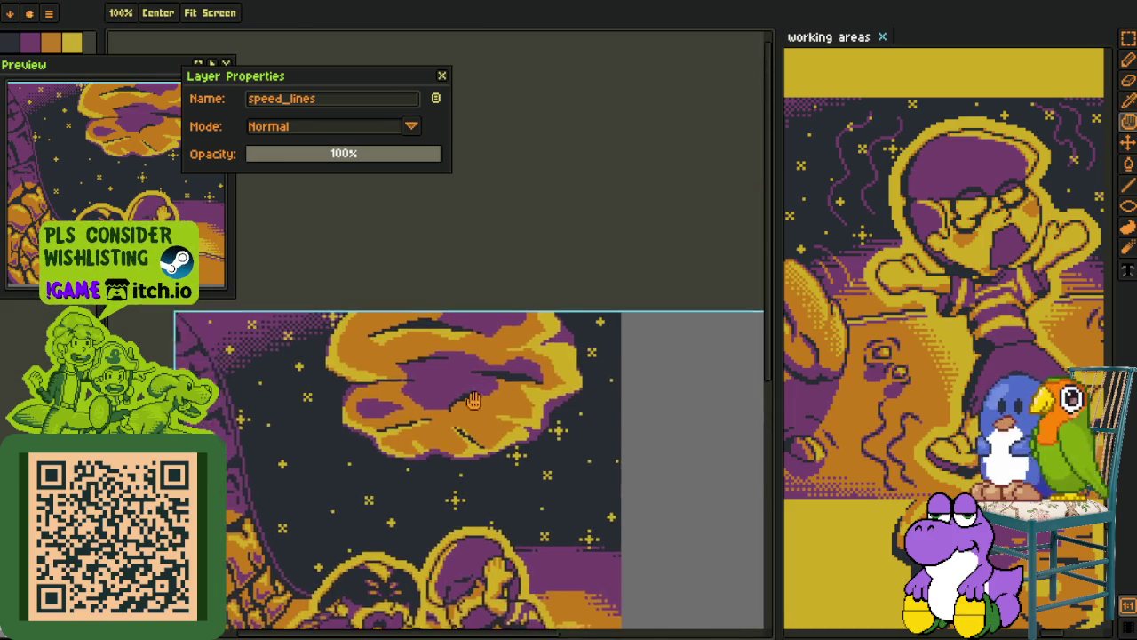
pyautogui.press('g')
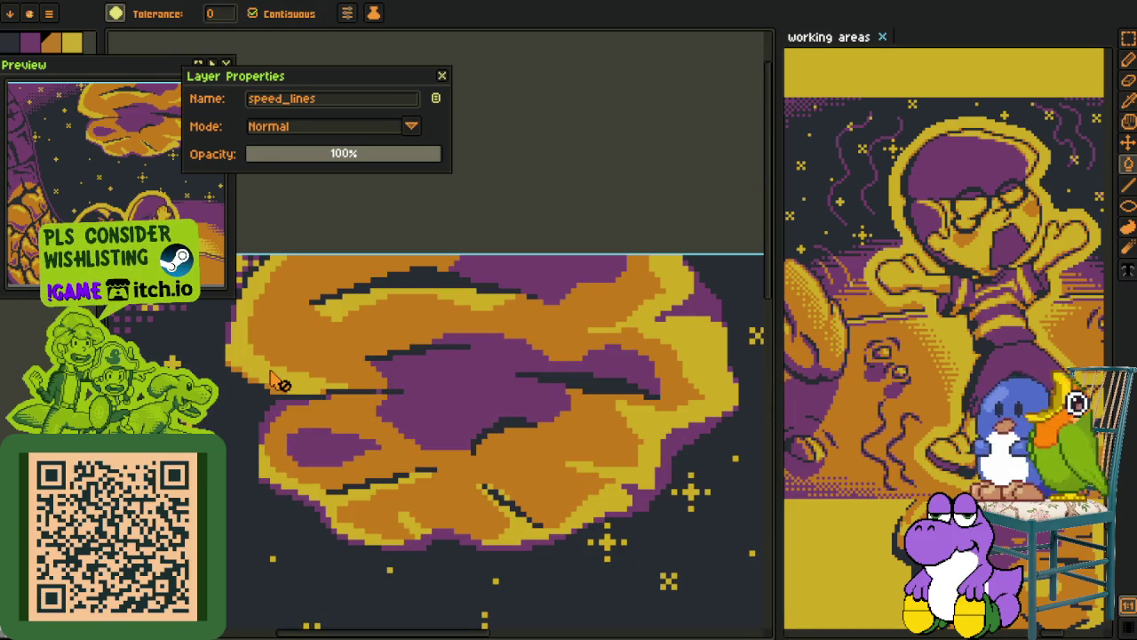
pyautogui.press('Tab')
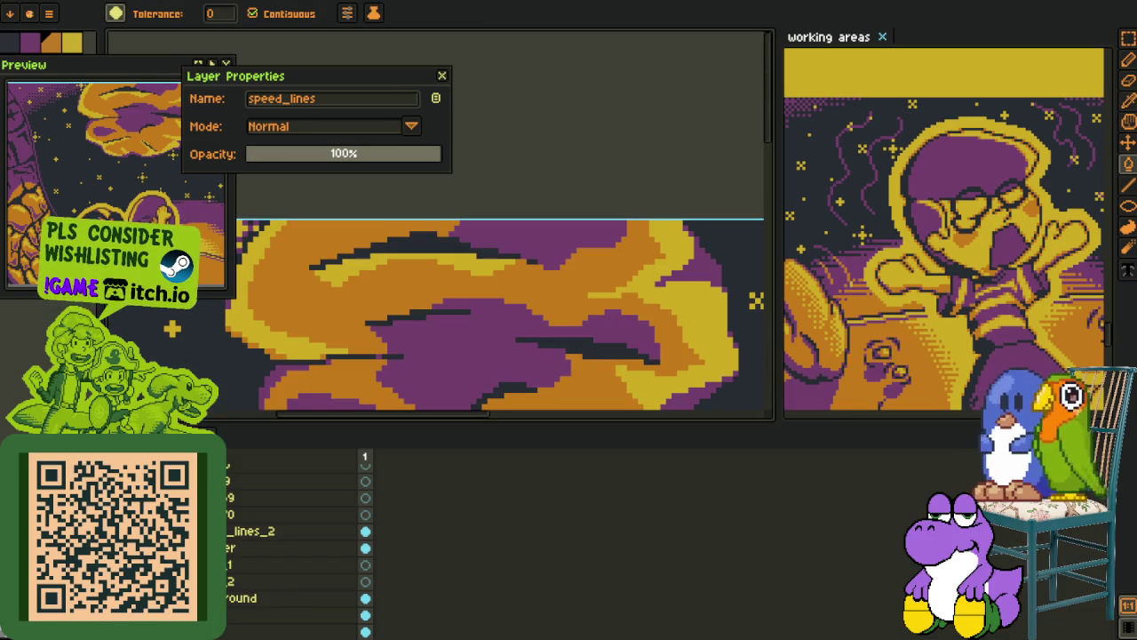
pyautogui.rightClick(258, 547)
pyautogui.click(253, 604)
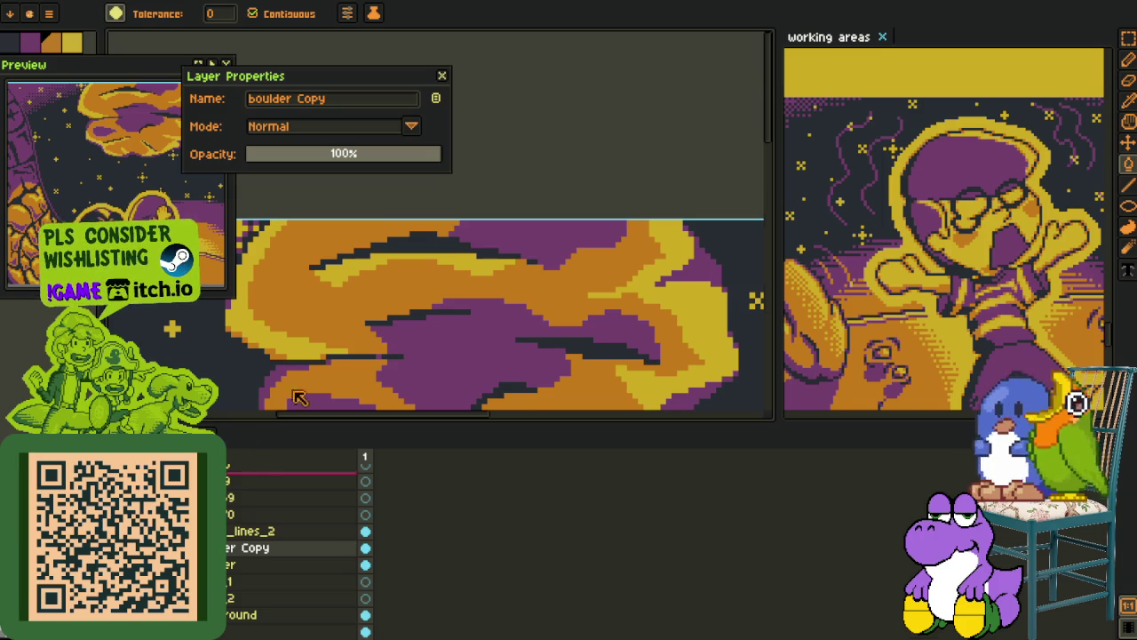
pyautogui.press('Tab')
# Bucket-fill the copy's large, left and top purple cloud areas white
pyautogui.press('p')
pyautogui.scroll(2, 361, 423)
pyautogui.press('g')
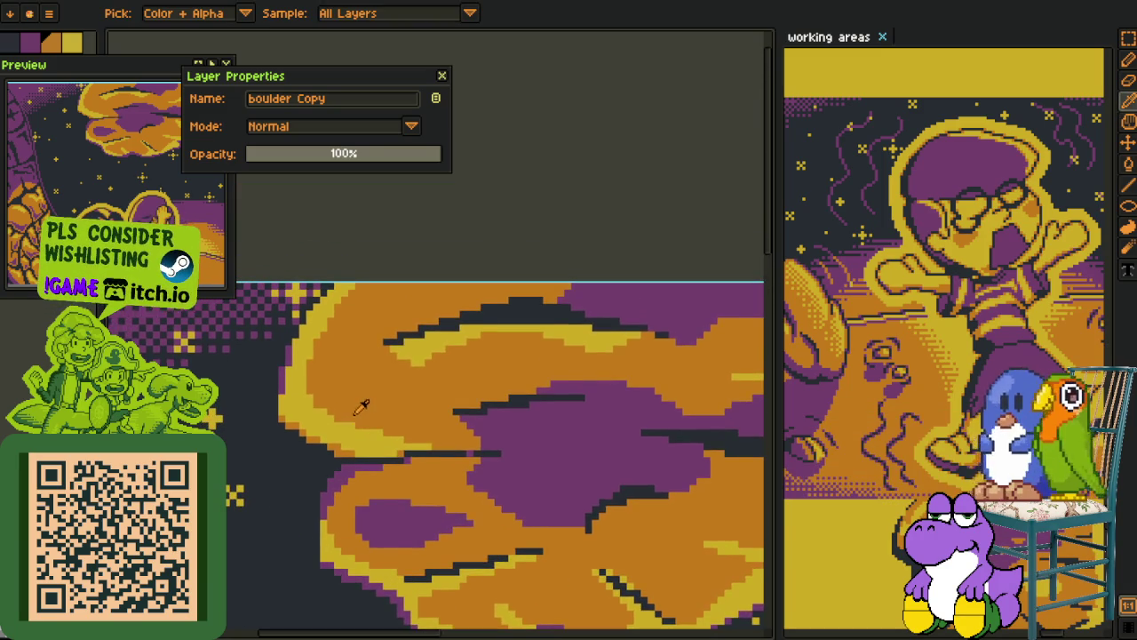
pyautogui.scroll(1, 362, 424)
pyautogui.scroll(-1, 328, 432)
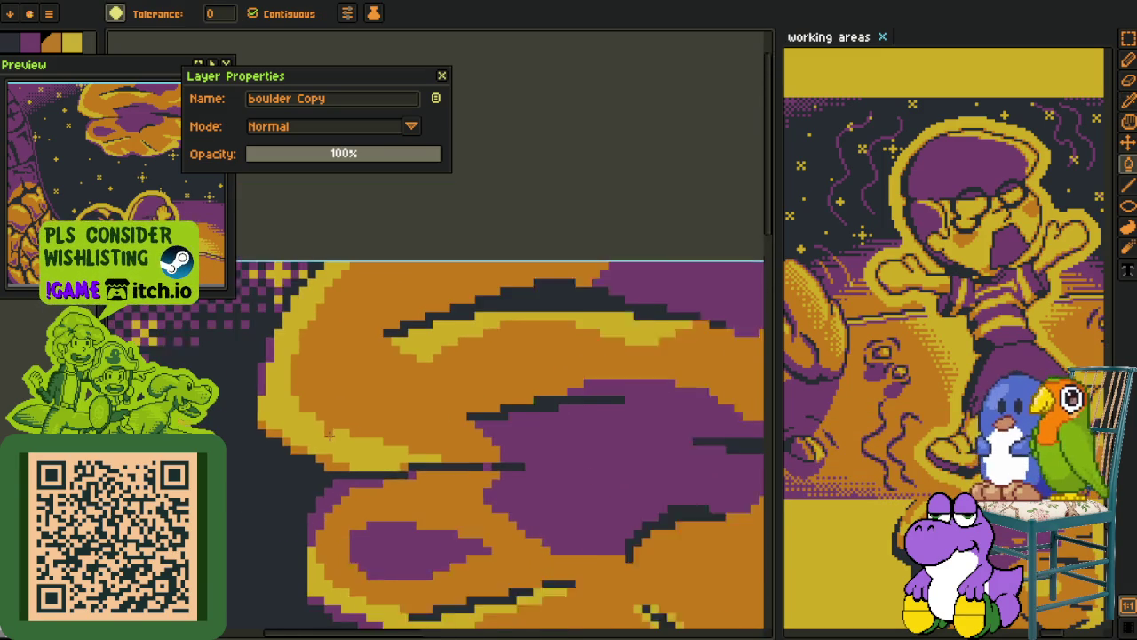
pyautogui.scroll(-1, 331, 436)
pyautogui.press('m')
pyautogui.scroll(-1, 351, 422)
pyautogui.scroll(-1, 320, 391)
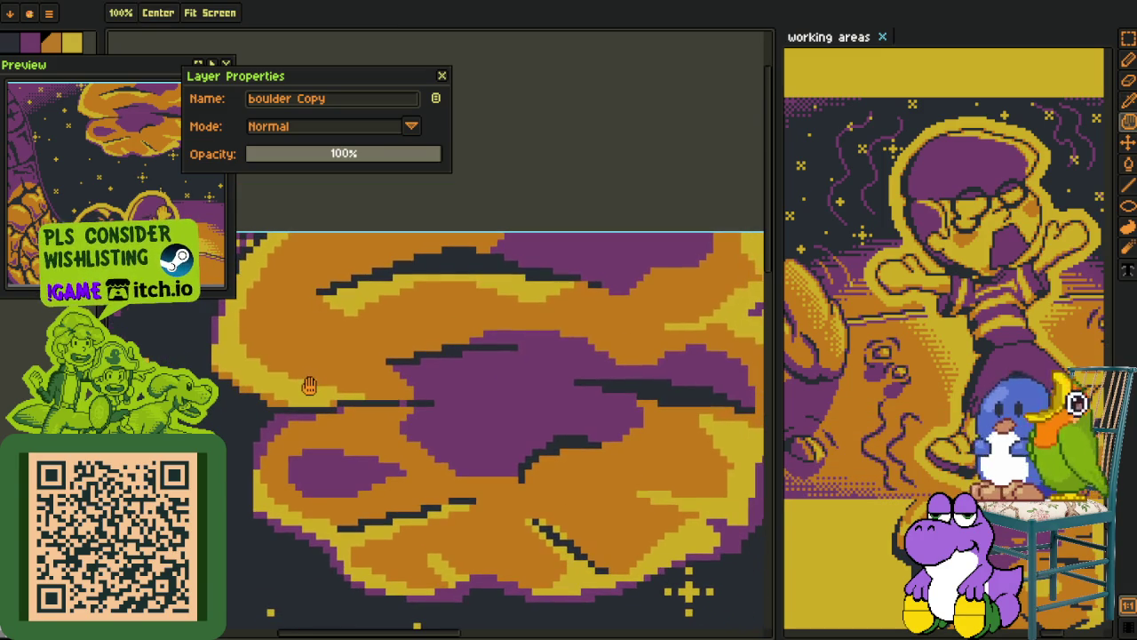
pyautogui.press('g')
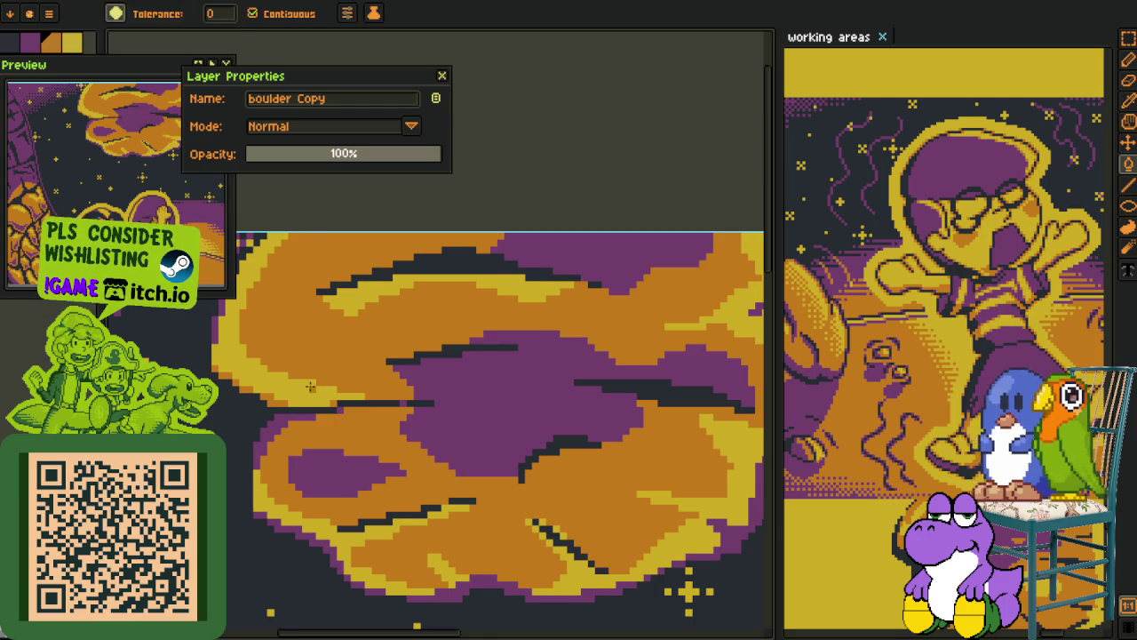
pyautogui.scroll(-1, 316, 369)
pyautogui.press('o')
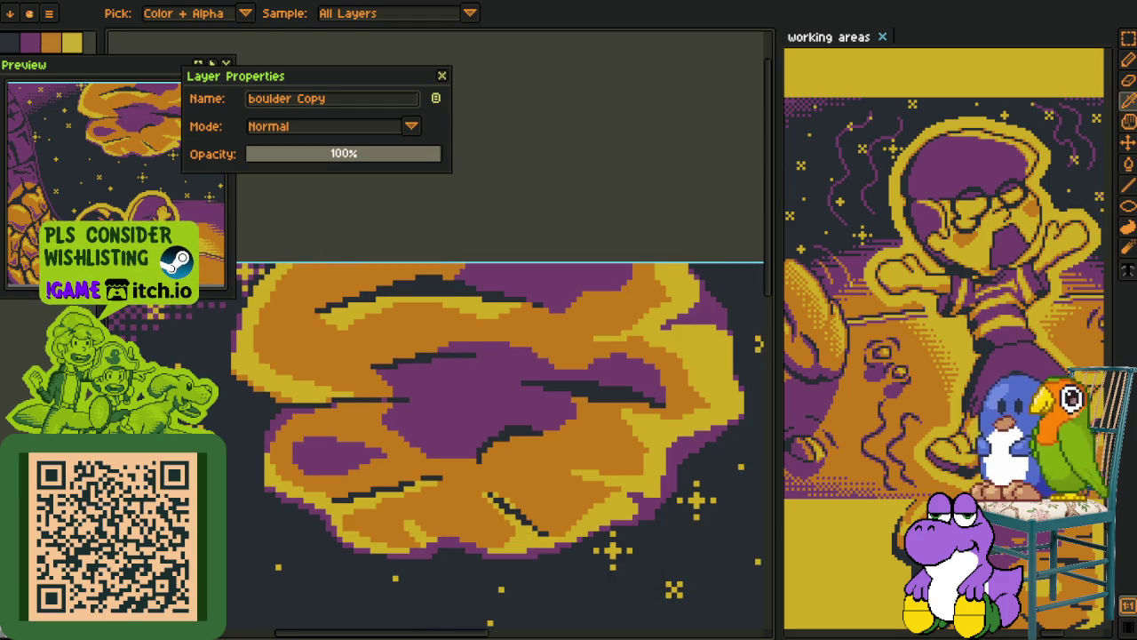
pyautogui.press('g')
pyautogui.click(389, 434)
pyautogui.click(336, 463)
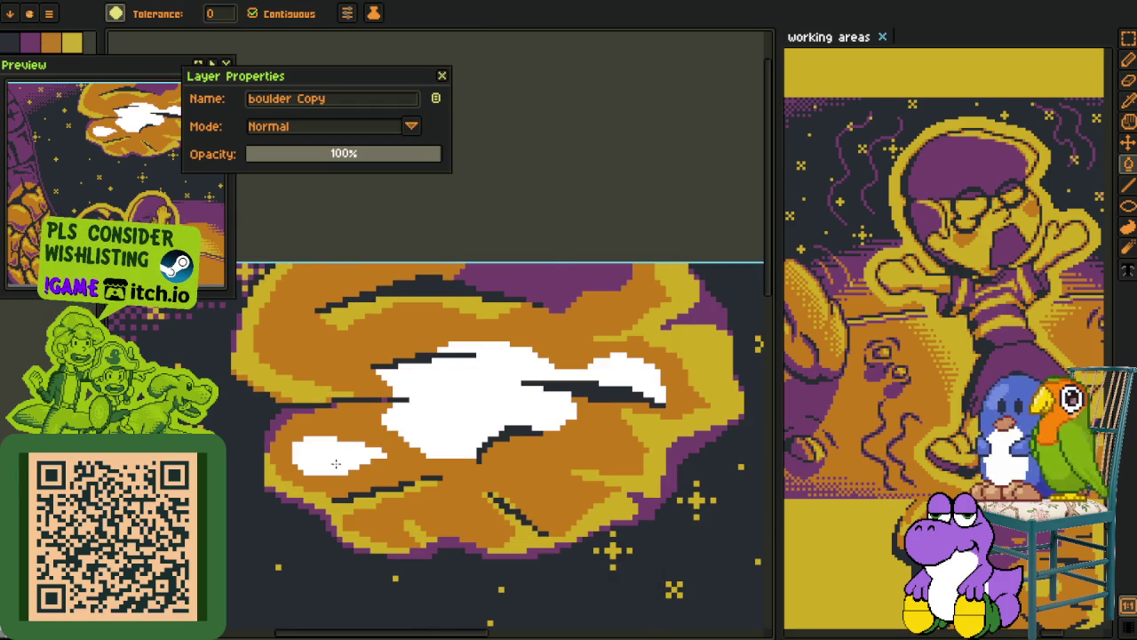
pyautogui.click(550, 266)
pyautogui.moveTo(600, 425); pyautogui.dragTo(562, 438)
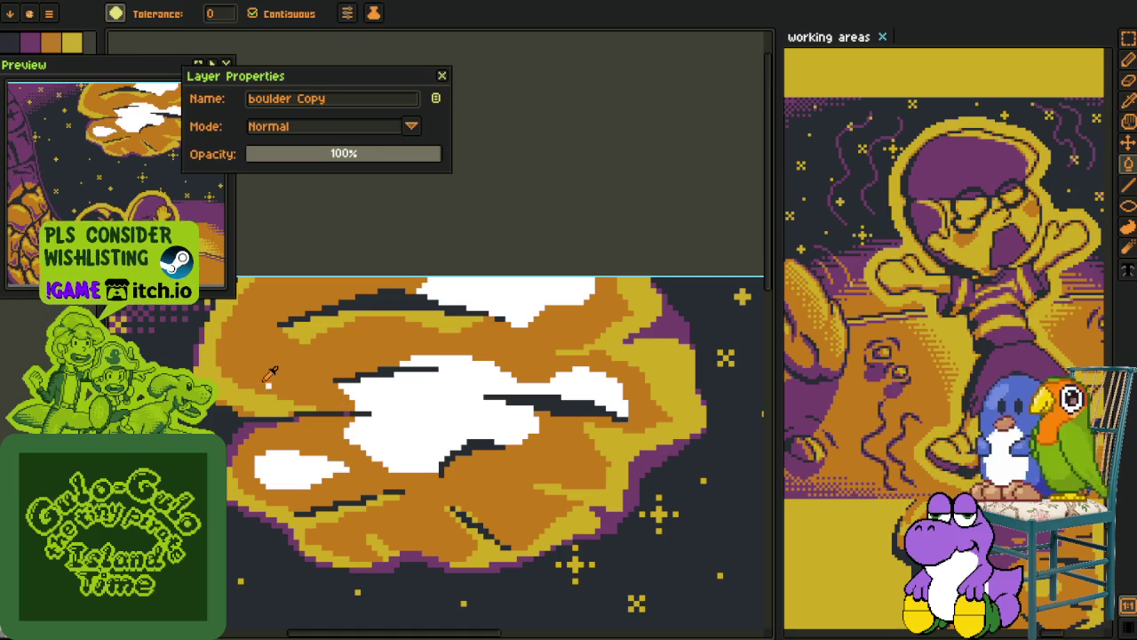
# Fill the orange body of the boulder purple
pyautogui.press('o')
pyautogui.scroll(1, 253, 416)
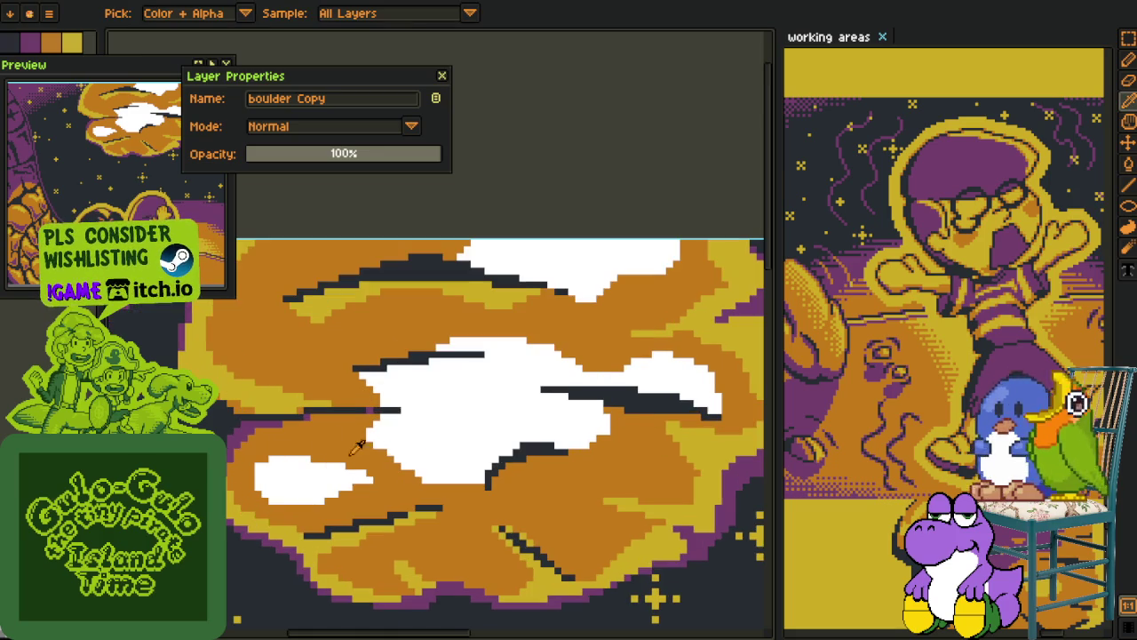
pyautogui.moveTo(722, 393); pyautogui.dragTo(583, 405)
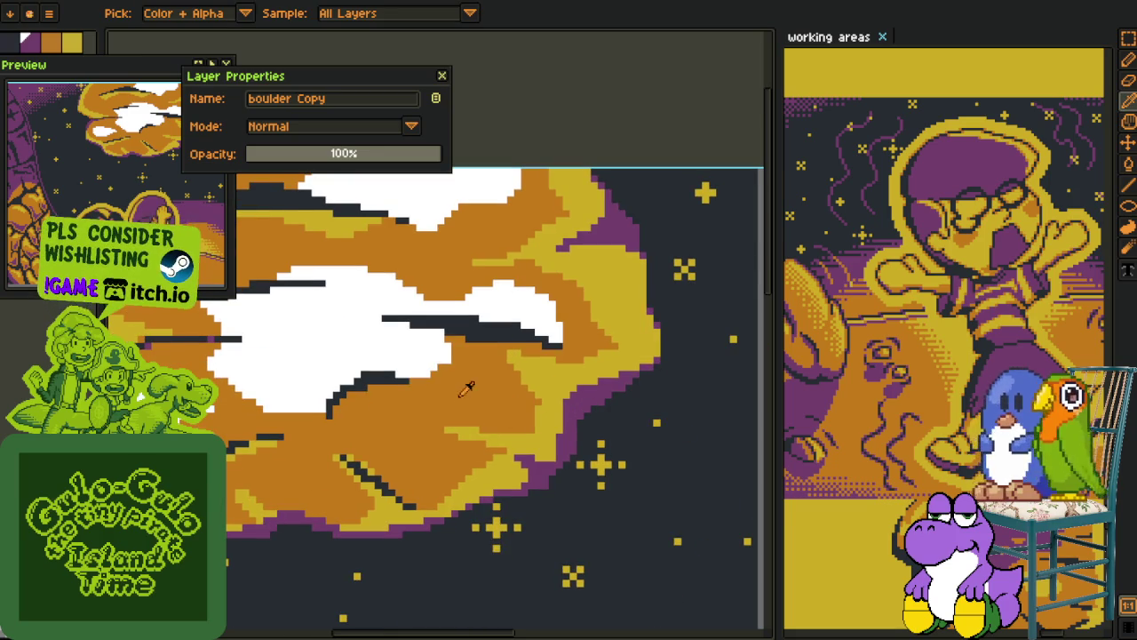
pyautogui.press('b')
pyautogui.click(466, 389)
pyautogui.moveTo(414, 363); pyautogui.dragTo(570, 501)
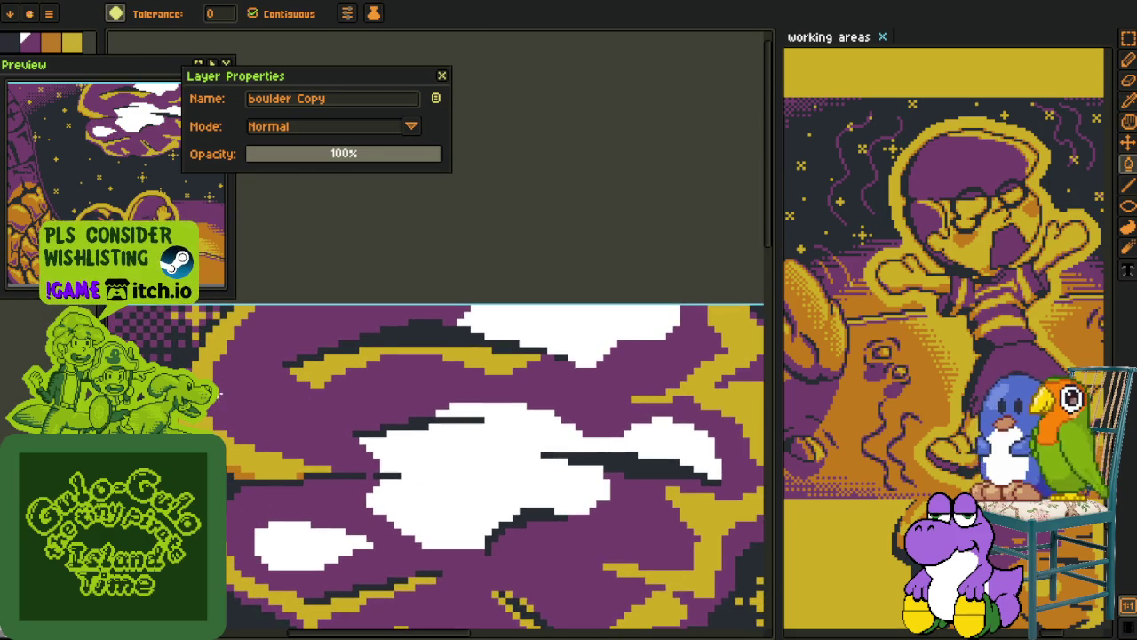
# Pick the boulder's orange and fill the yellow areas and highlight band with it
pyautogui.press('i')
pyautogui.scroll(3, 257, 484)
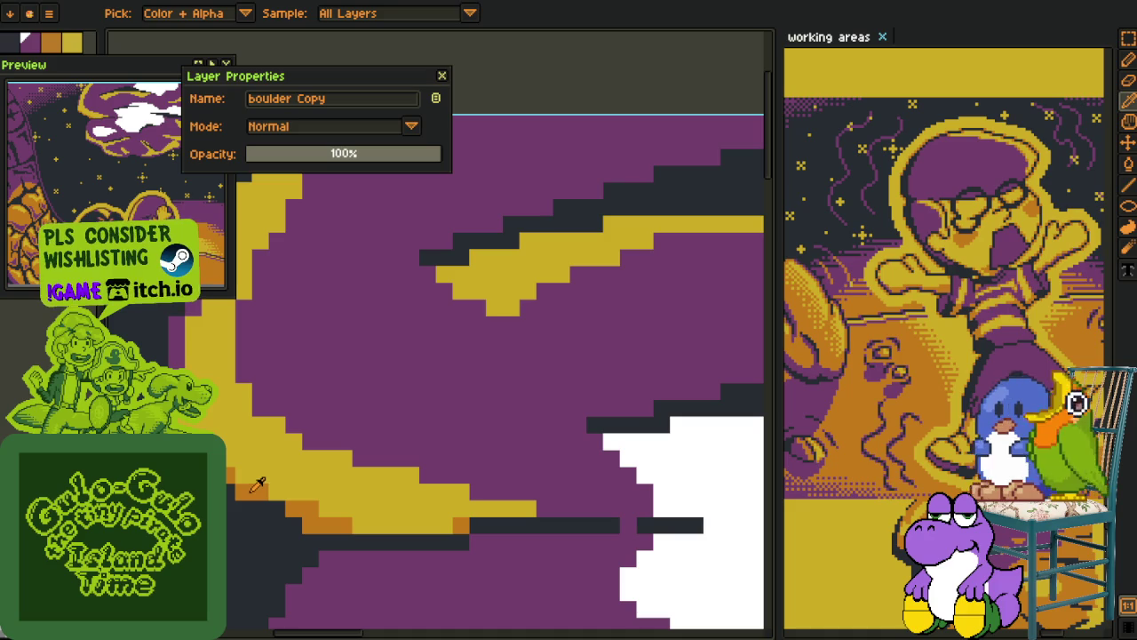
pyautogui.press('b')
pyautogui.click(249, 475)
pyautogui.click(494, 291)
pyautogui.scroll(-3, 494, 291)
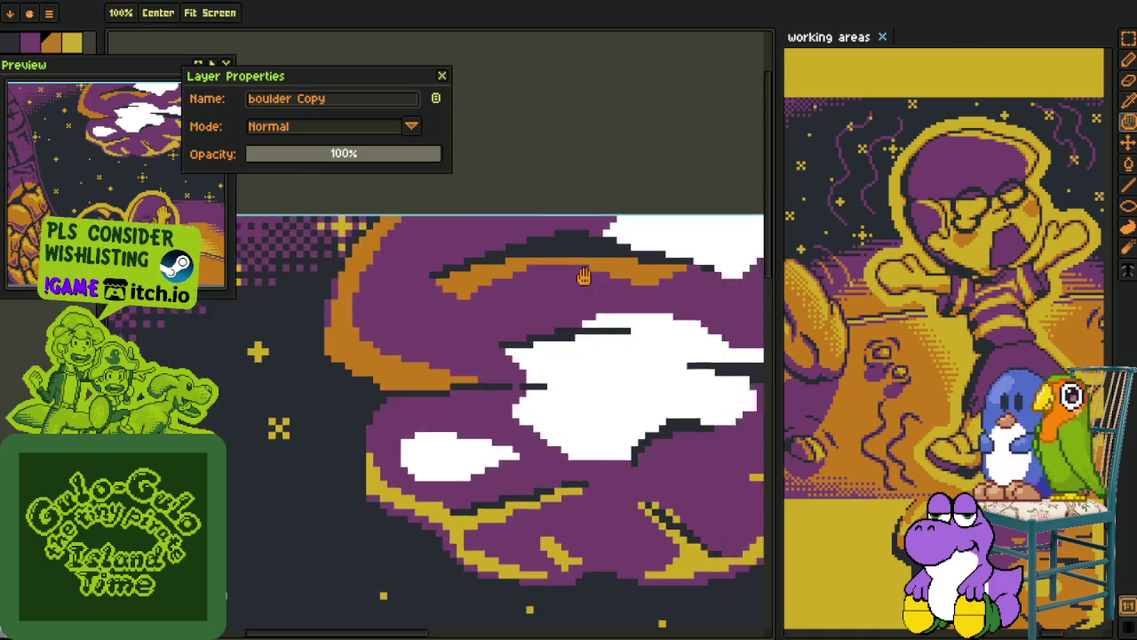
pyautogui.click(672, 321)
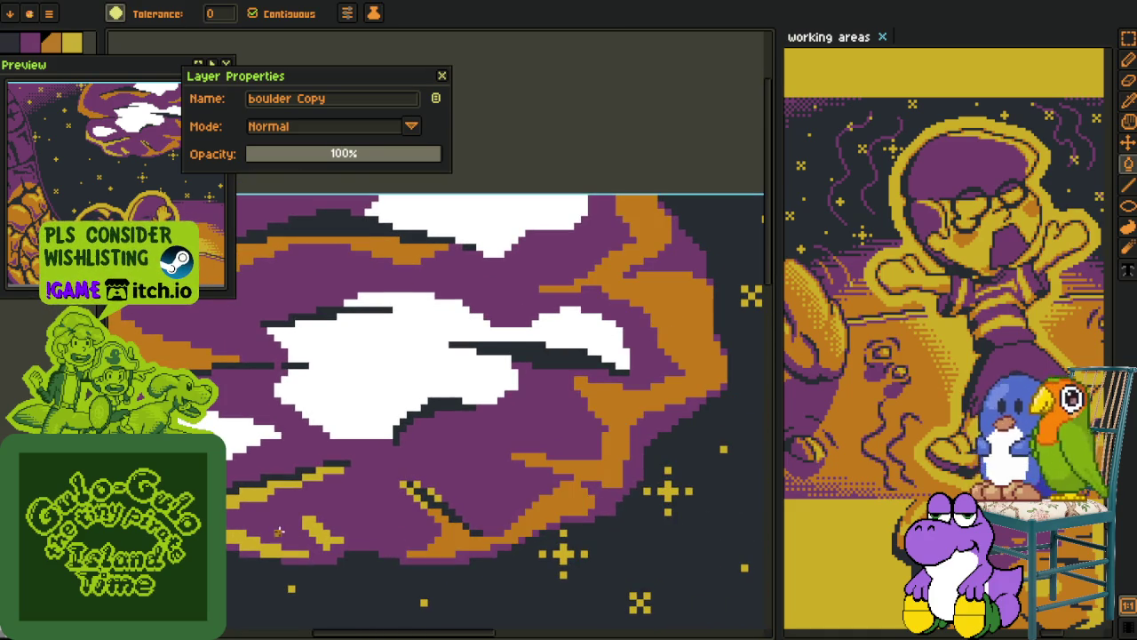
pyautogui.scroll(2, 302, 478)
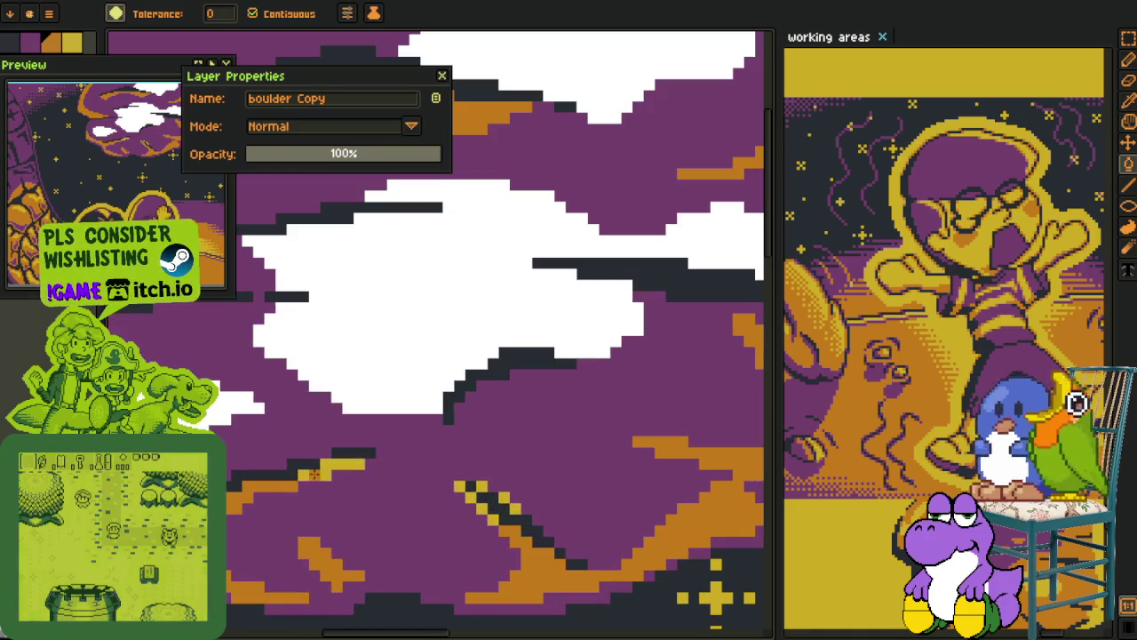
pyautogui.press('l')
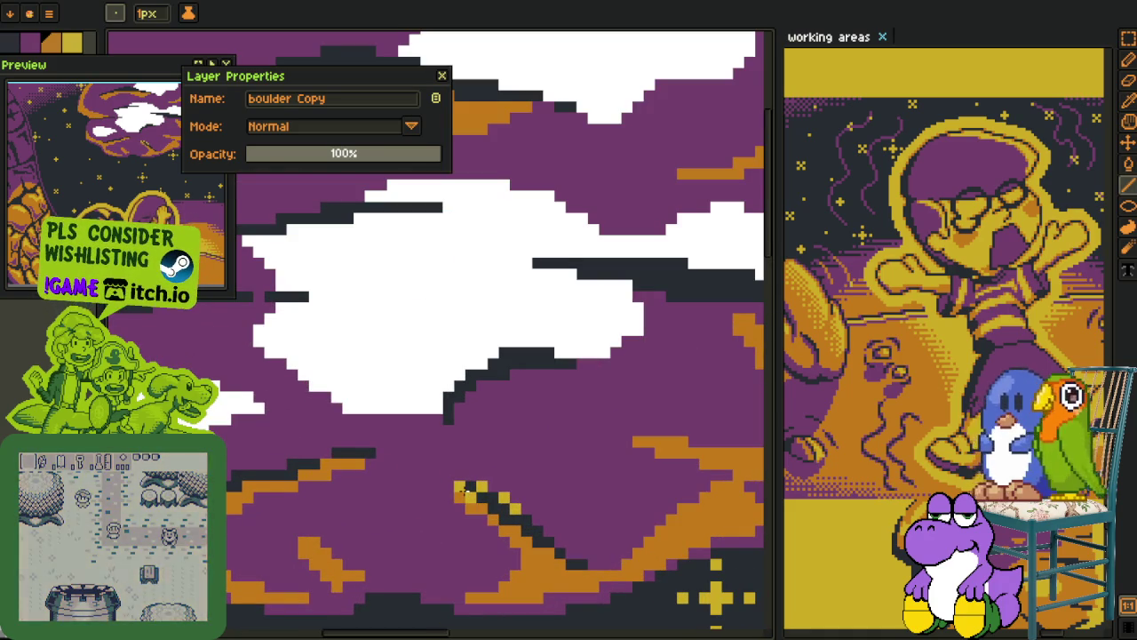
# Pick the dark background colour and fill all white patches dark for a hollow centre
pyautogui.press('i')
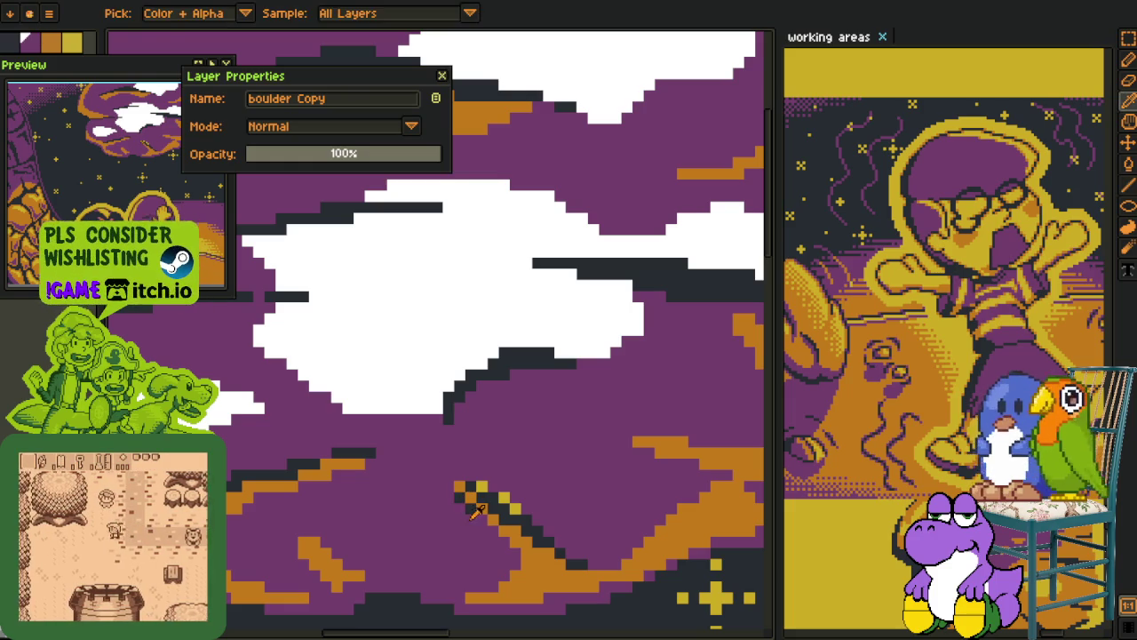
pyautogui.press('alt')
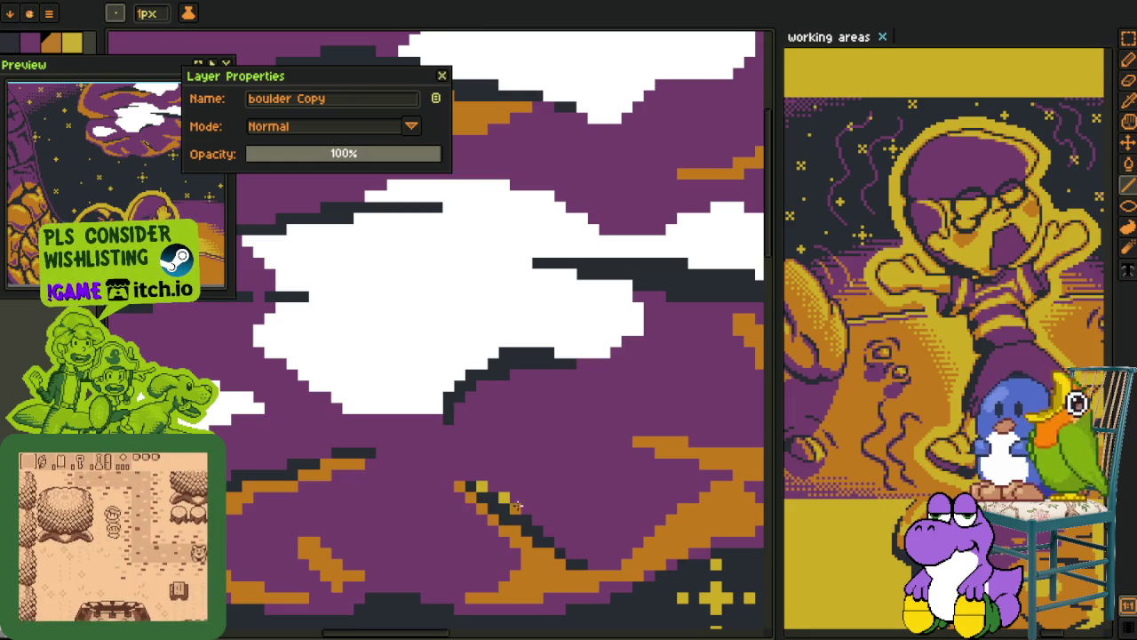
pyautogui.moveTo(639, 394); pyautogui.dragTo(581, 447)
pyautogui.scroll(-2, 581, 447)
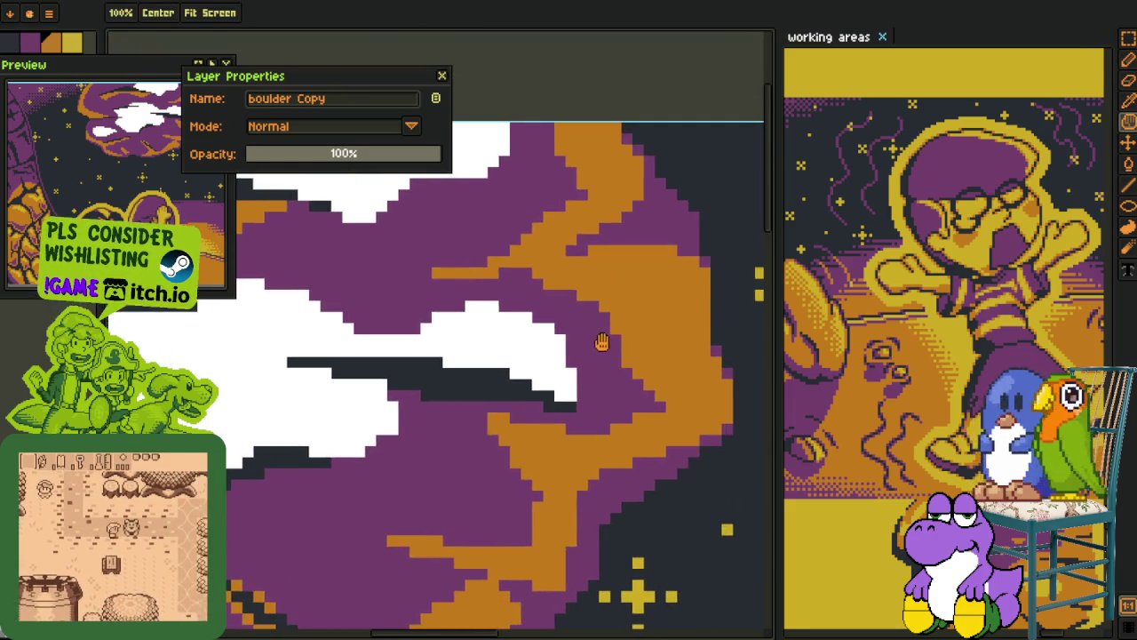
pyautogui.scroll(-2, 581, 373)
pyautogui.scroll(-2, 581, 302)
pyautogui.scroll(2, 582, 233)
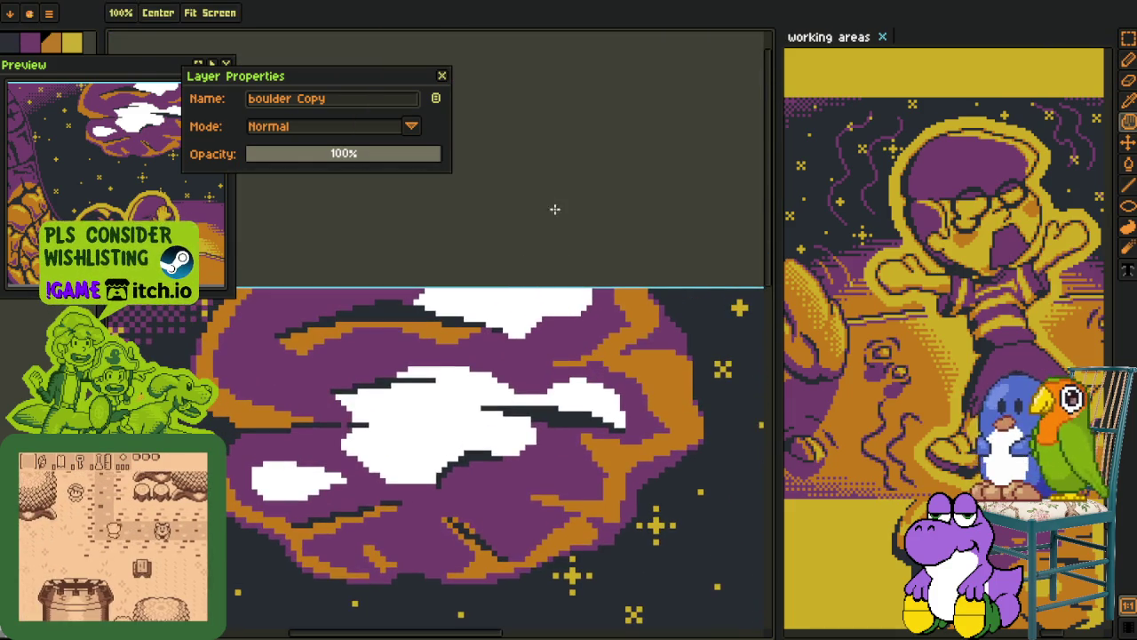
pyautogui.scroll(2, 495, 272)
pyautogui.press('b')
pyautogui.click(466, 298)
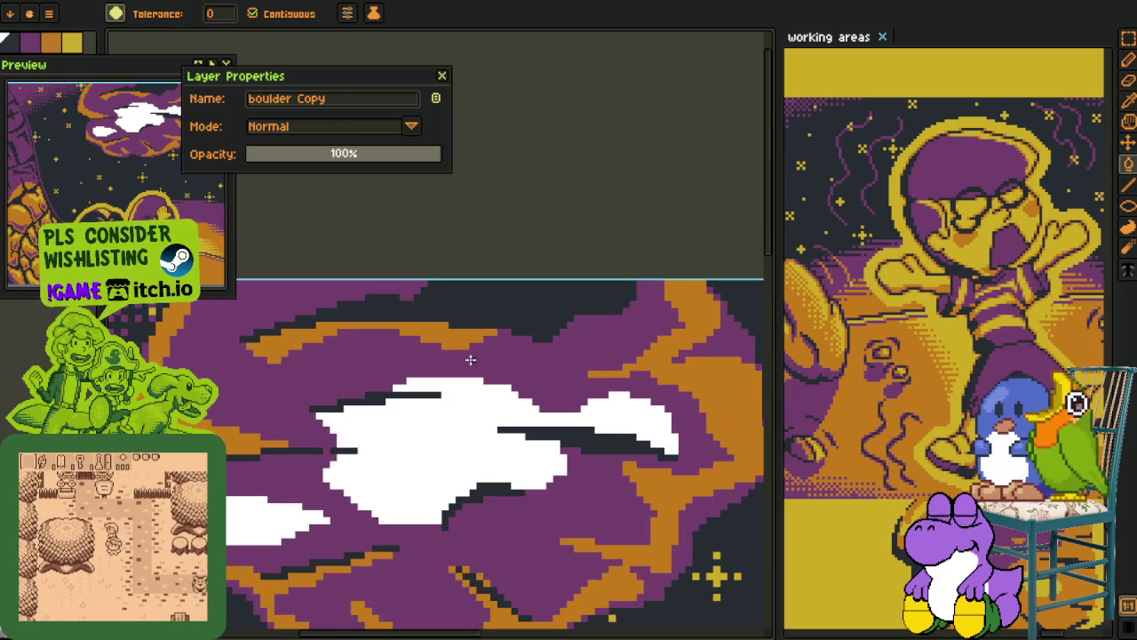
pyautogui.click(593, 414)
pyautogui.click(299, 511)
pyautogui.scroll(-2, 320, 489)
pyautogui.scroll(-3, 377, 419)
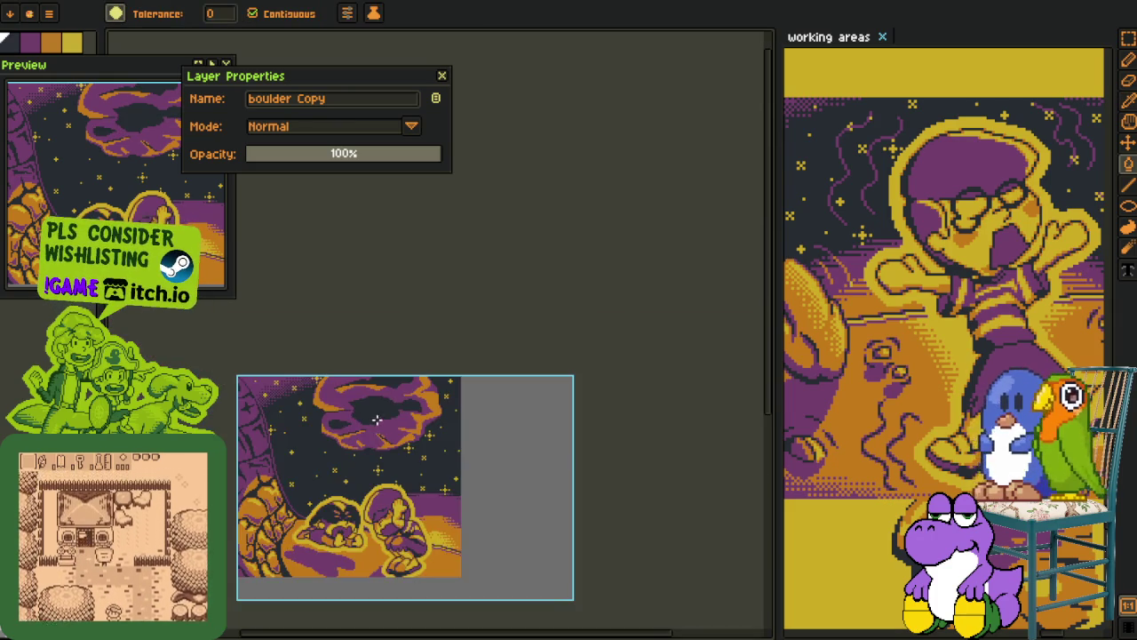
# Undo the last change so the crown-like cage shows above the two figures again
pyautogui.press('i')
pyautogui.scroll(-1, 395, 359)
pyautogui.scroll(1, 395, 359)
pyautogui.press('Tab')
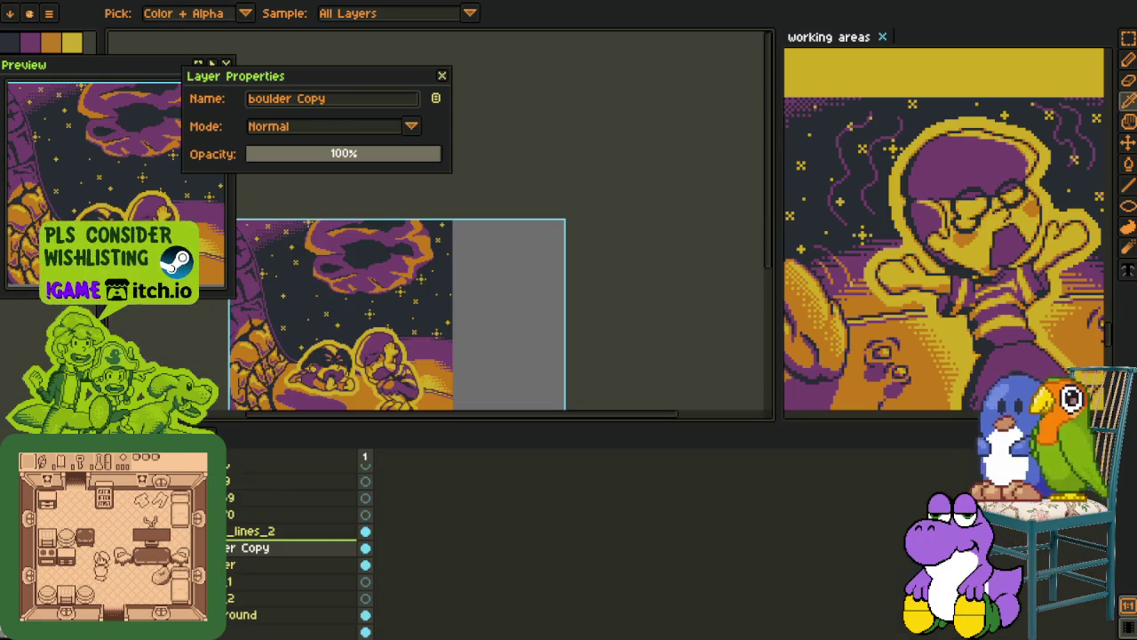
pyautogui.hotkey('ctrl', 'z')
pyautogui.moveTo(387, 285); pyautogui.dragTo(406, 294)
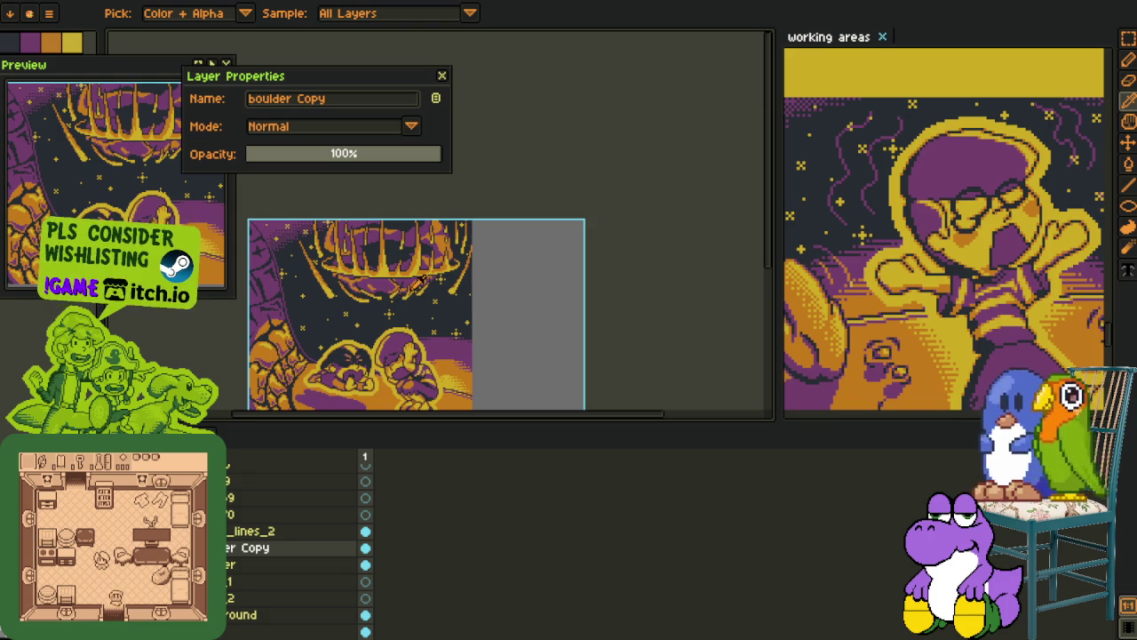
pyautogui.scroll(-1, 419, 280)
pyautogui.scroll(1, 419, 281)
pyautogui.press('Tab')
pyautogui.moveTo(446, 288)
pyautogui.mouseDown()
pyautogui.moveTo(511, 384)
pyautogui.moveTo(537, 384)
pyautogui.mouseUp()
pyautogui.scroll(1, 510, 383)
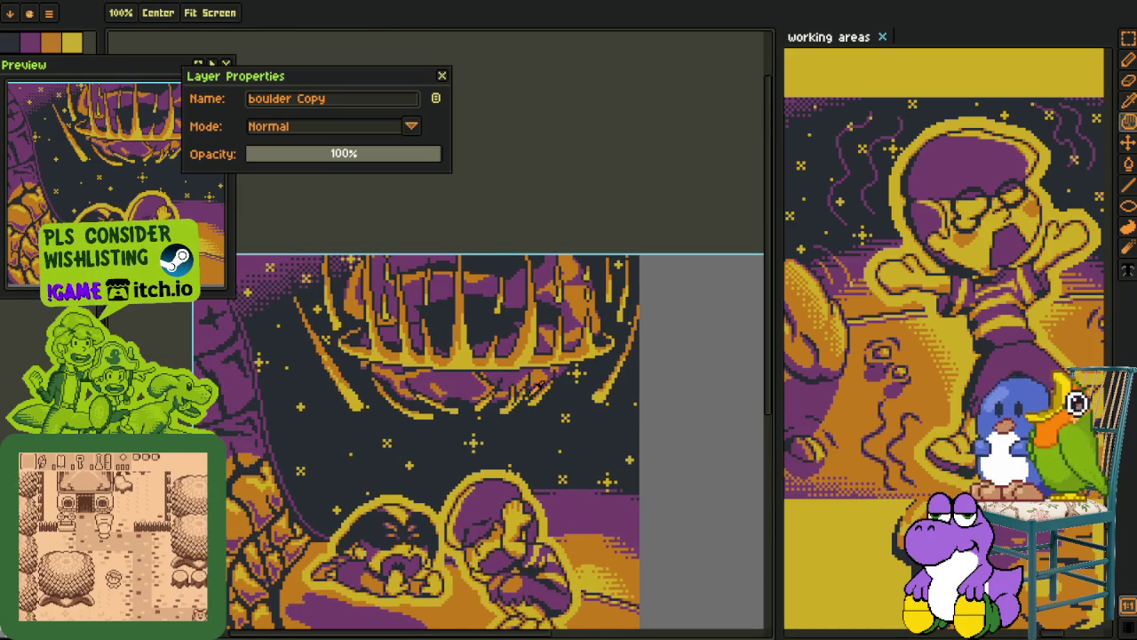
# Try filling the cloud's orange rim purple, then undo it
pyautogui.press('i')
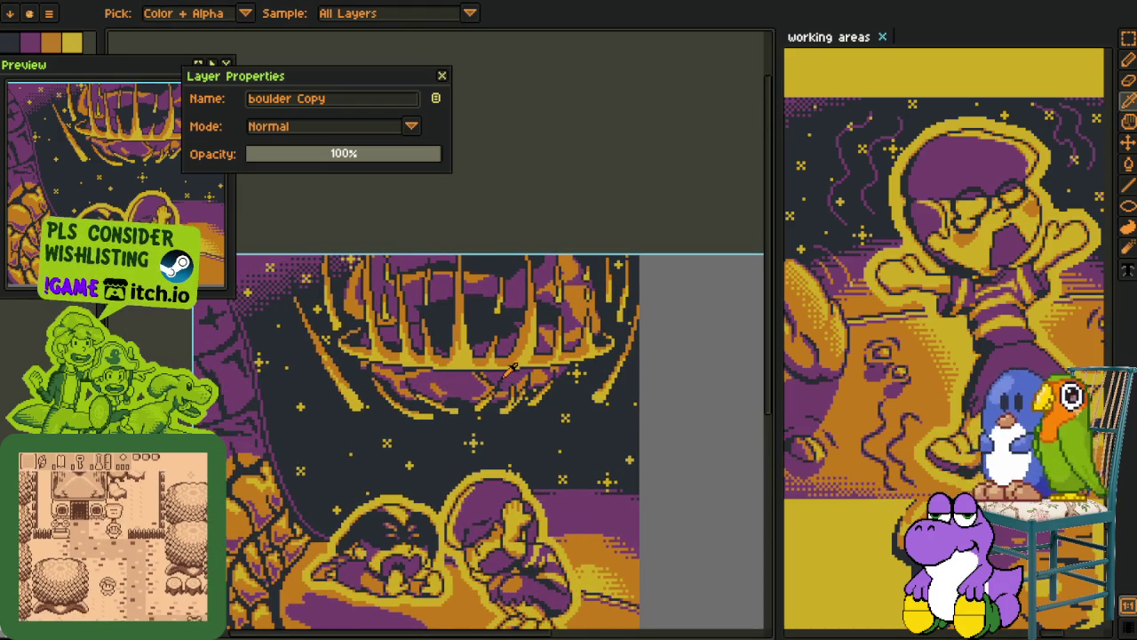
pyautogui.press('Tab')
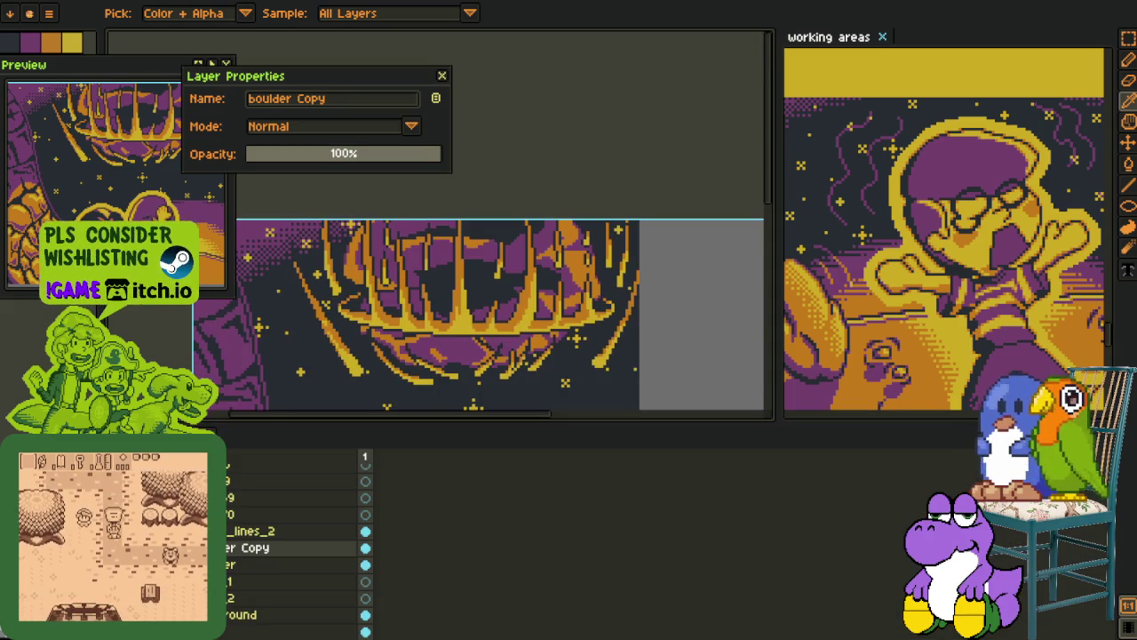
pyautogui.press('Tab')
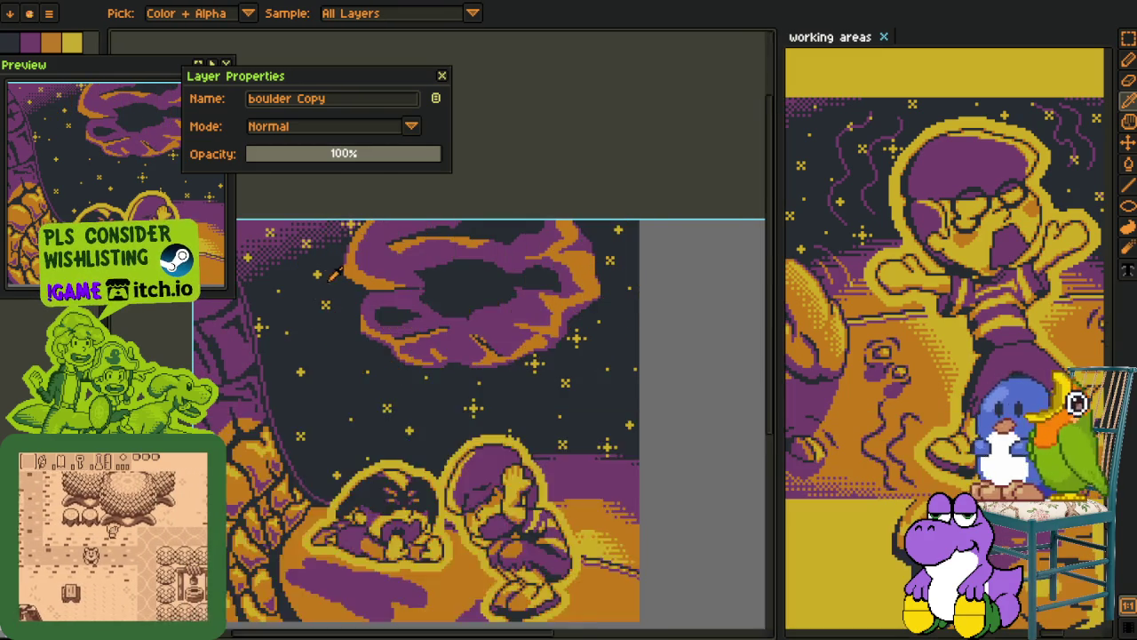
pyautogui.scroll(2, 397, 283)
pyautogui.press('g')
pyautogui.press('Tab')
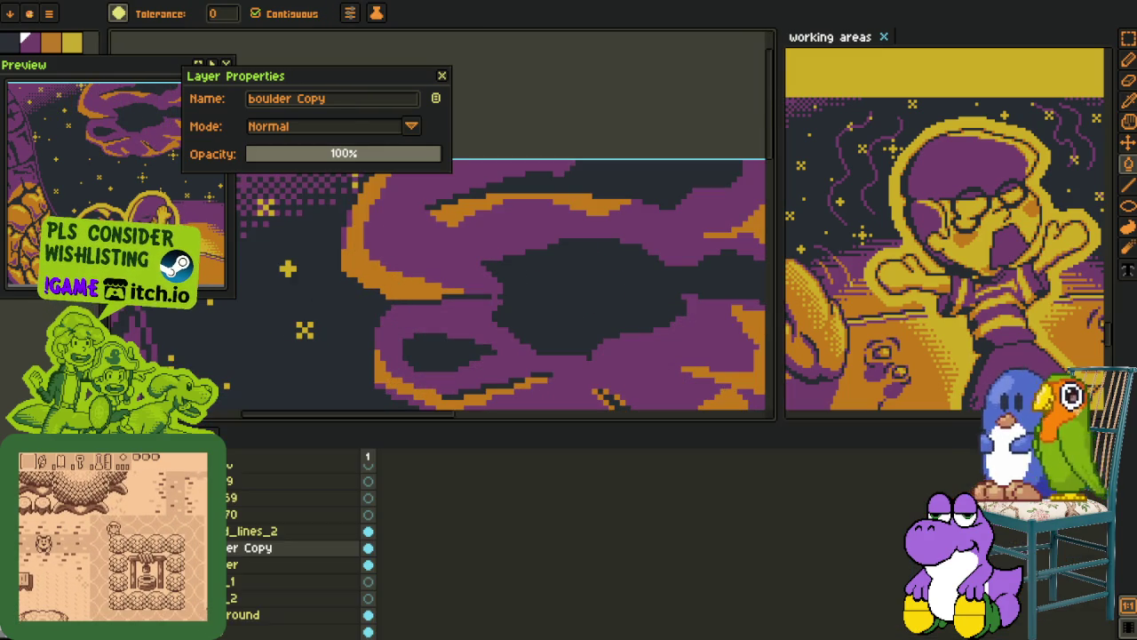
pyautogui.click(396, 284)
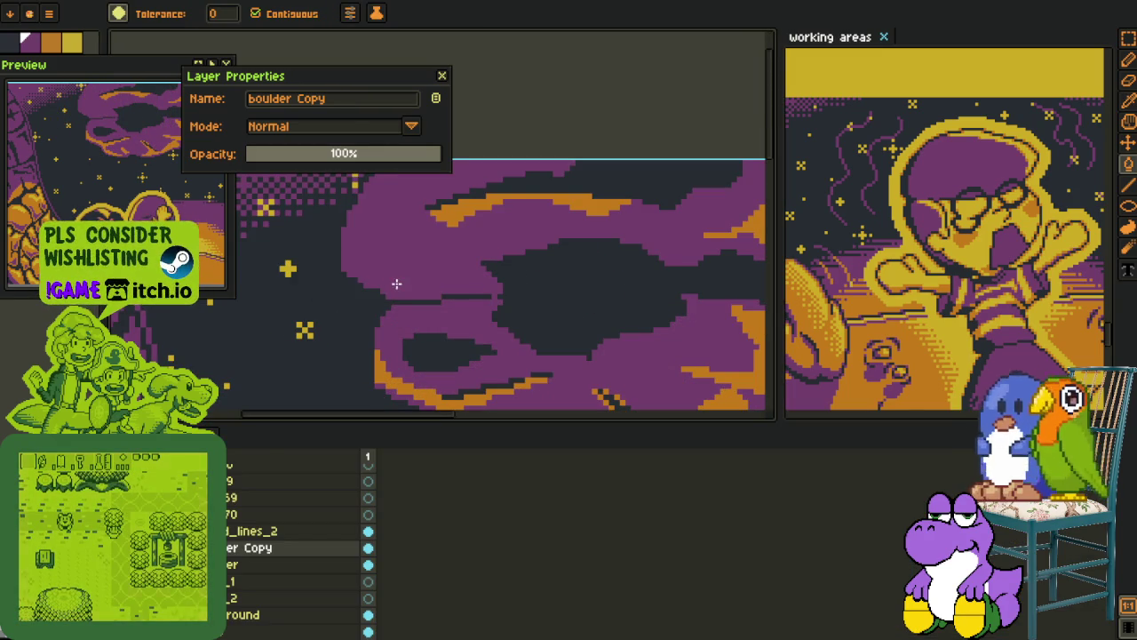
pyautogui.hotkey('ctrl', 'z')
# Shift the view left and close the Layer Properties window
pyautogui.scroll(-3, 450, 245)
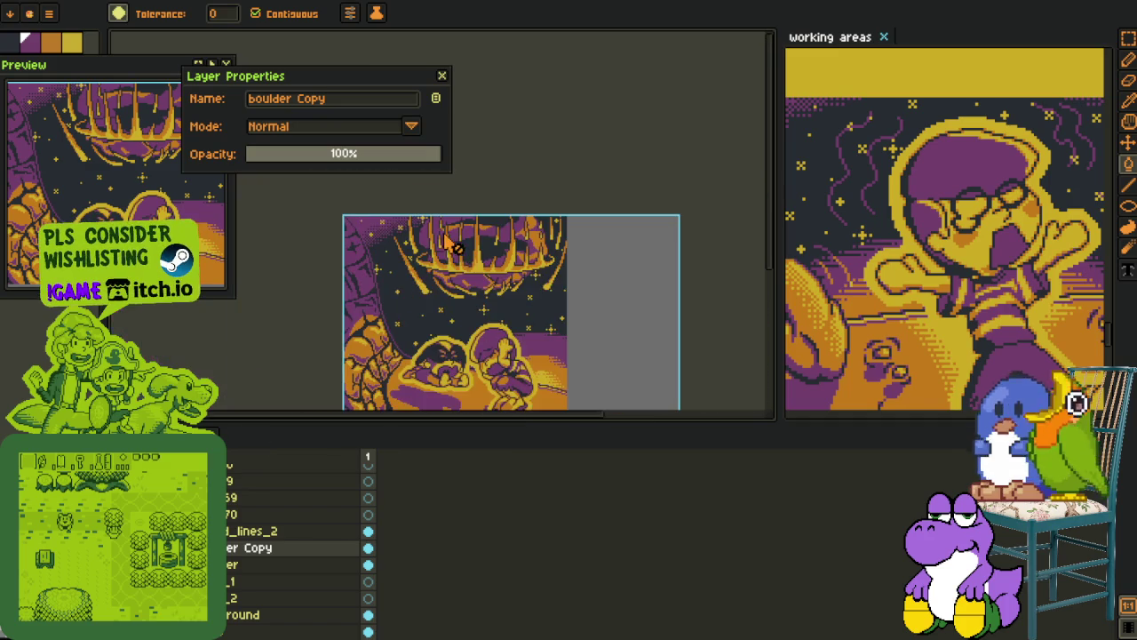
pyautogui.press('o')
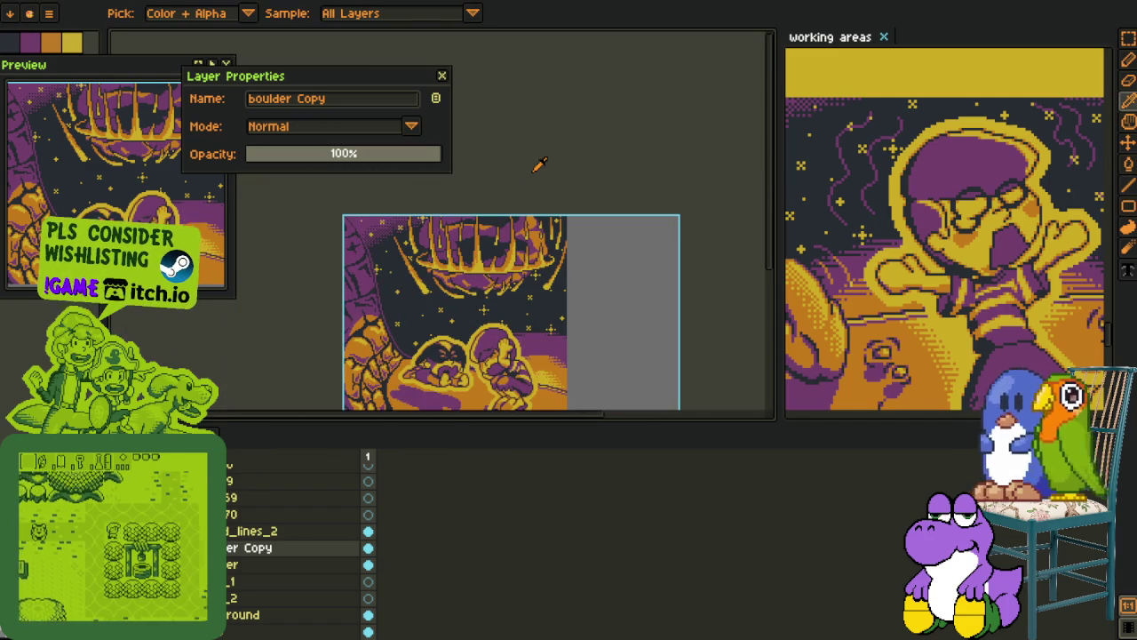
pyautogui.moveTo(487, 289)
pyautogui.mouseDown()
pyautogui.moveTo(425, 293)
pyautogui.moveTo(464, 368)
pyautogui.mouseUp()
pyautogui.press('Tab')
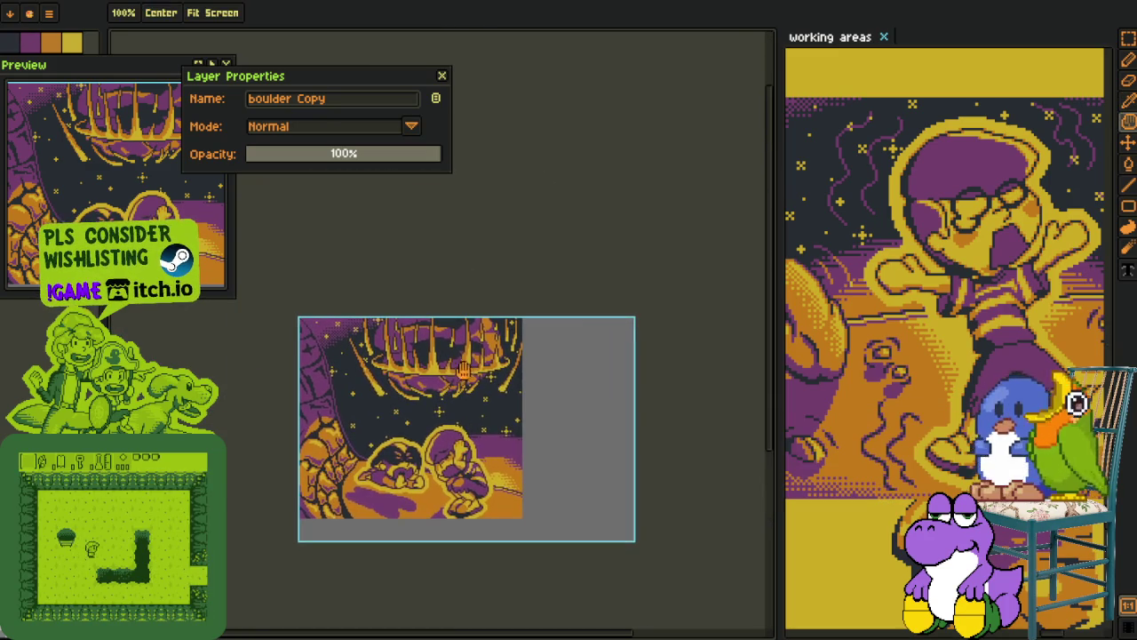
pyautogui.scroll(2, 465, 372)
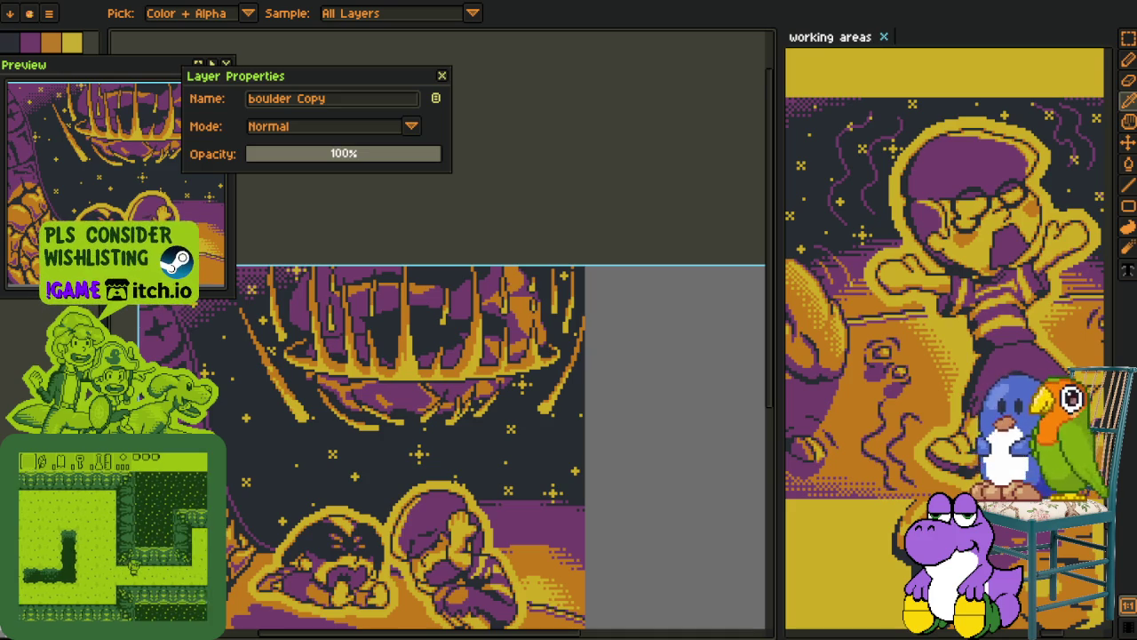
pyautogui.click(443, 75)
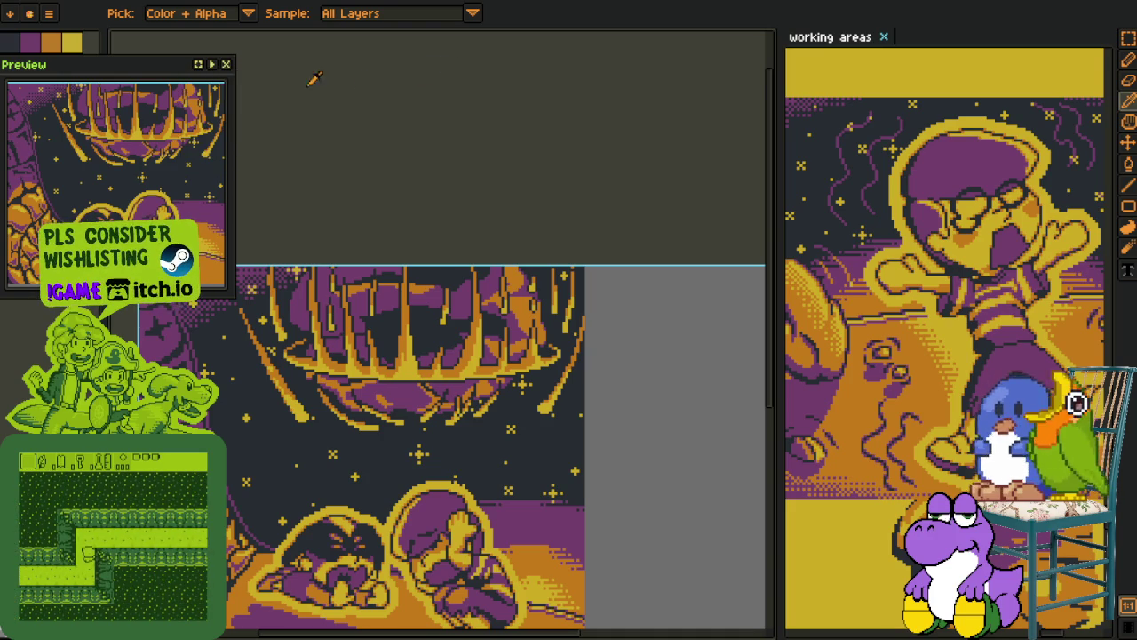
# Close the artwork preview, pan the canvas up and right, and return to the eyedropper
pyautogui.click(225, 64)
pyautogui.press('h')
pyautogui.moveTo(384, 358); pyautogui.dragTo(393, 302)
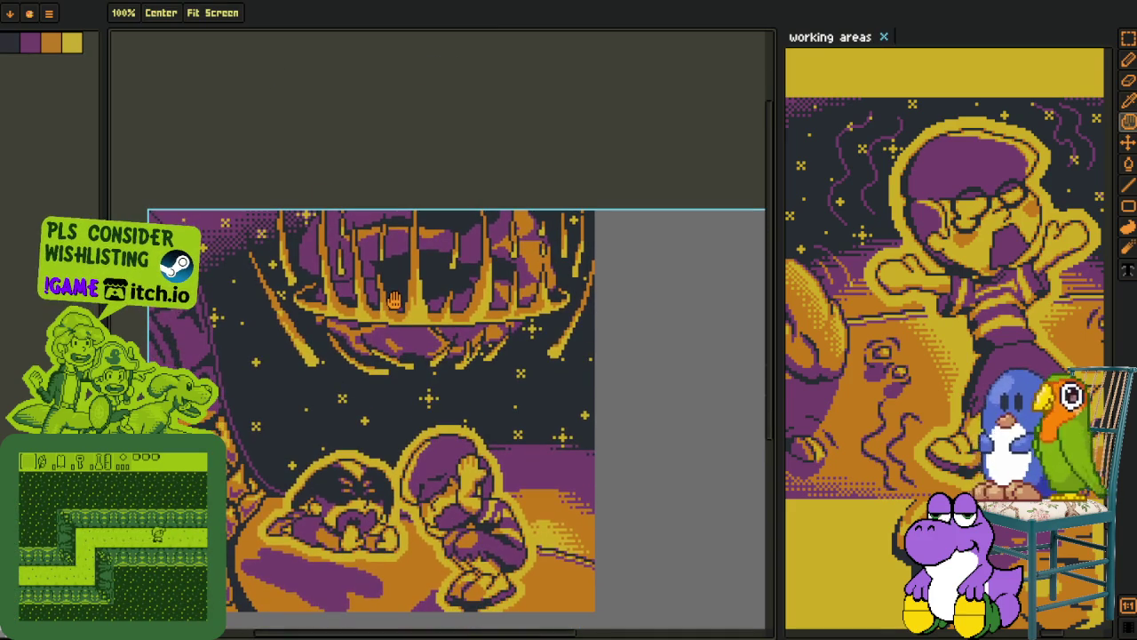
pyautogui.press('o')
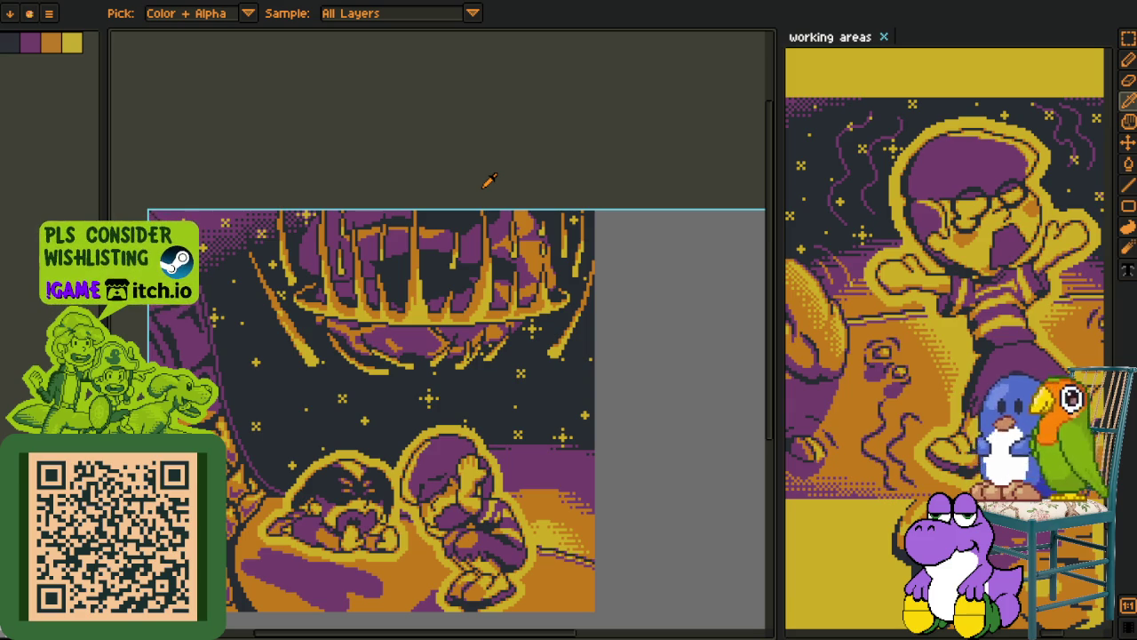
pyautogui.scroll(3, 340, 299)
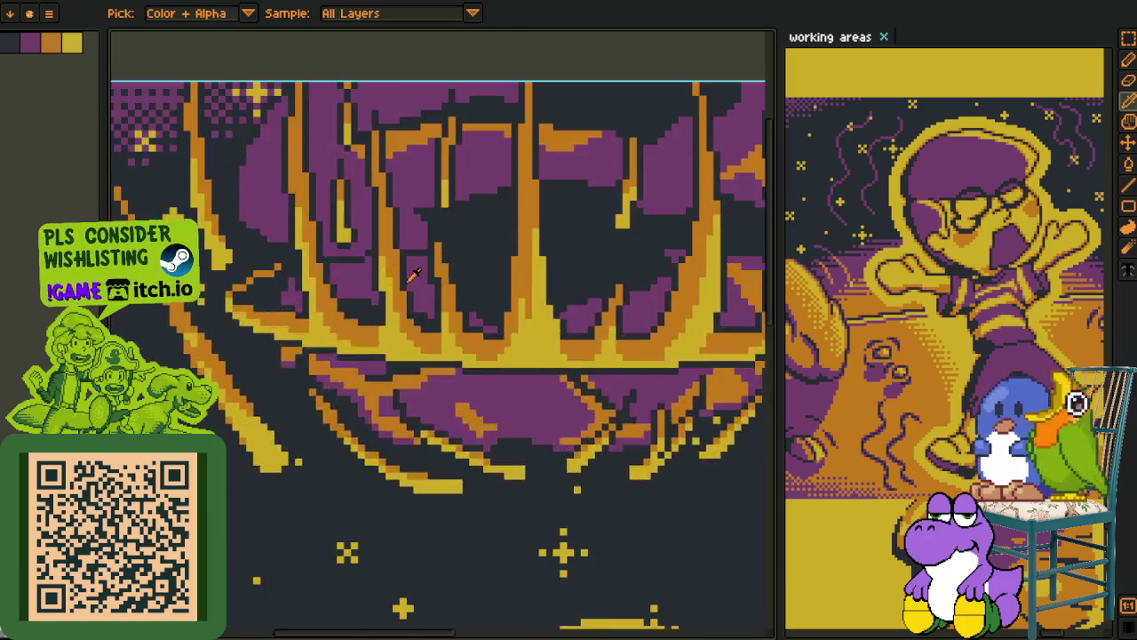
pyautogui.scroll(-3, 339, 299)
pyautogui.moveTo(397, 296)
pyautogui.mouseDown()
pyautogui.moveTo(384, 295)
pyautogui.moveTo(458, 281)
pyautogui.mouseUp()
pyautogui.press('i')
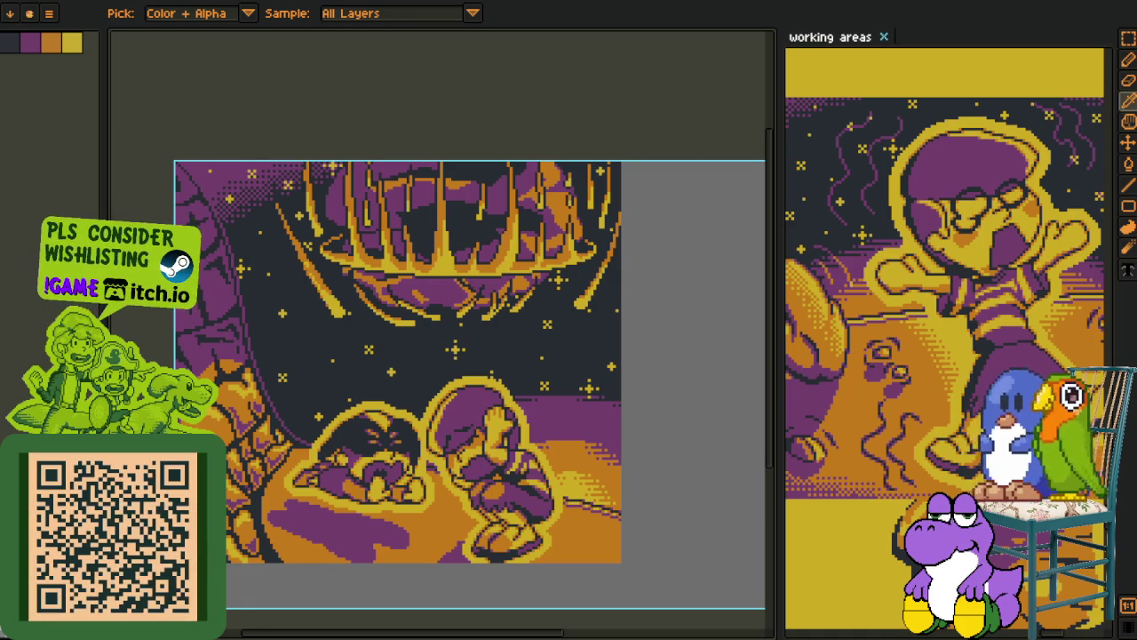
# Pan and zoom the view onto the cage and sky above the figures
pyautogui.moveTo(456, 433); pyautogui.dragTo(470, 419)
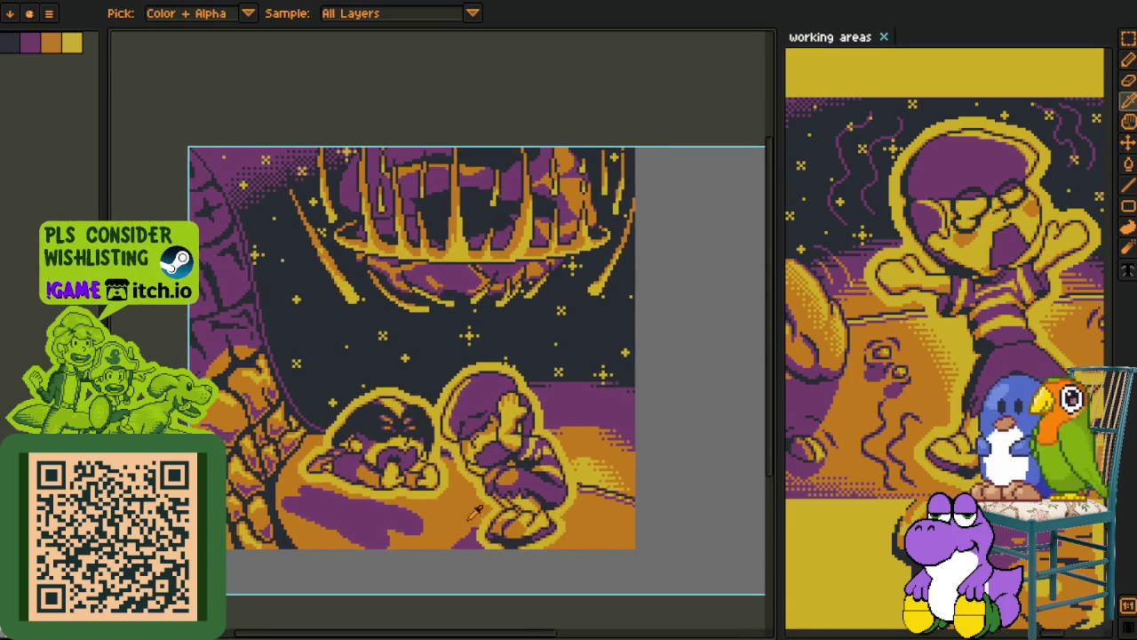
pyautogui.moveTo(478, 534); pyautogui.dragTo(444, 502)
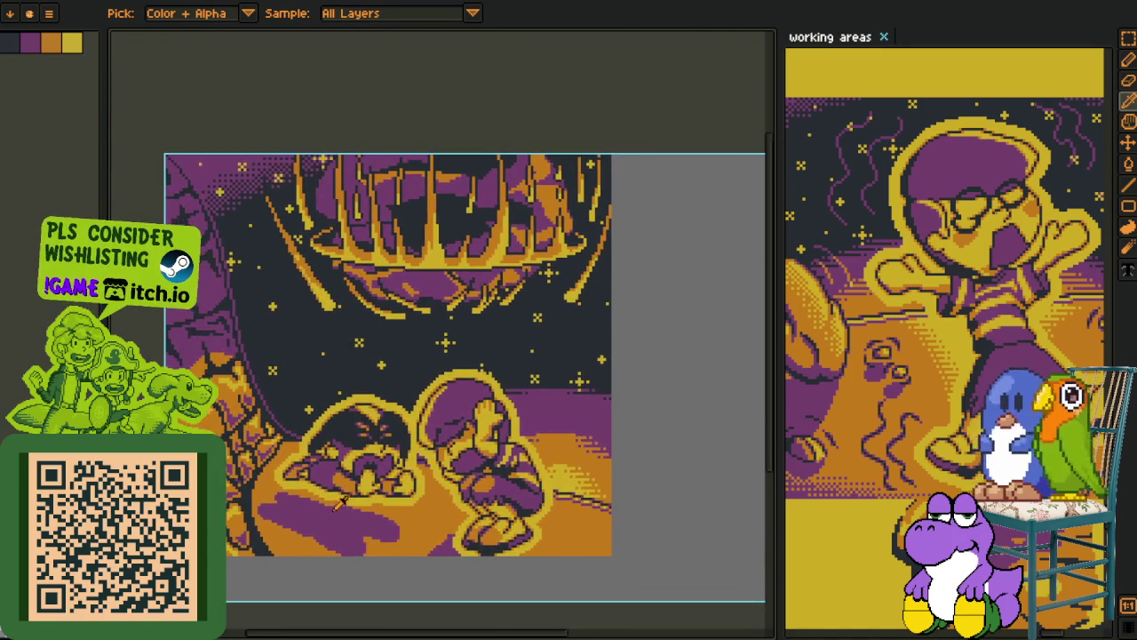
pyautogui.scroll(2, 341, 503)
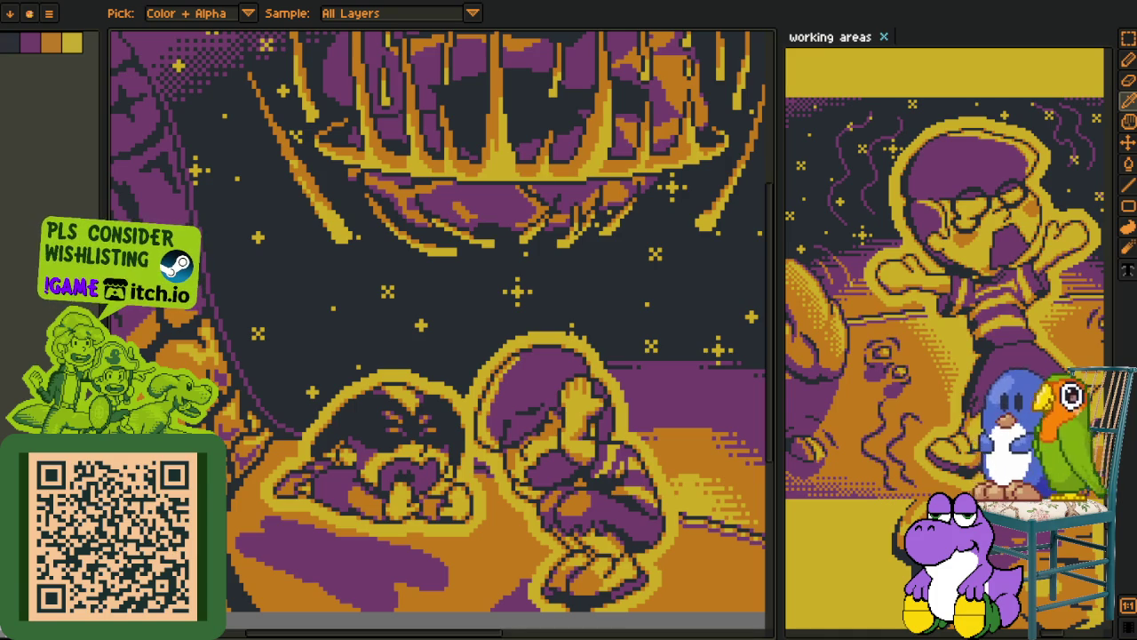
pyautogui.scroll(-4, 319, 487)
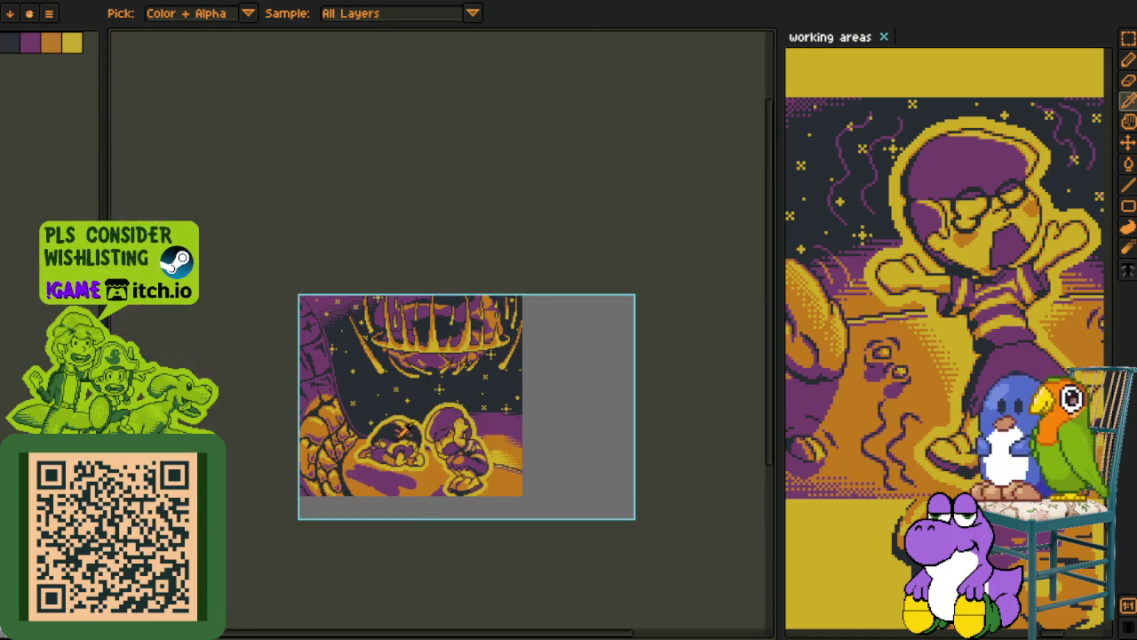
pyautogui.scroll(3, 441, 469)
pyautogui.scroll(1, 442, 469)
pyautogui.scroll(1, 439, 498)
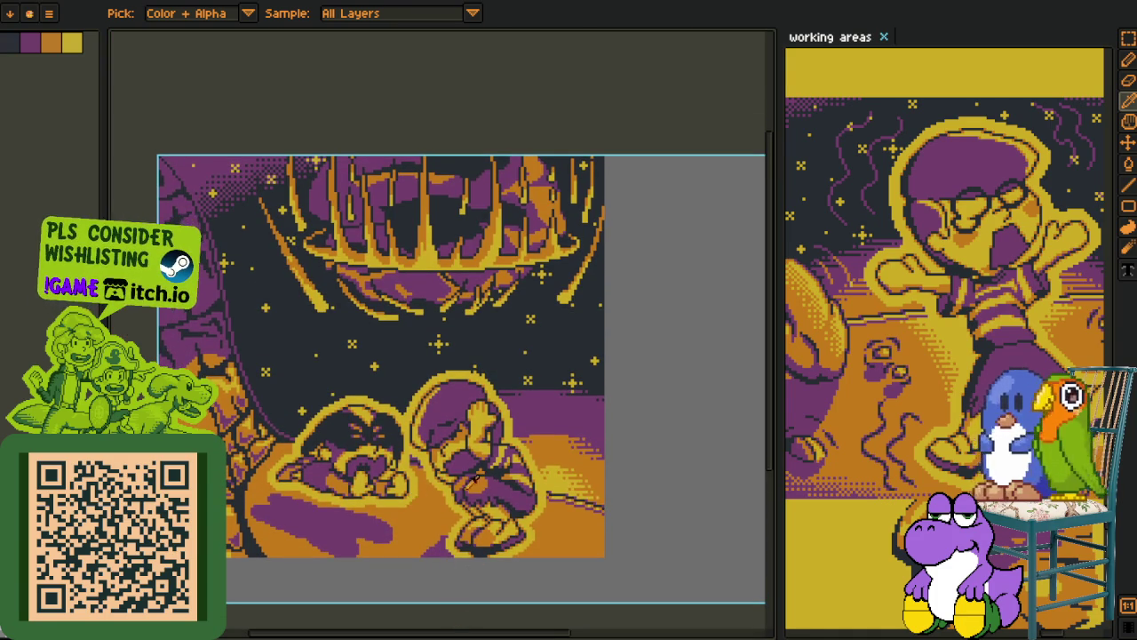
pyautogui.scroll(1, 465, 455)
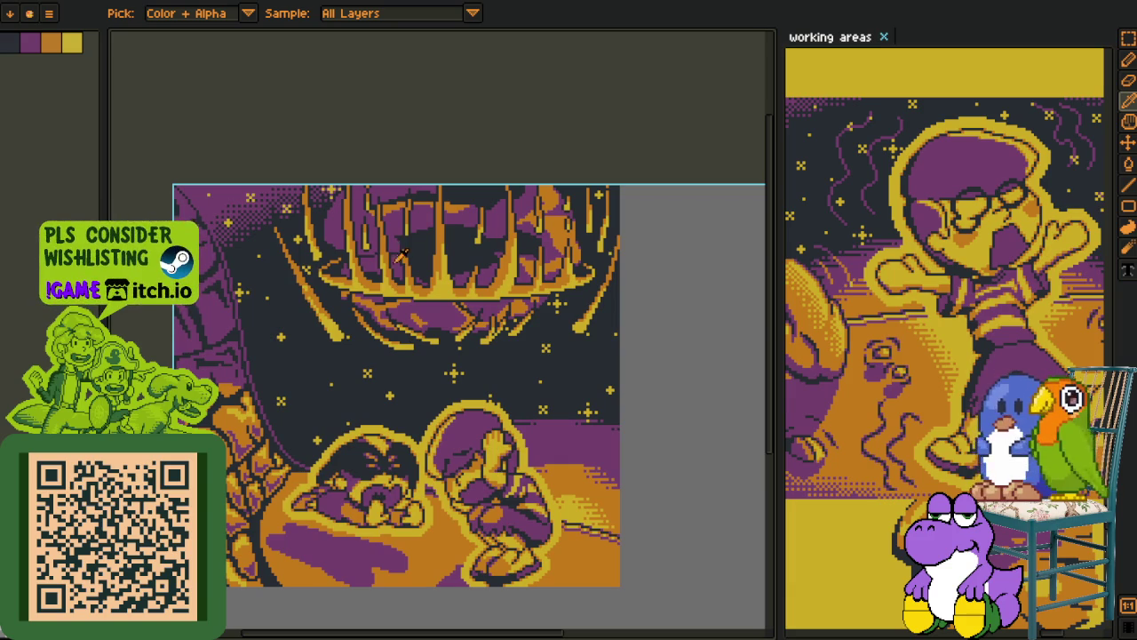
# Drag a rectangular marquee around the cage and starry sky, then zoom back out
pyautogui.press('r')
pyautogui.moveTo(254, 133); pyautogui.dragTo(631, 418)
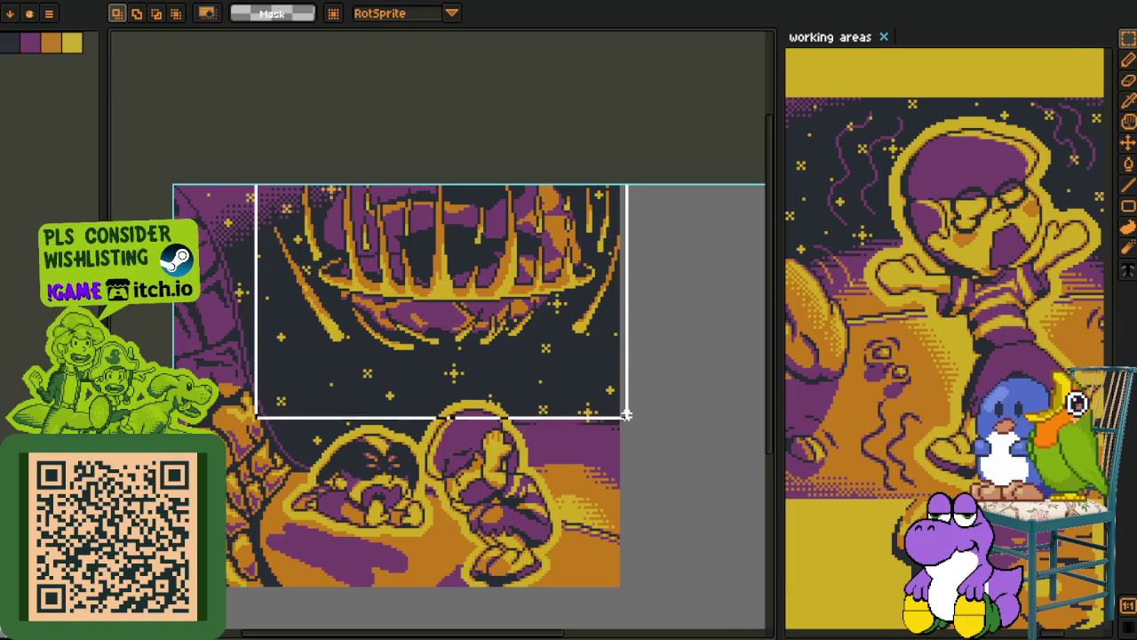
pyautogui.scroll(2, 455, 229)
pyautogui.scroll(2, 386, 267)
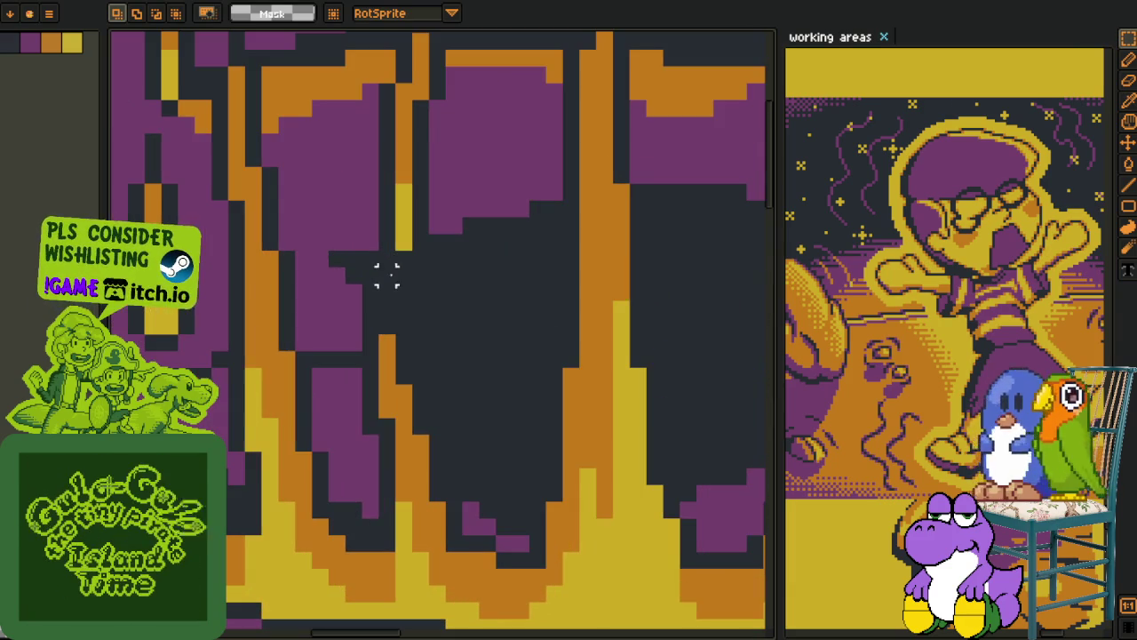
pyautogui.moveTo(330, 253); pyautogui.dragTo(435, 393)
pyautogui.scroll(-3, 521, 323)
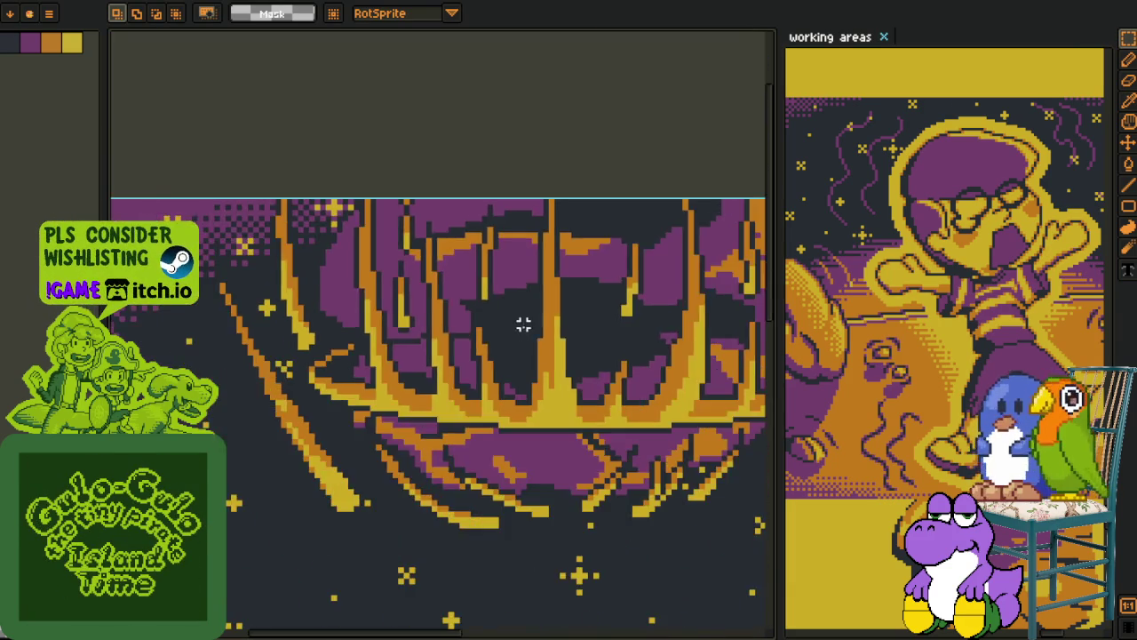
pyautogui.scroll(-2, 563, 336)
pyautogui.moveTo(610, 344); pyautogui.dragTo(554, 326)
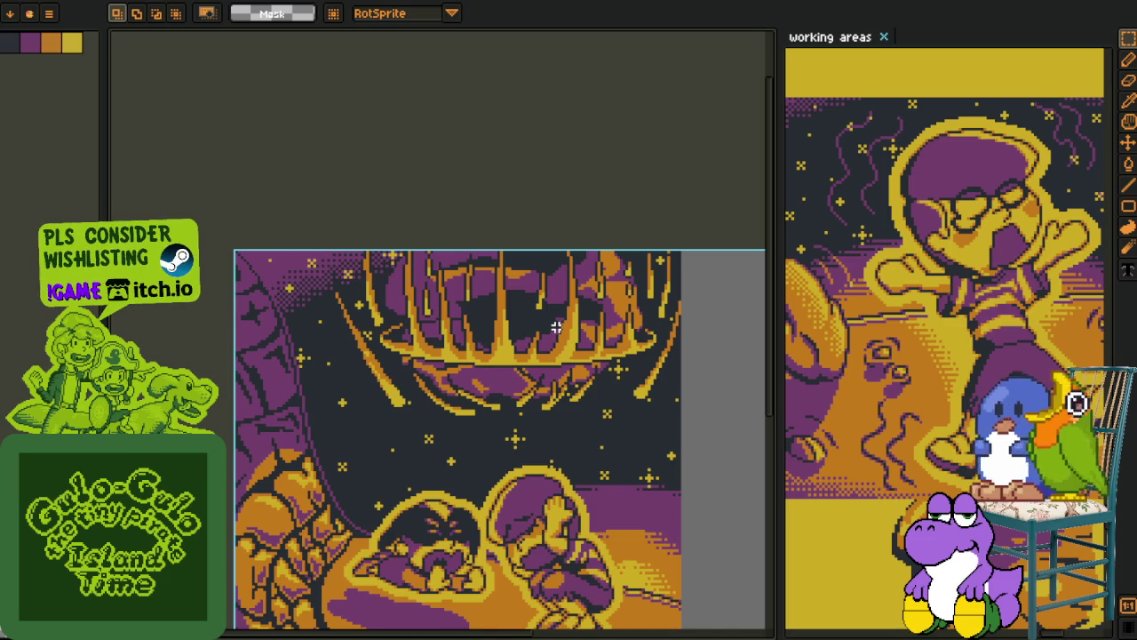